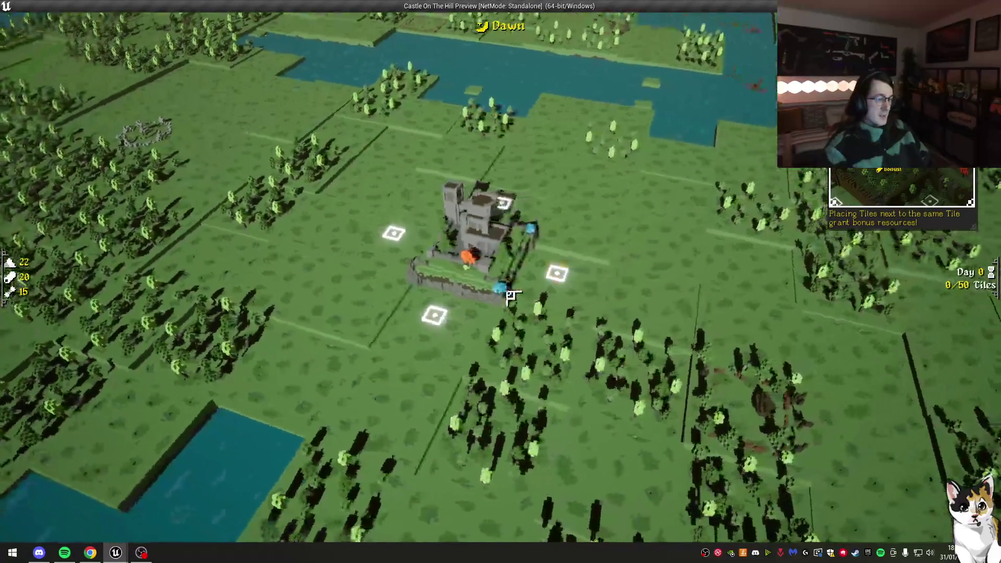
Step: Rerun the Stat FPS command from the in-game console
key(grave)
key(Up)
key(Return)
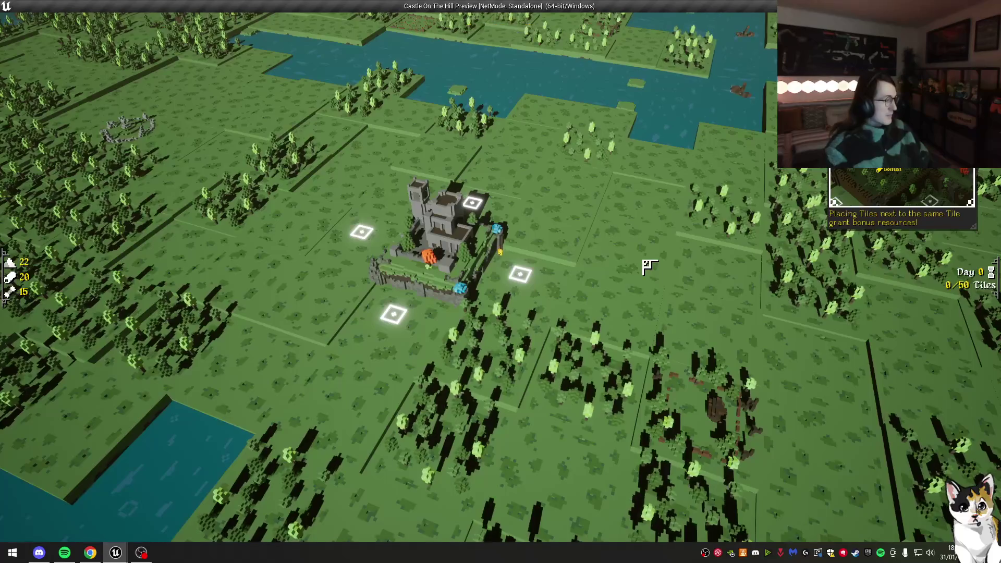
Step: Run ce EnableDevelopmentMode in the console, then close the preview and return to the editor
key(grave)
key(Up)
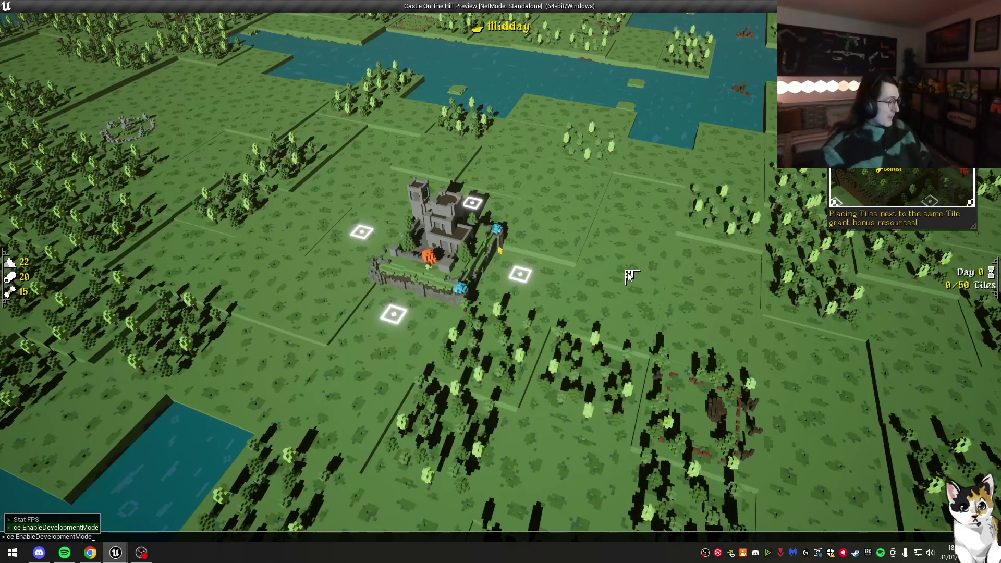
key(Return)
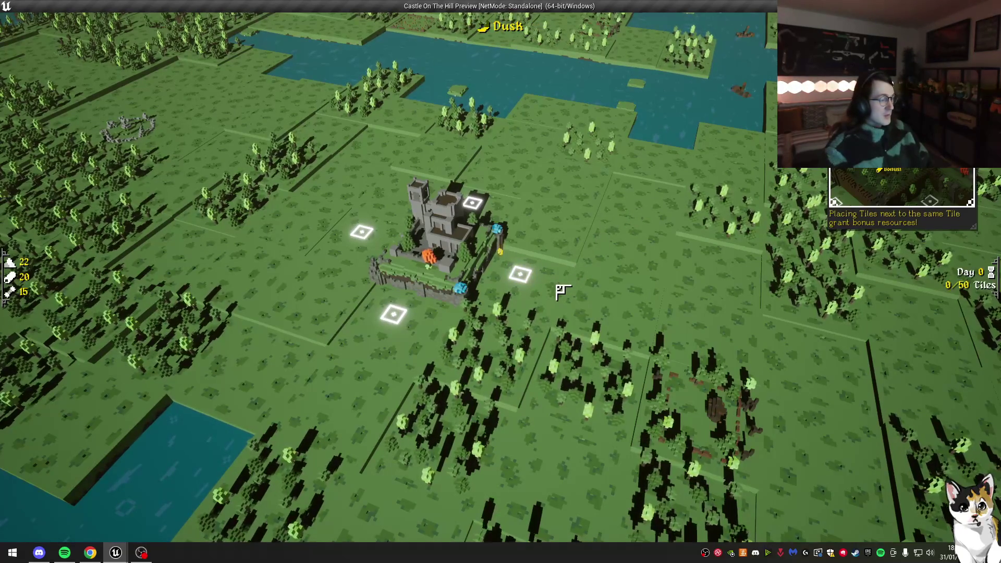
key(Escape)
click(116, 553)
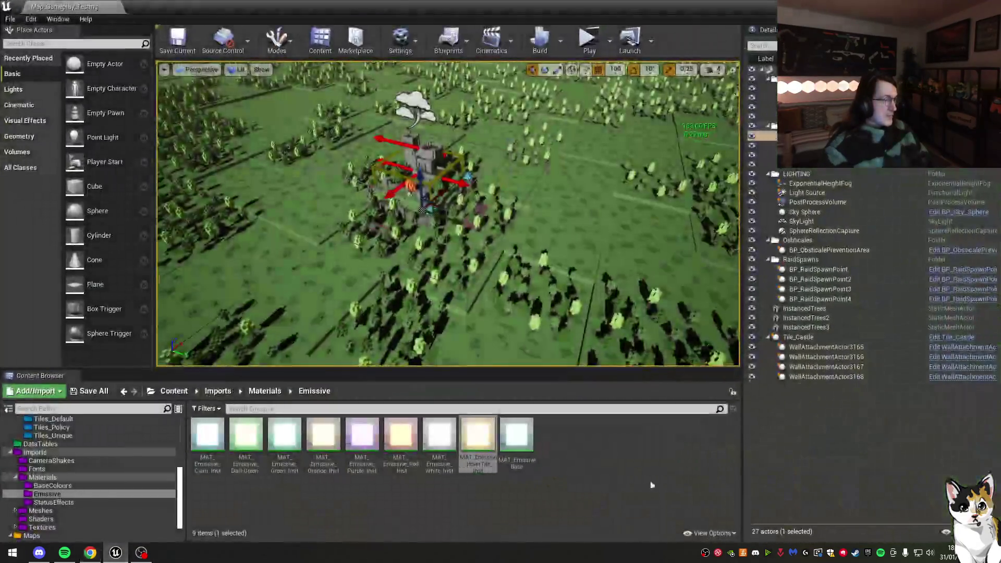
Step: Play and stop the game, then open PAWN_CityGame's Event Graph from the Blueprints folder
click(585, 42)
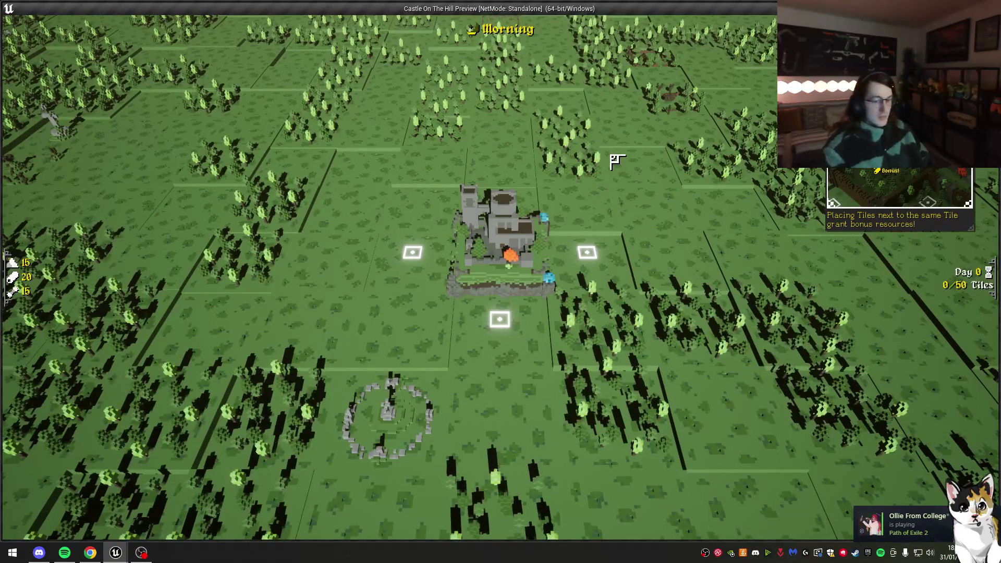
key(Escape)
scroll(63, 469, up, 10)
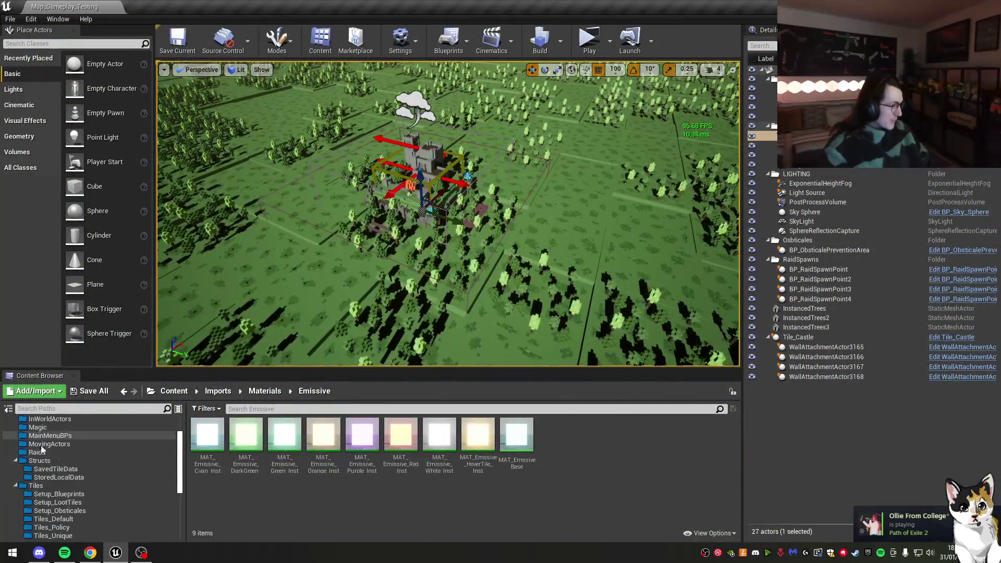
click(41, 431)
click(46, 439)
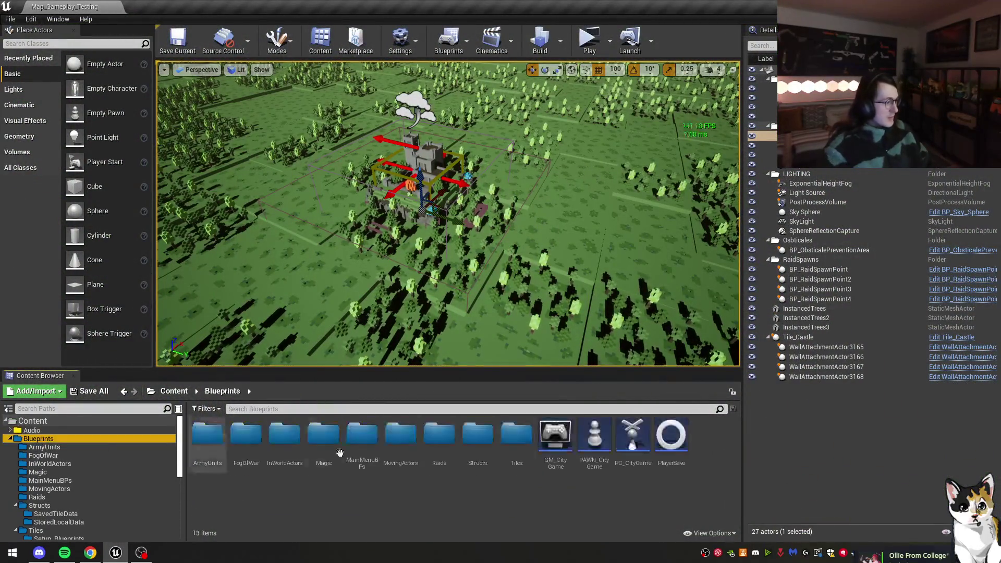
double_click(592, 435)
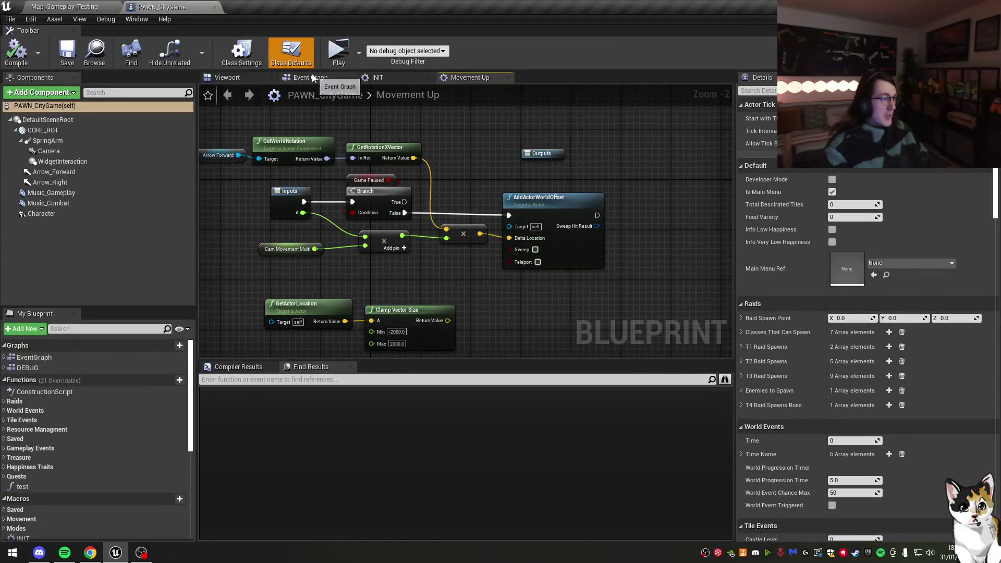
click(312, 77)
Step: Open the Map_Gameplay_Testing Level Blueprint from the level editor's Blueprints menu
click(64, 7)
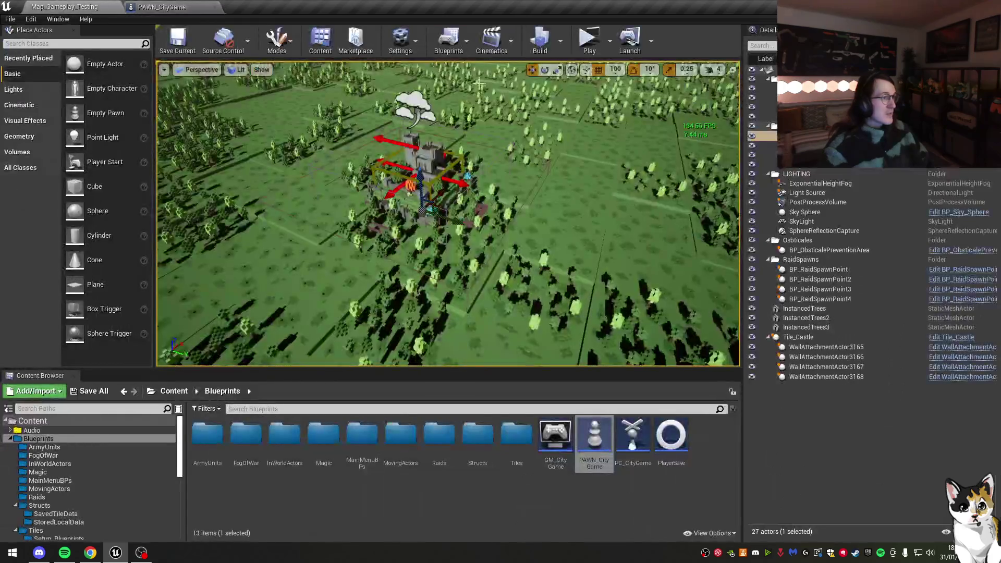
click(448, 42)
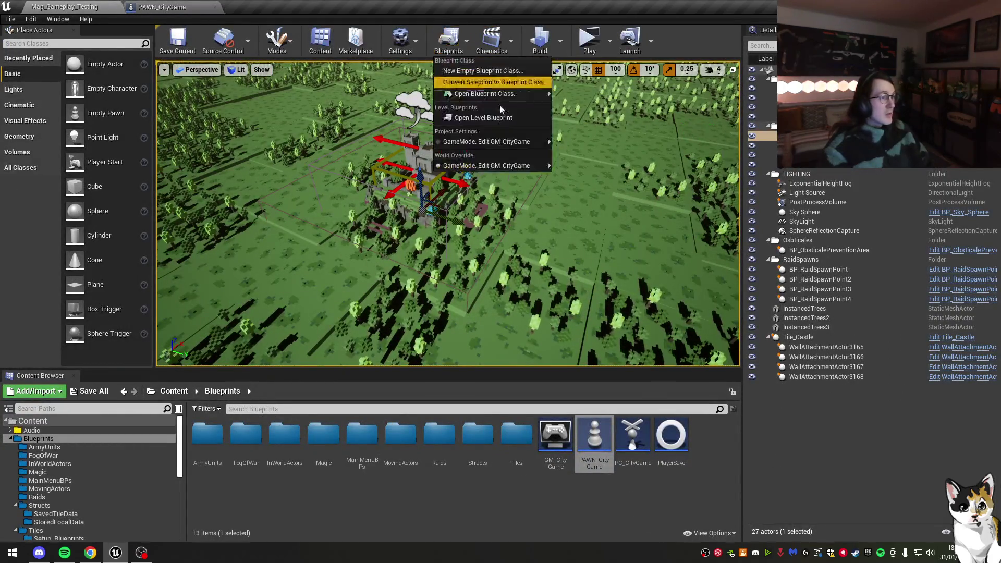
click(483, 117)
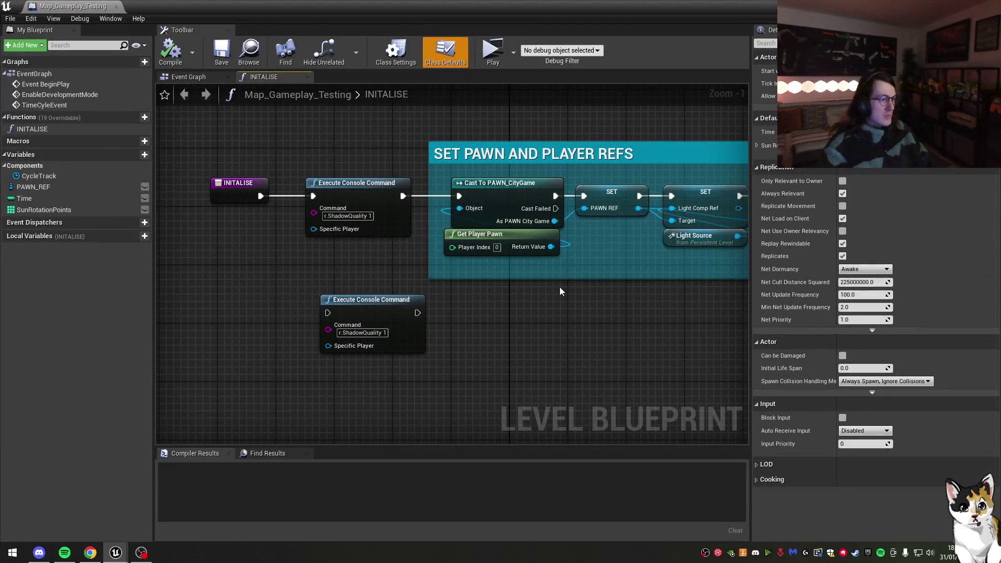
Step: Look over the Level Blueprint's Event Graph and INITALISE function, then return to the Event Graph
scroll(561, 291, down, 3)
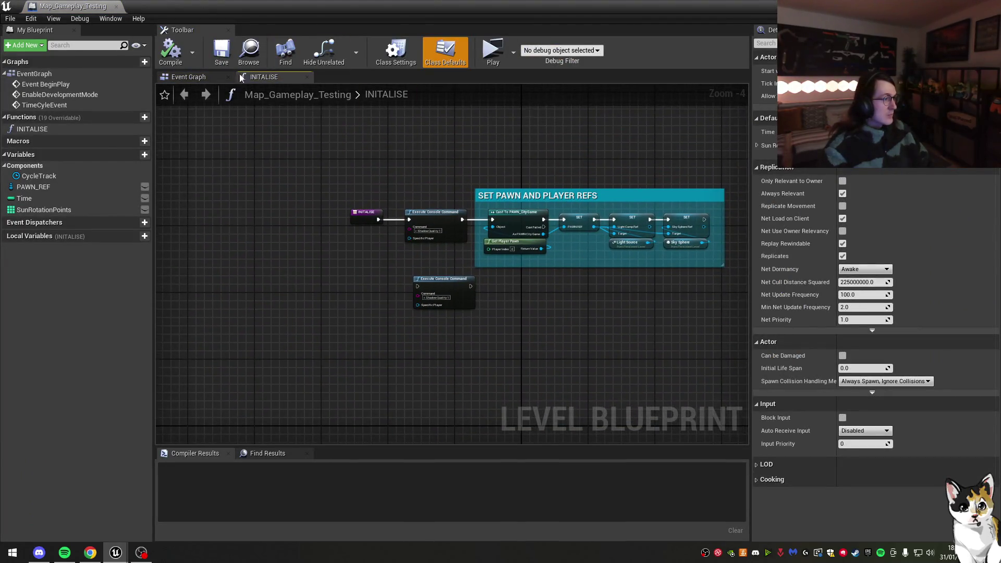
click(234, 77)
scroll(351, 246, down, 4)
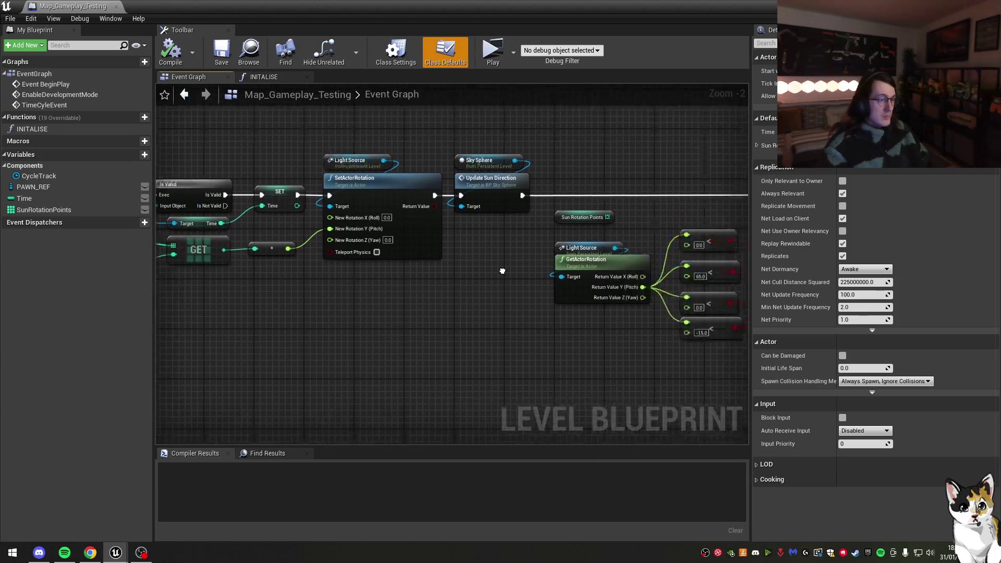
scroll(351, 246, up, 5)
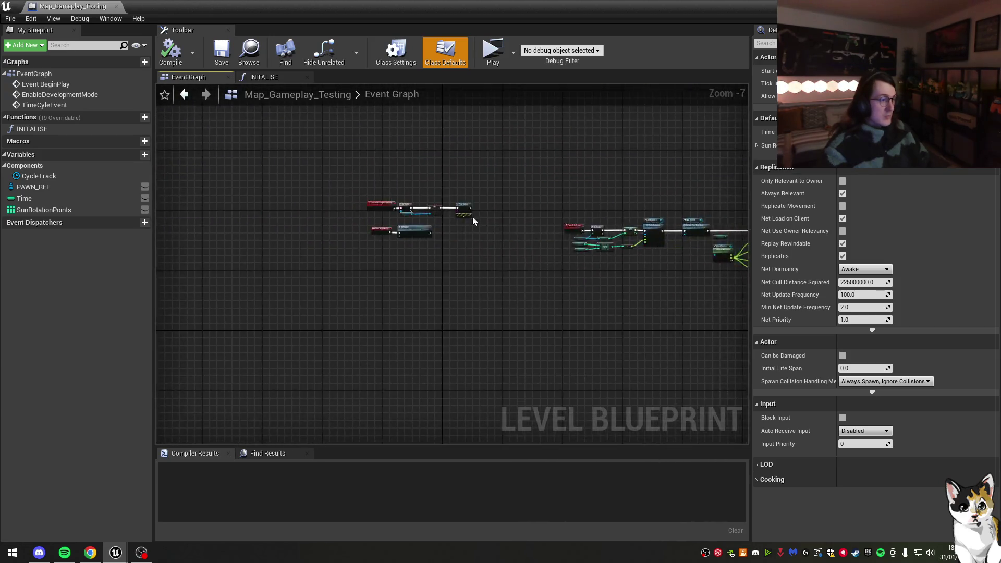
drag(543, 257, 498, 260)
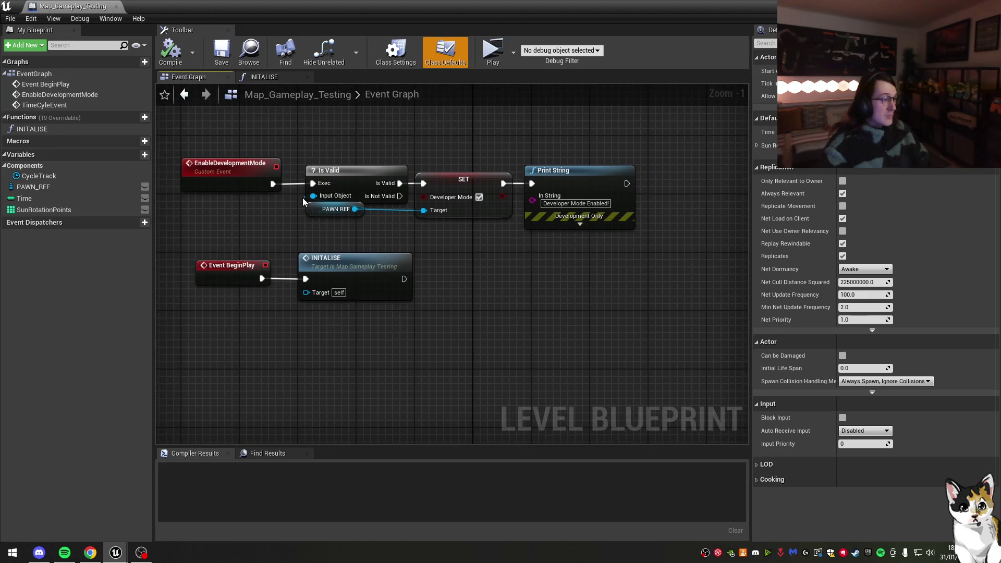
double_click(359, 262)
scroll(408, 272, up, 2)
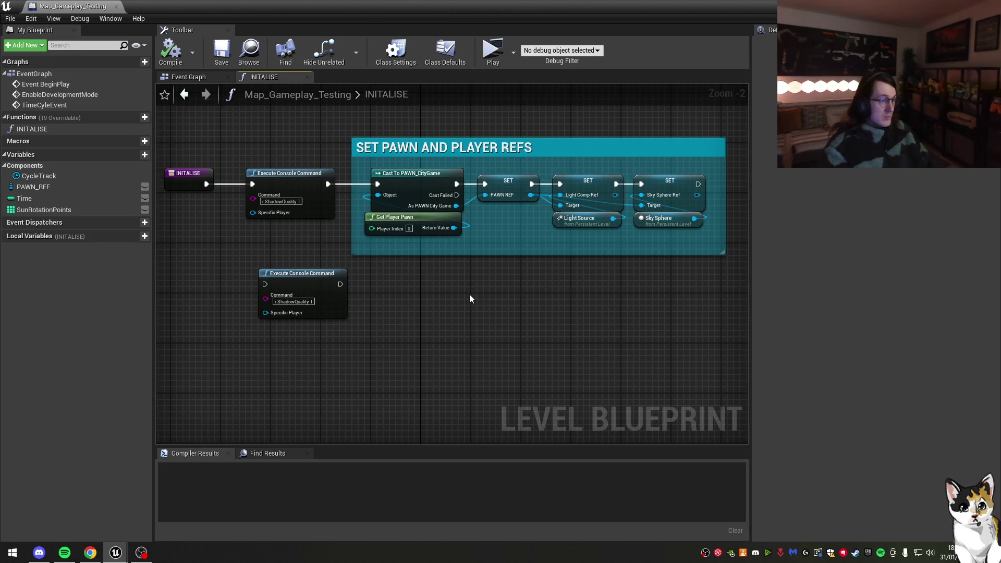
key(alt+Left)
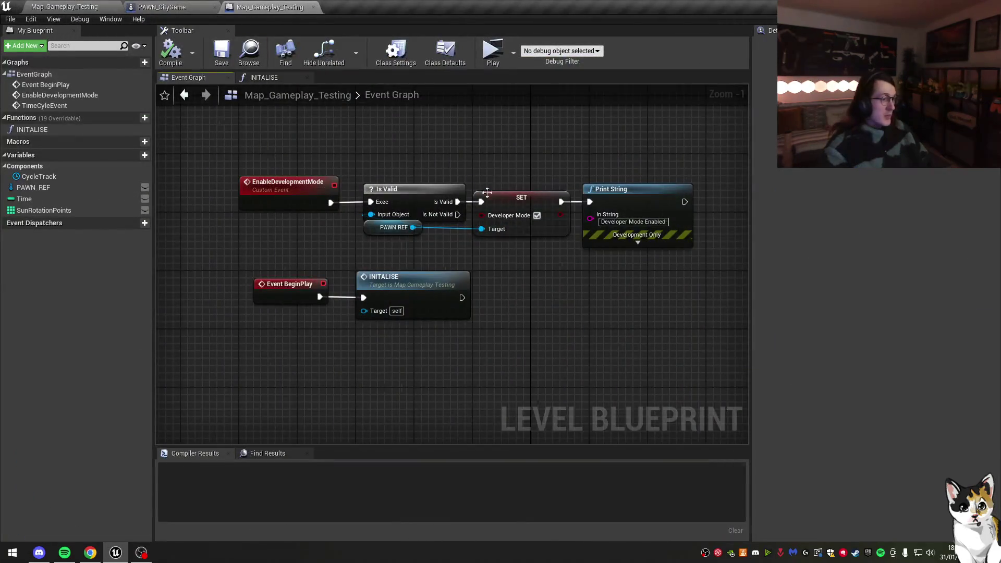
Step: Put a breakpoint on the Developer Mode SET node and launch the game preview
click(530, 202)
click(536, 215)
key(F9)
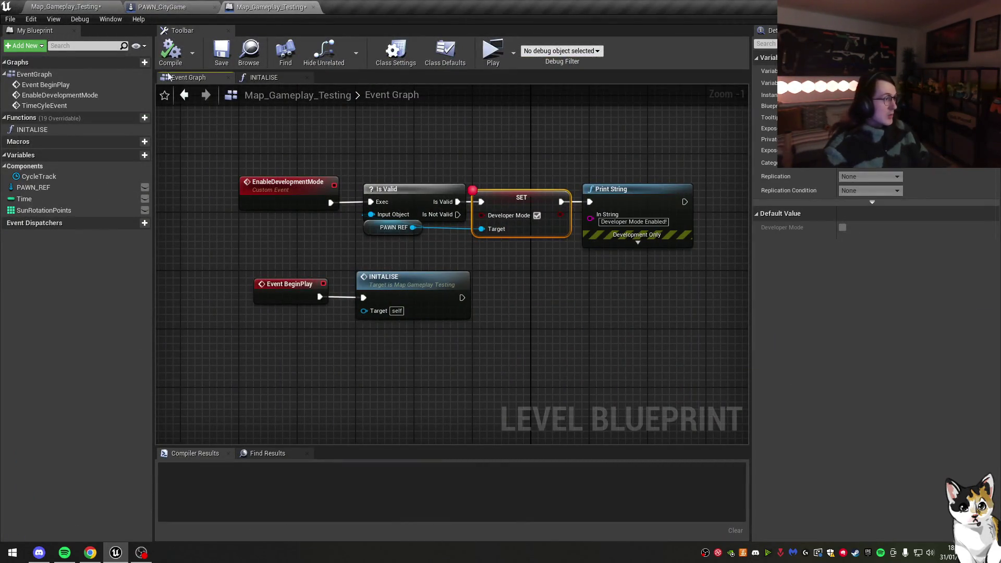
click(493, 51)
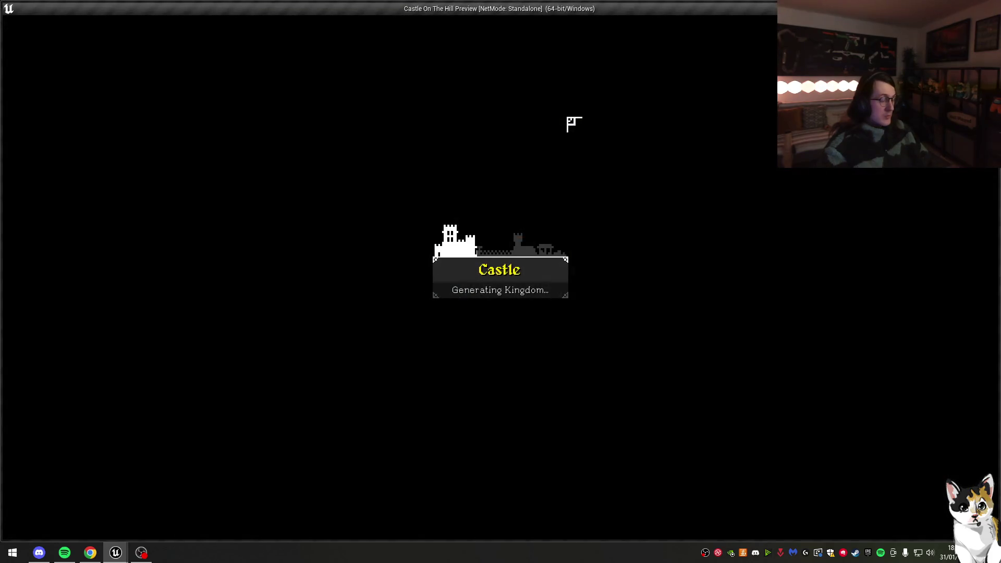
Step: Rerun the last console command and close the game preview
key(grave)
key(Up)
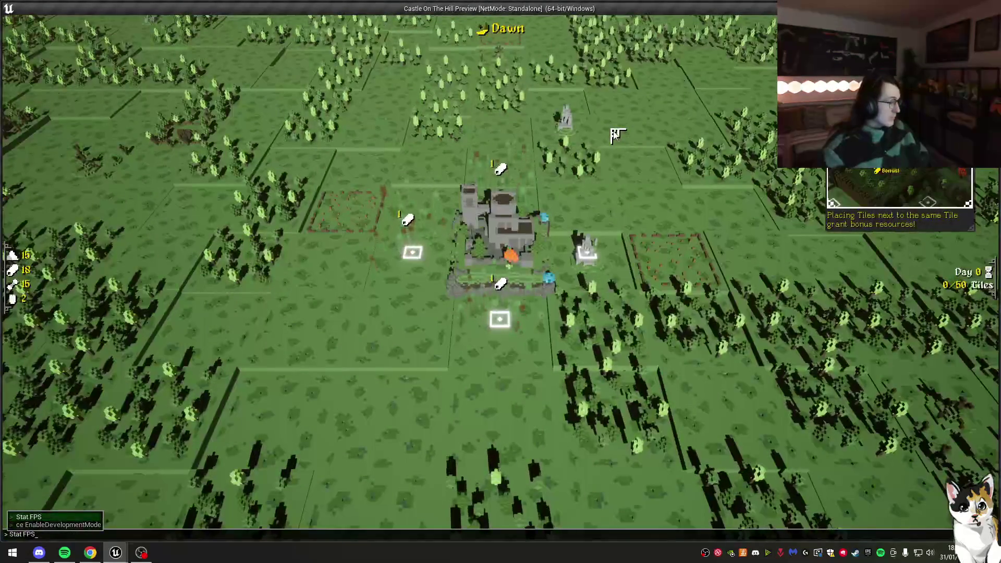
key(Return)
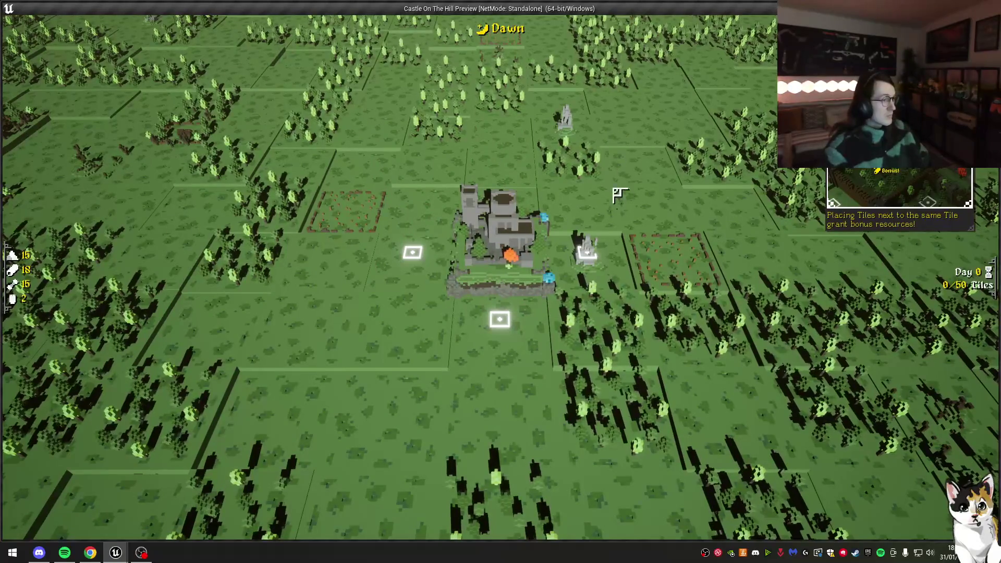
key(Escape)
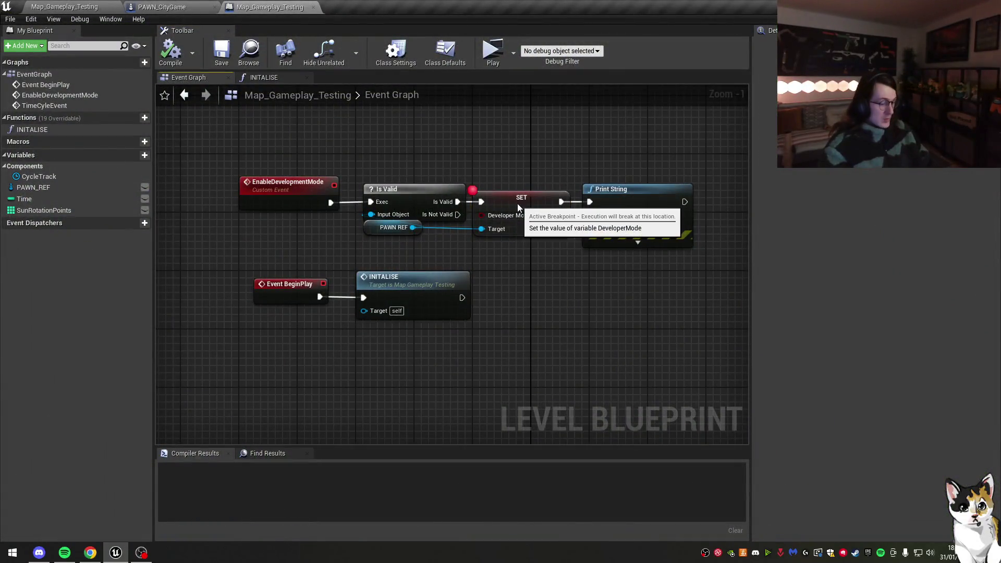
Step: Move the breakpoint from the Developer Mode SET node to the EnableDevelopmentMode event
click(518, 208)
key(F9)
click(288, 194)
key(F9)
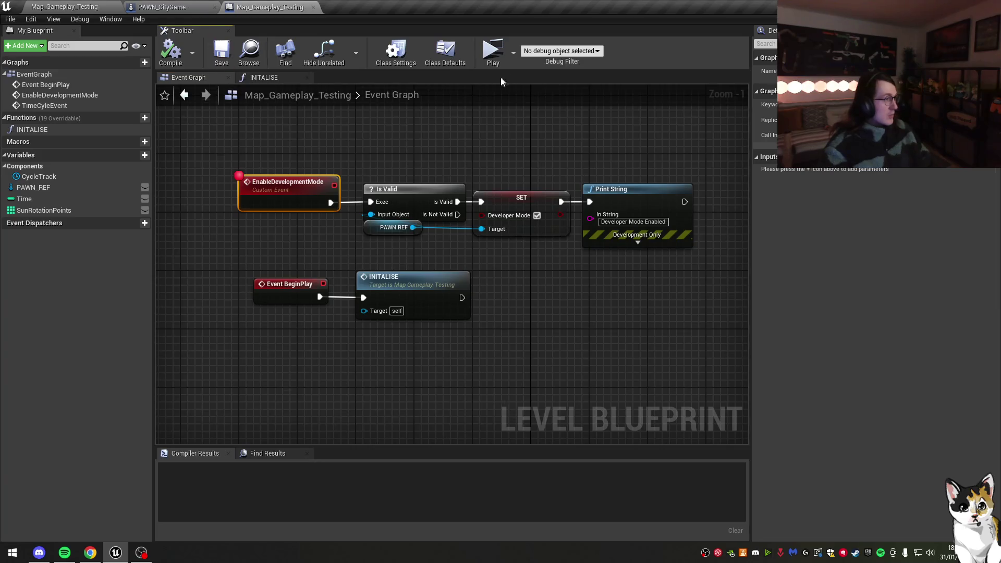
Step: Relaunch the preview, run ce EnableDevelopmentMode in the console, then close it
click(494, 52)
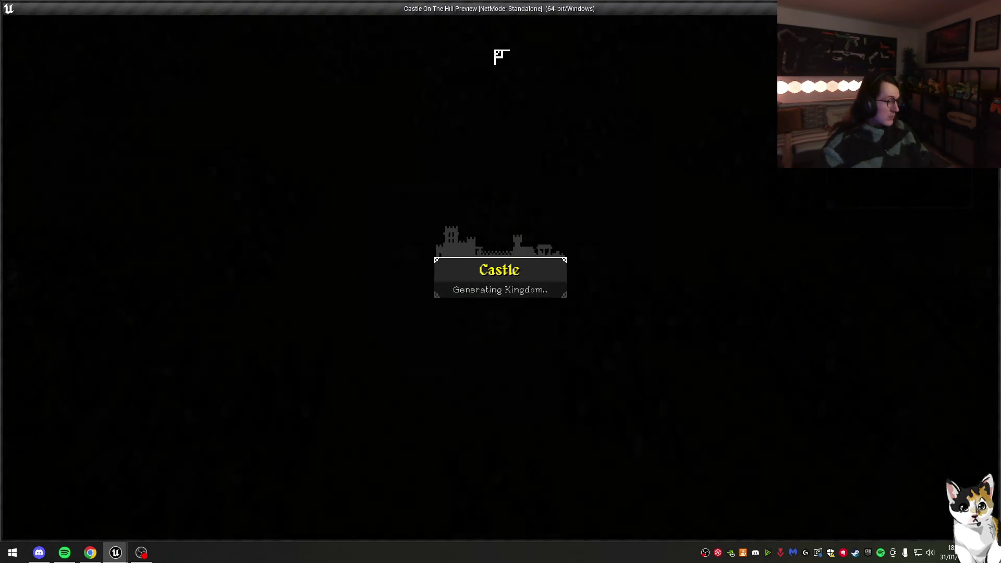
key(grave)
text(ce)
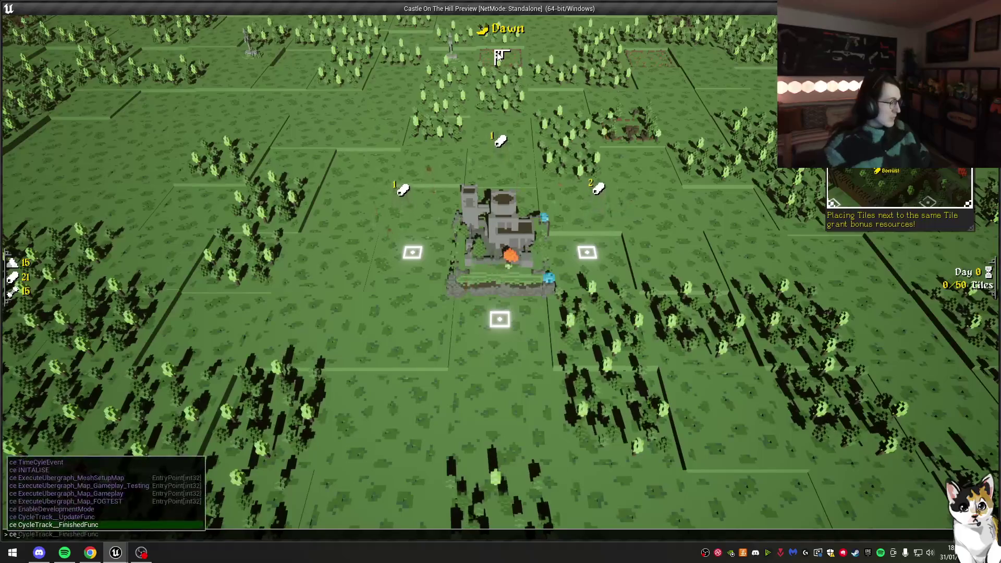
key(Up)
key(Up)
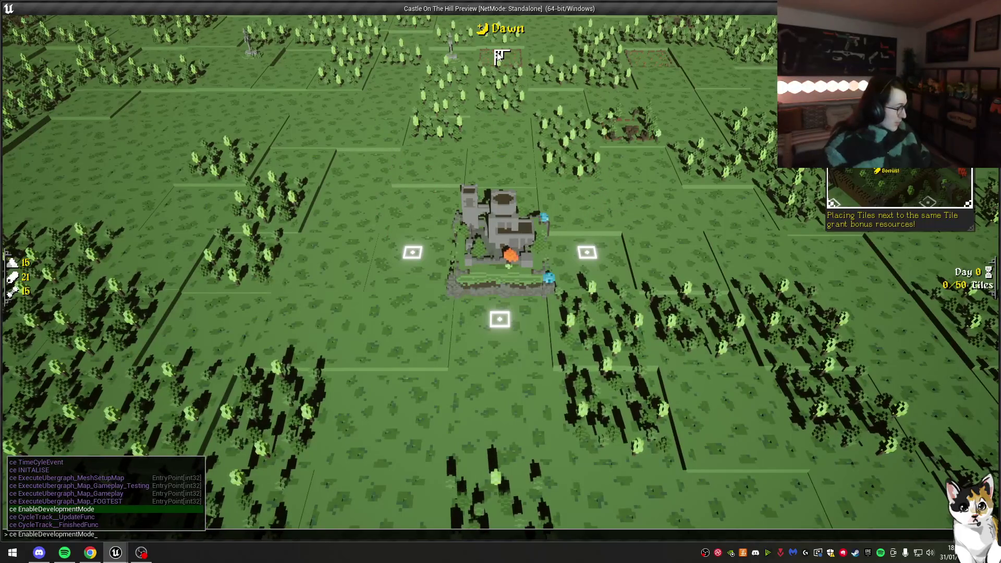
key(Return)
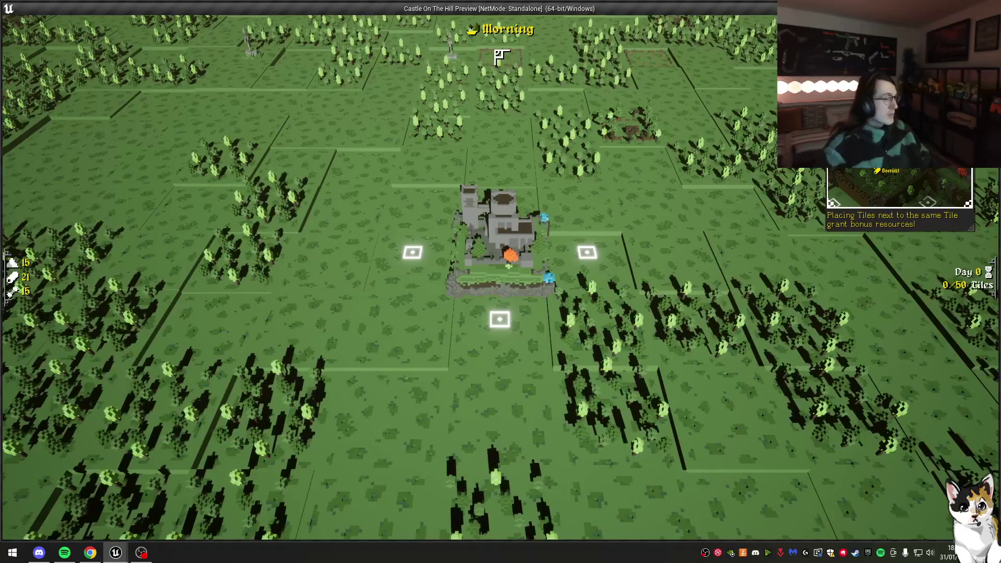
key(Escape)
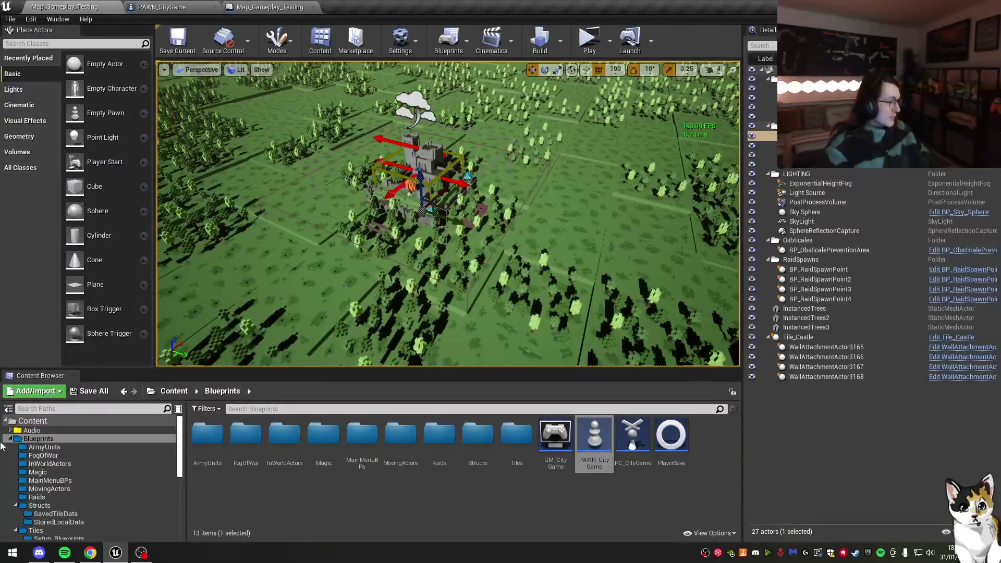
Step: Open the Map_Gameplay level from the Maps folder and launch its game preview
scroll(21, 469, down, 5)
click(31, 511)
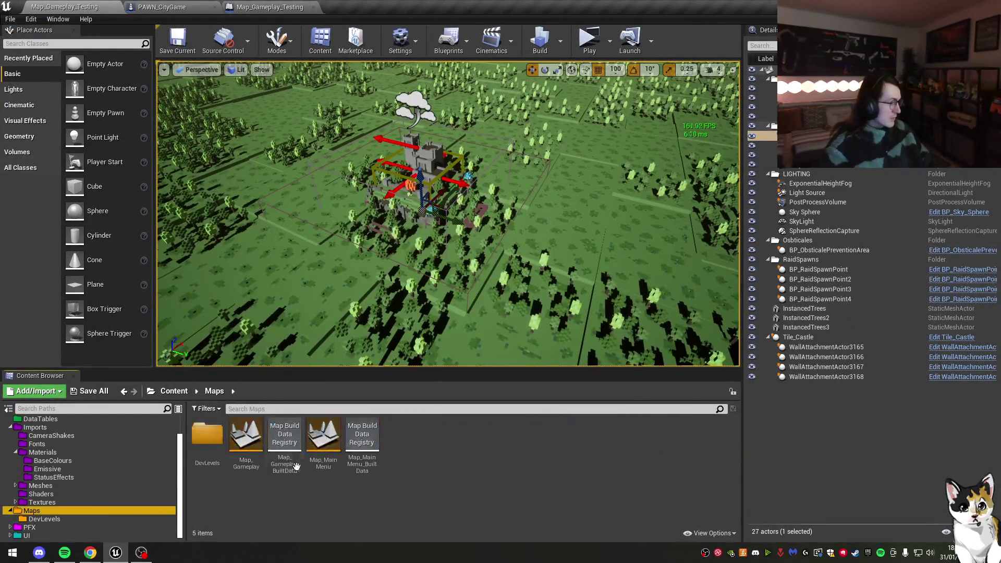
double_click(246, 438)
click(589, 39)
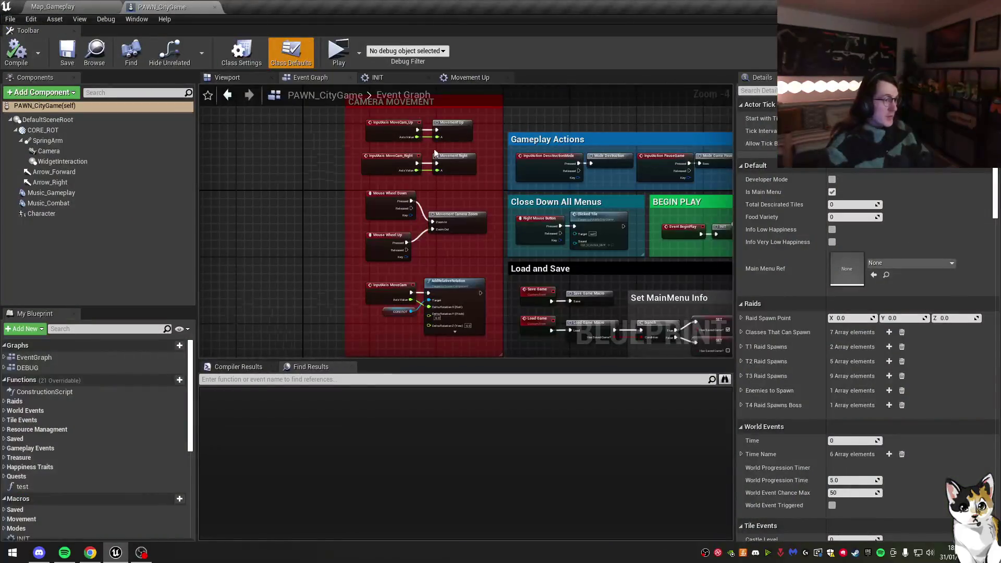
Step: Connect the DEBUG Branch output to Update Resources, save the blueprint, and play
double_click(27, 367)
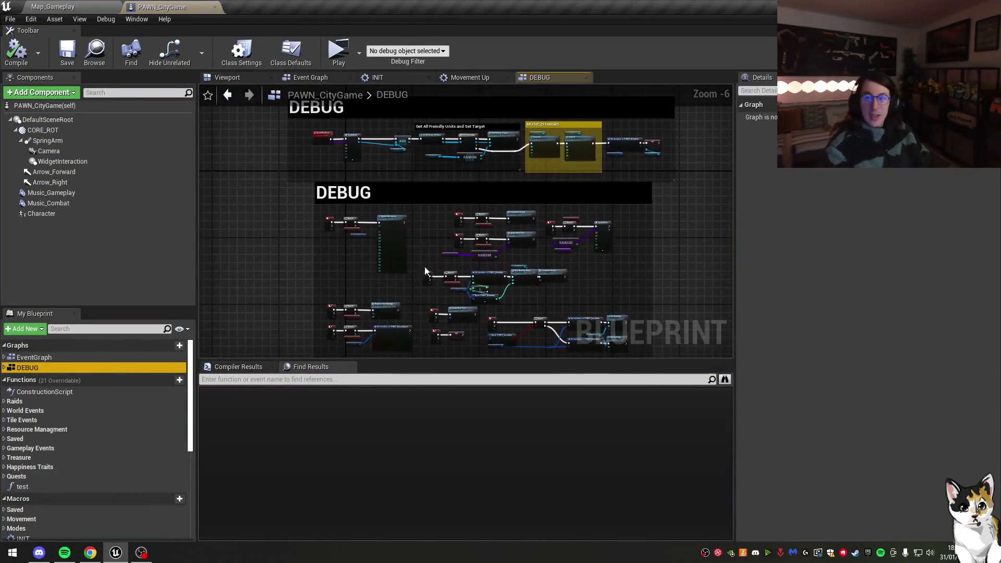
scroll(365, 194, up, 1)
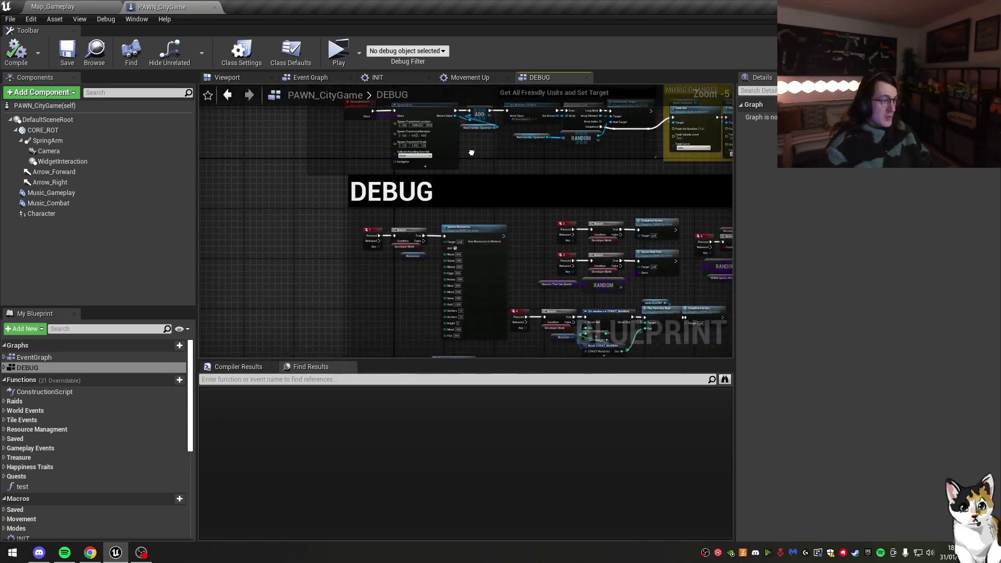
scroll(371, 205, up, 3)
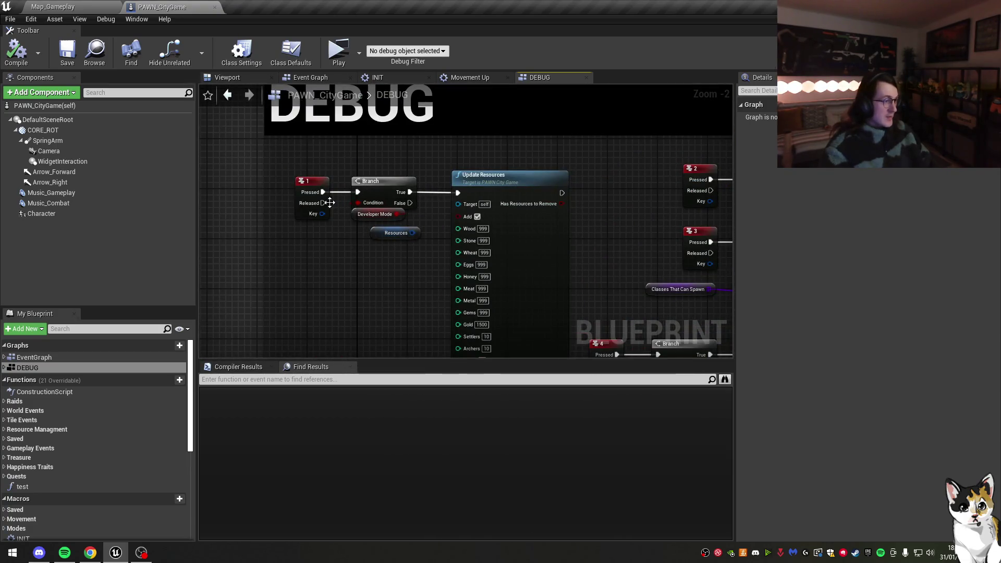
drag(457, 197, 458, 193)
click(66, 52)
click(339, 54)
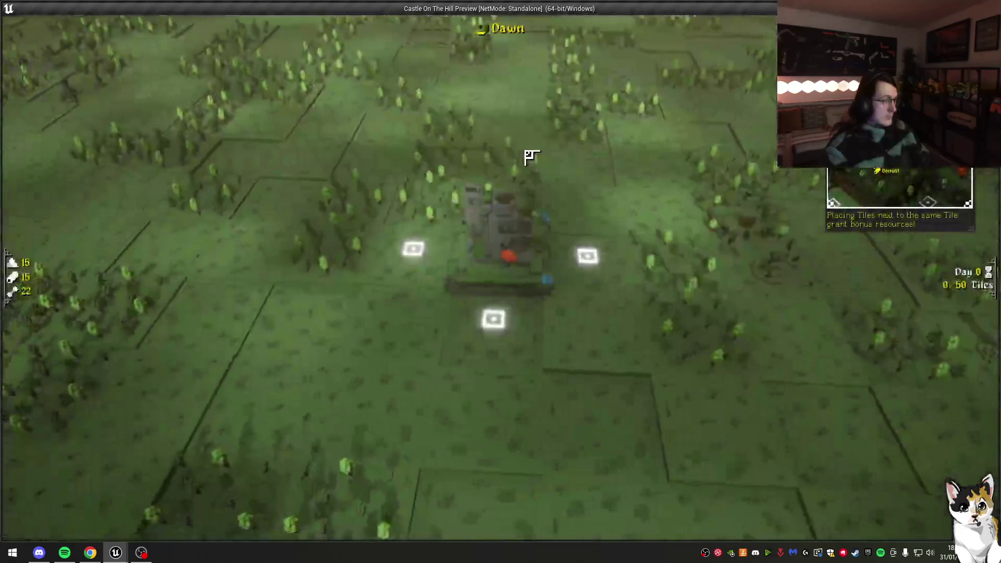
Step: Add debug resources, place a Household beside the castle, and pick the Stronghold policy
key(w)
key(d)
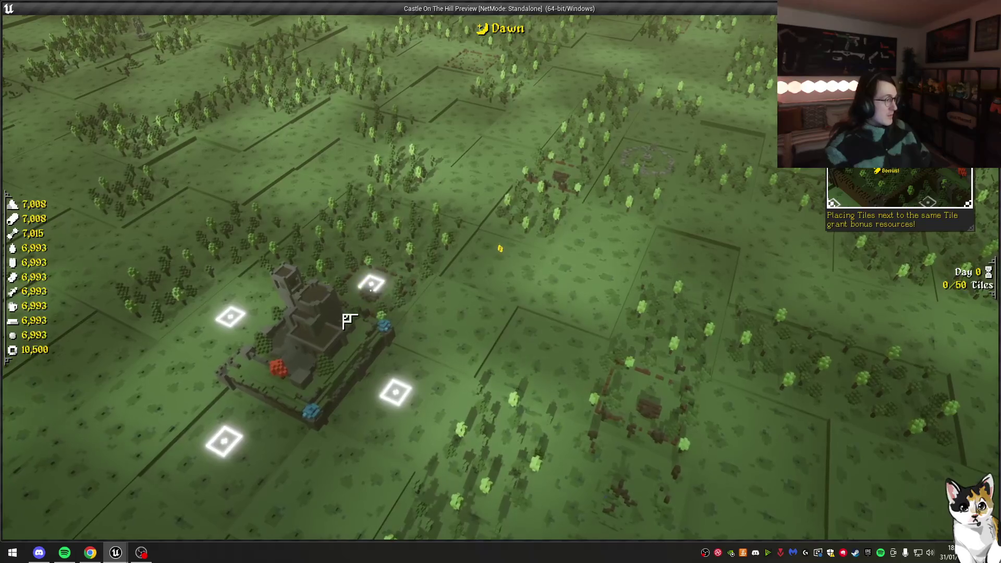
click(347, 320)
click(359, 241)
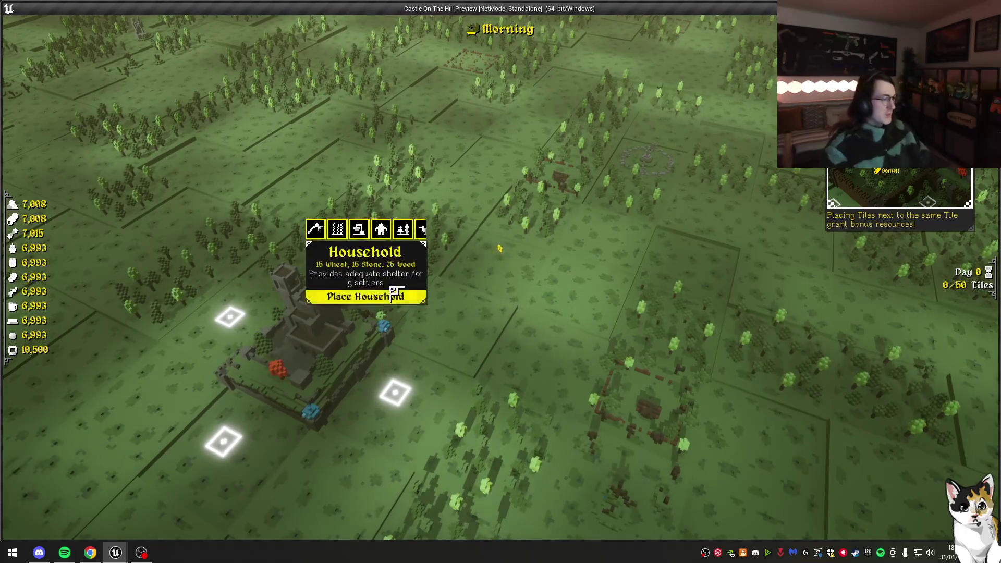
click(347, 292)
click(392, 422)
click(499, 524)
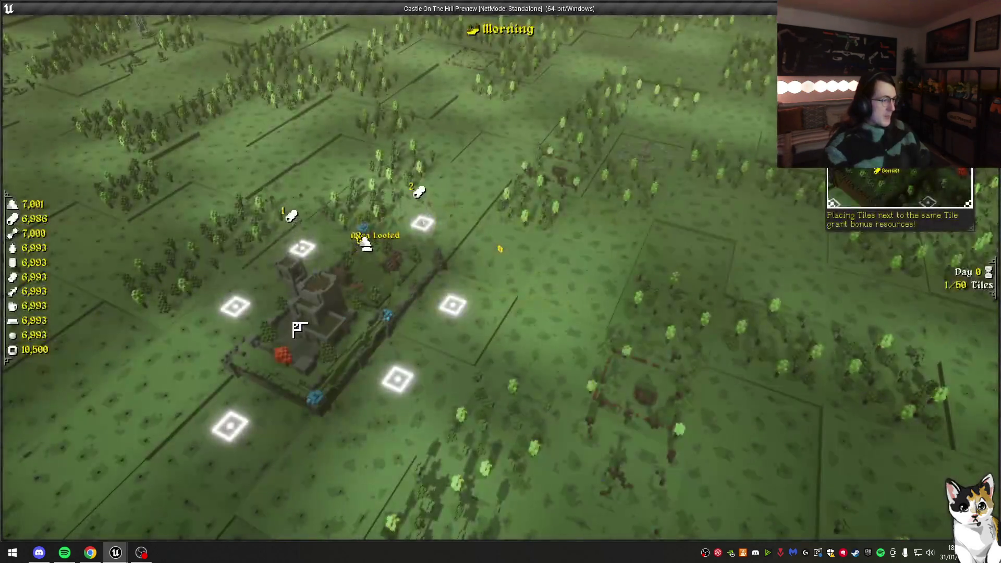
click(297, 326)
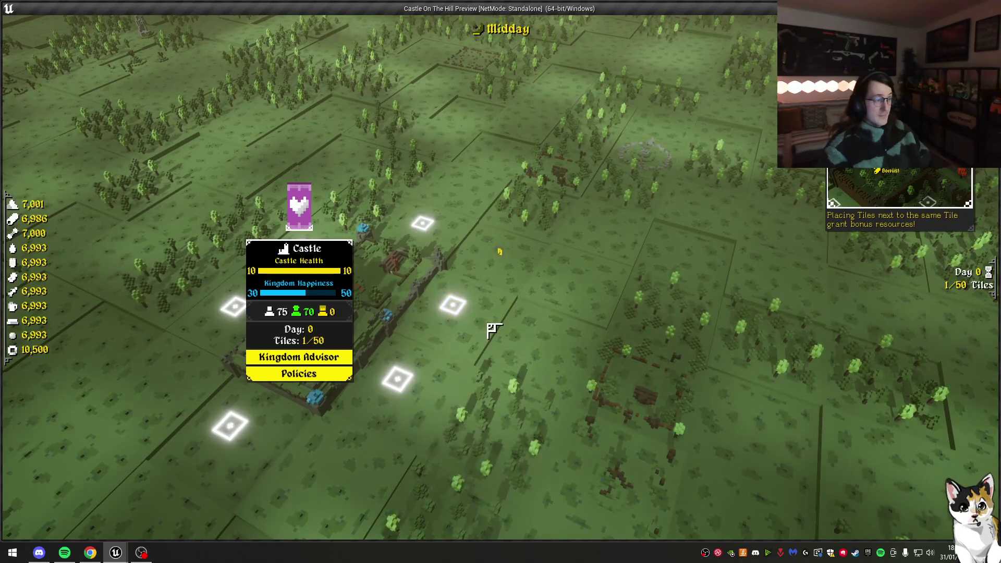
Step: Build on another empty tile, choose the new rank's policy, and claim the Palace tile
click(452, 305)
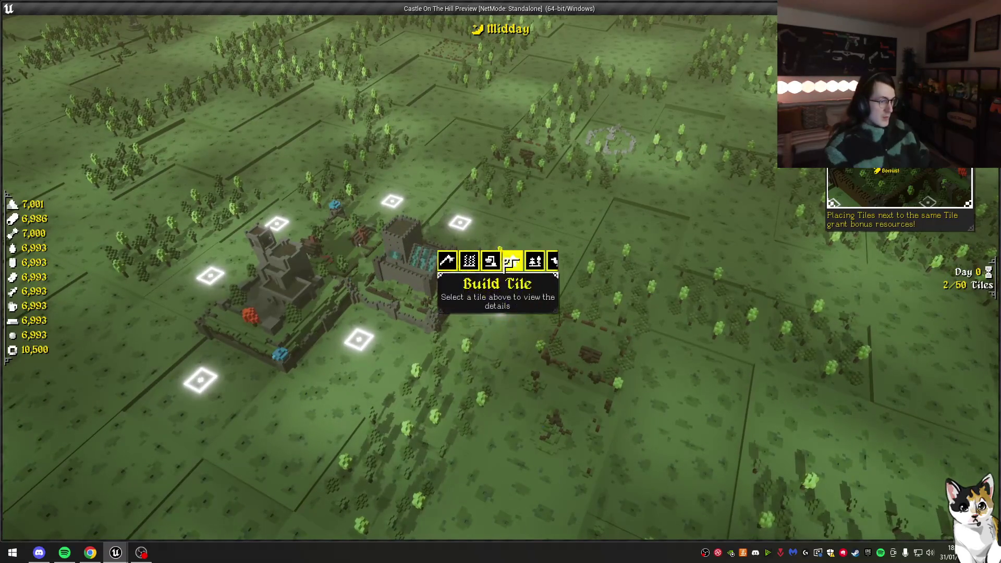
click(504, 267)
click(516, 523)
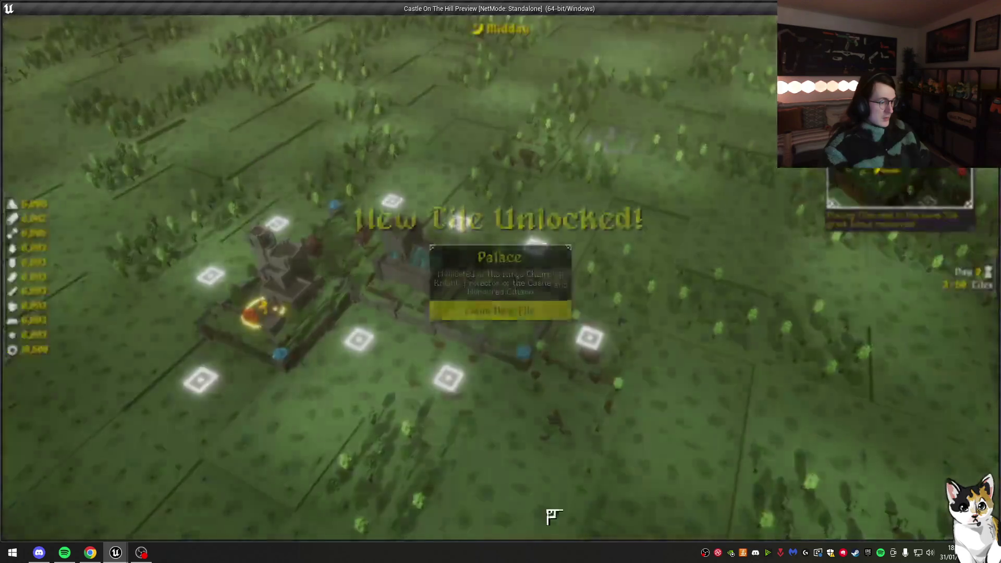
click(502, 325)
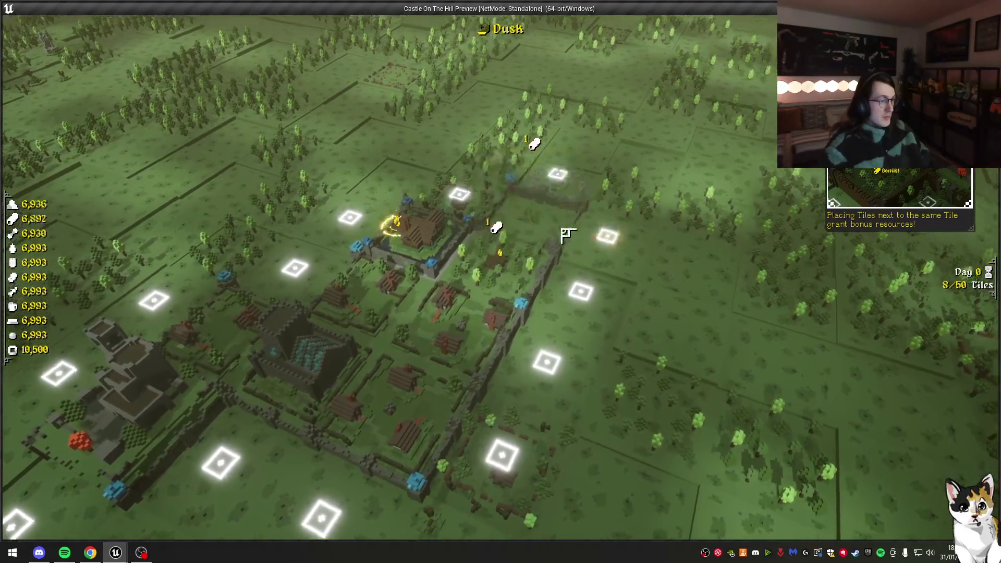
Step: Place another Household, confirm the Graveyard policy, claim its tile, then pause and resume
scroll(565, 235, up, 2)
scroll(612, 262, down, 3)
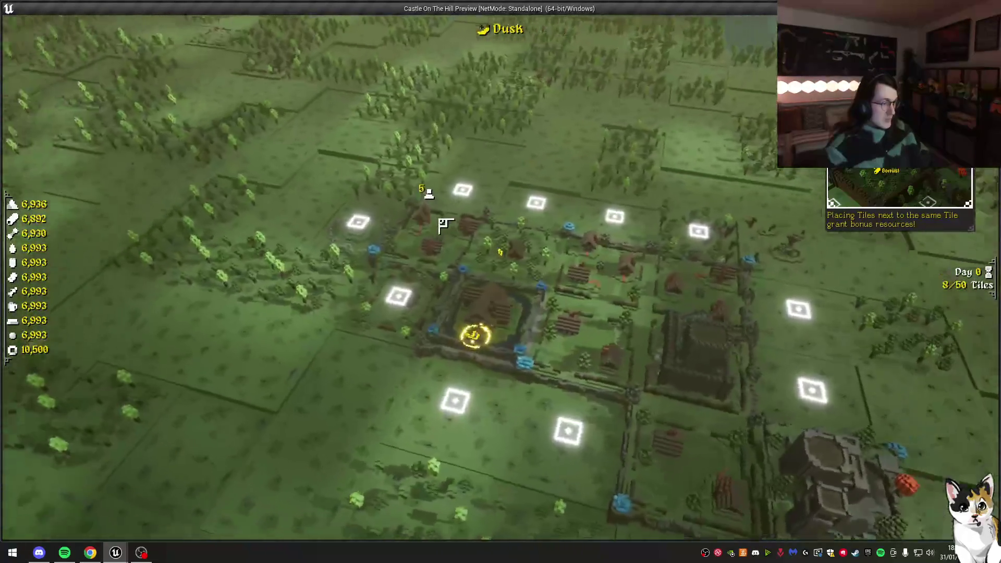
scroll(447, 223, up, 3)
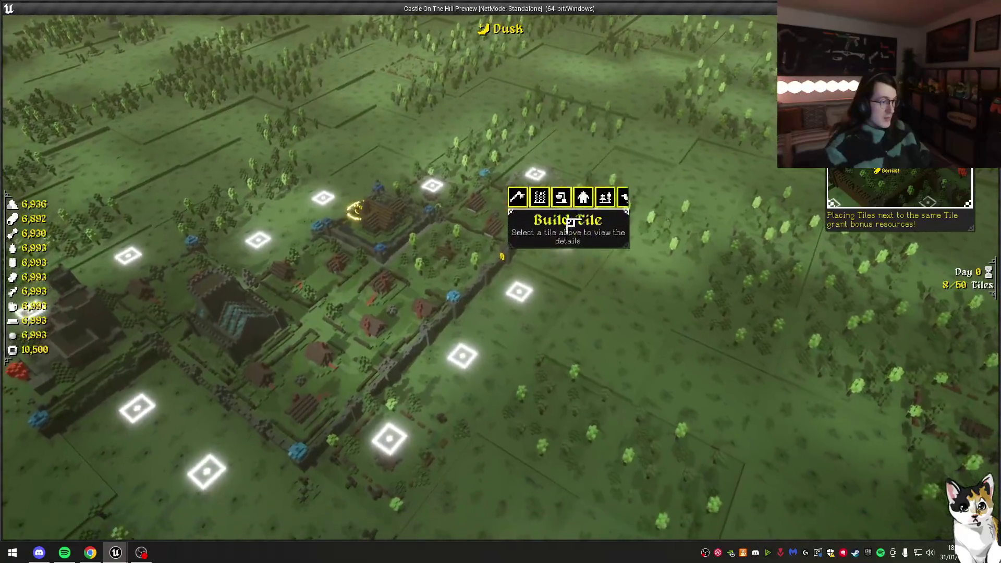
click(563, 250)
click(493, 521)
click(532, 316)
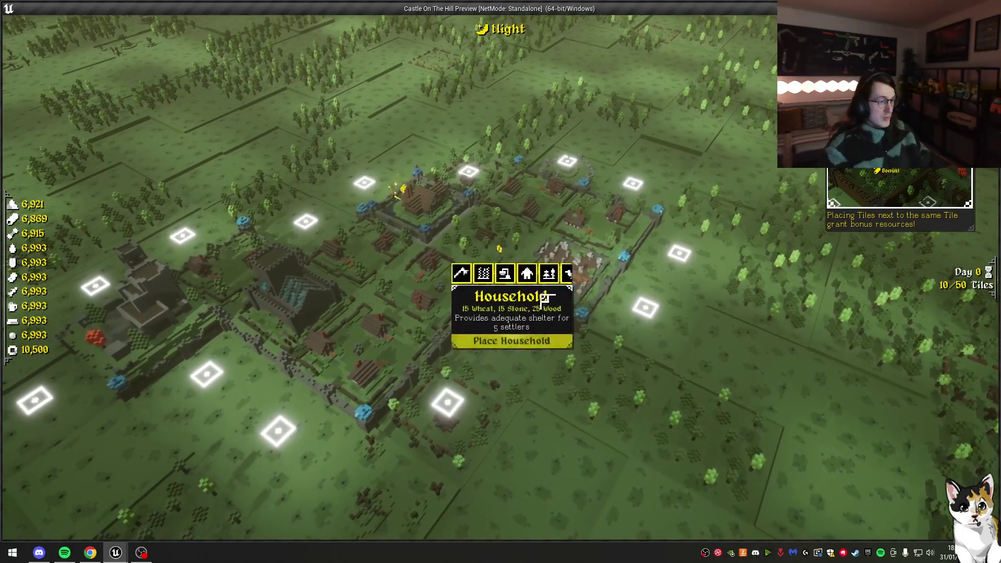
key(Escape)
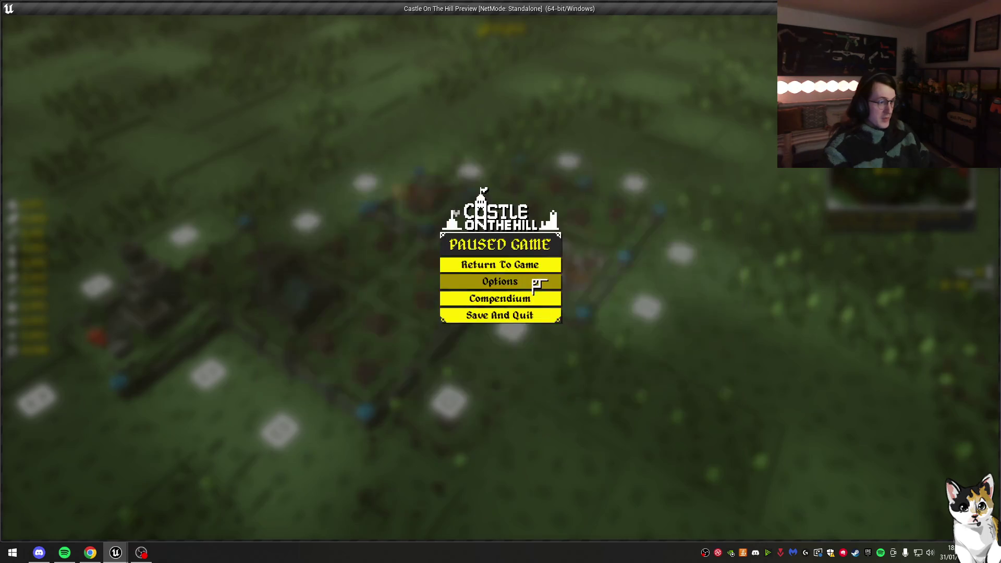
key(Escape)
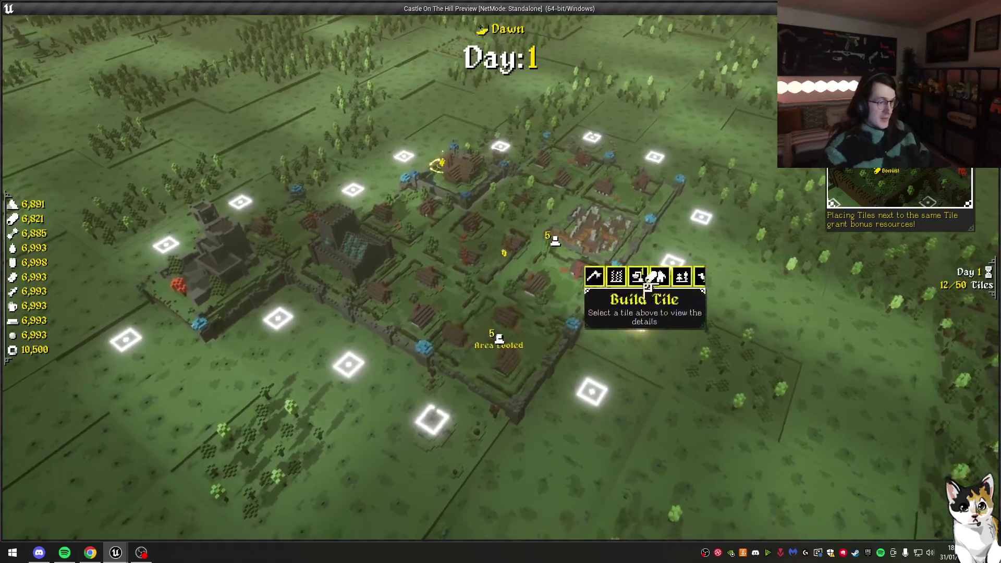
Step: Build a Household, a Cattle Ranch and the Barracks on empty tiles
click(649, 281)
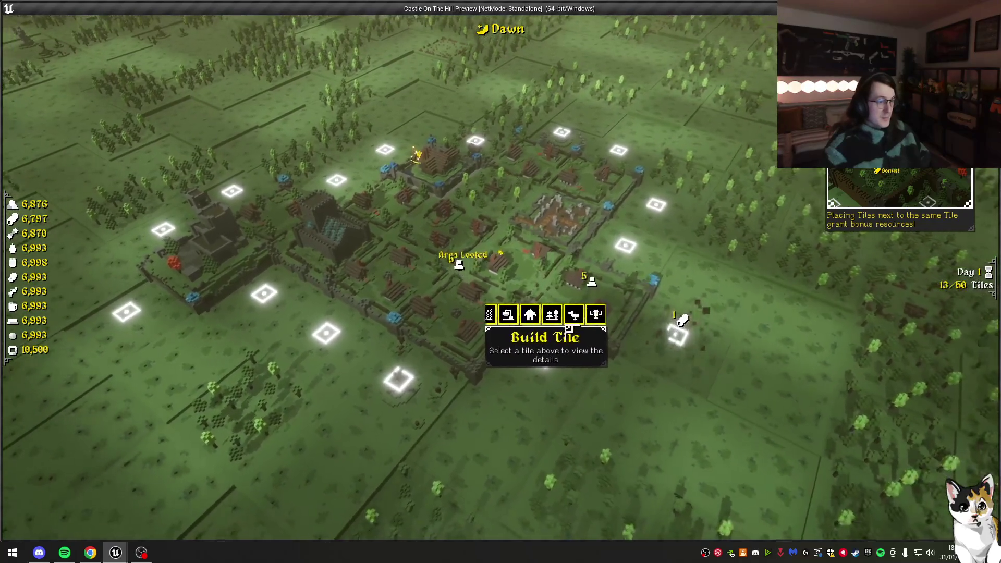
scroll(594, 310, down, 1)
click(561, 372)
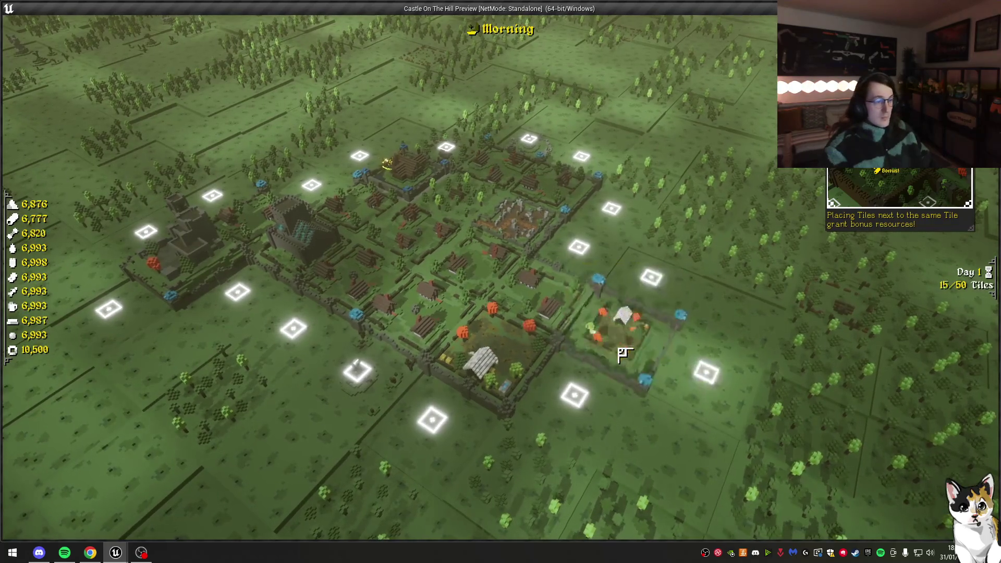
scroll(579, 357, down, 1)
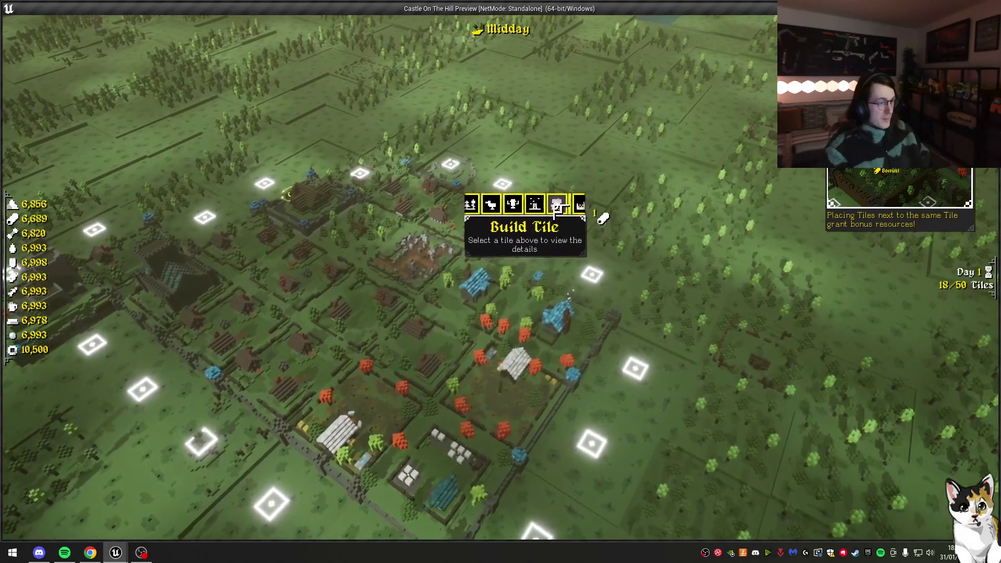
click(542, 266)
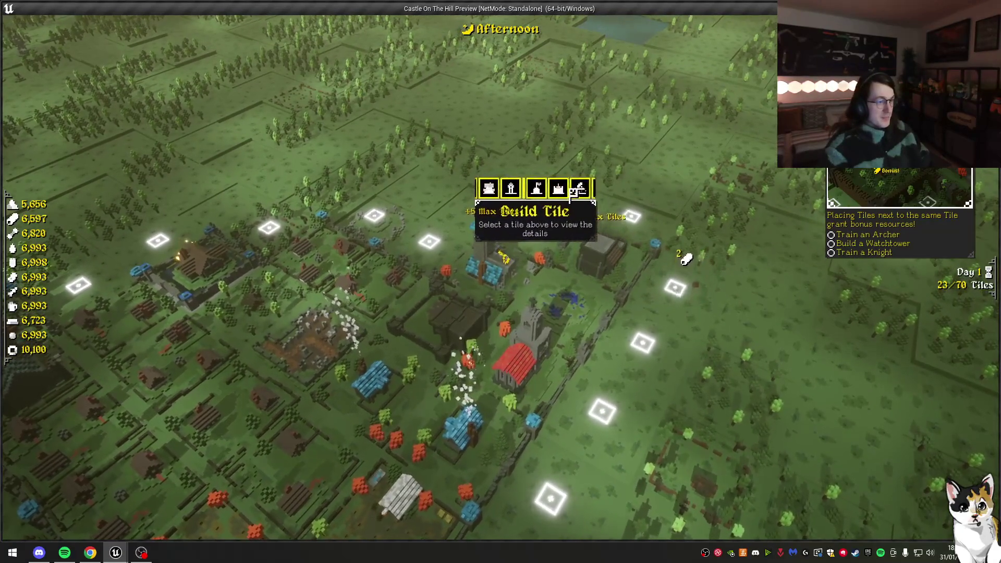
Step: Place the Guild Hall, Treasury, Workshop, Marketplace and another Household
click(593, 235)
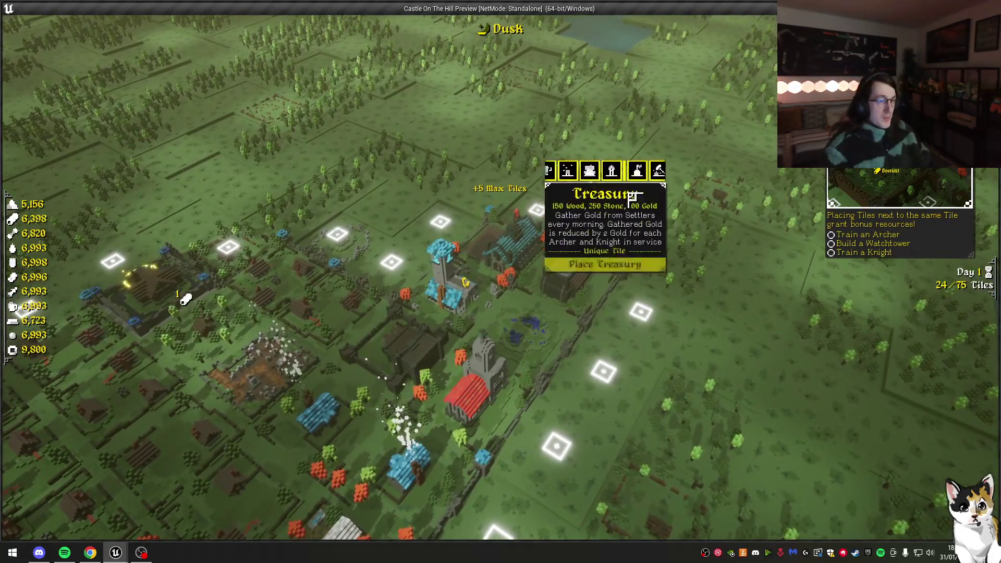
click(610, 264)
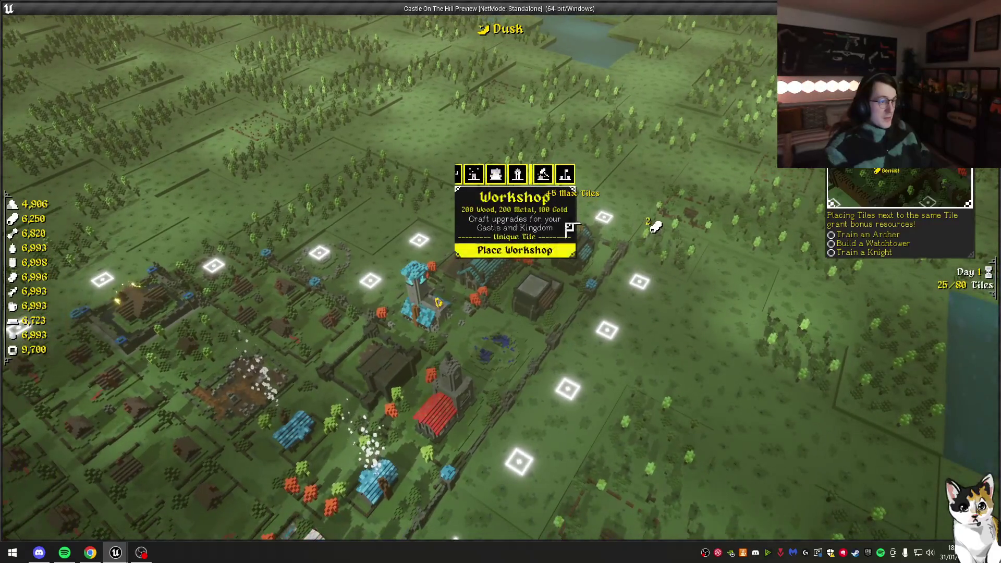
click(571, 228)
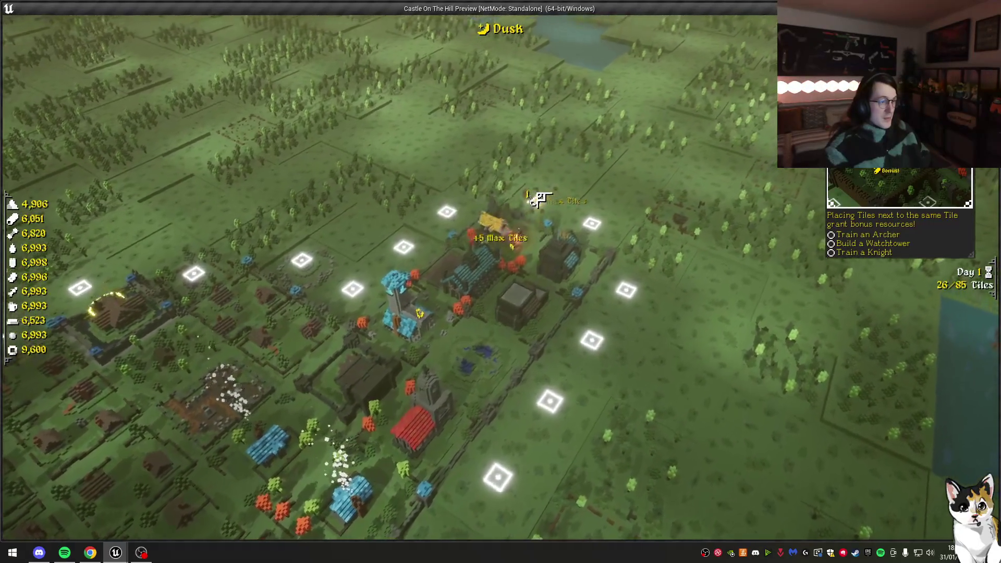
click(573, 225)
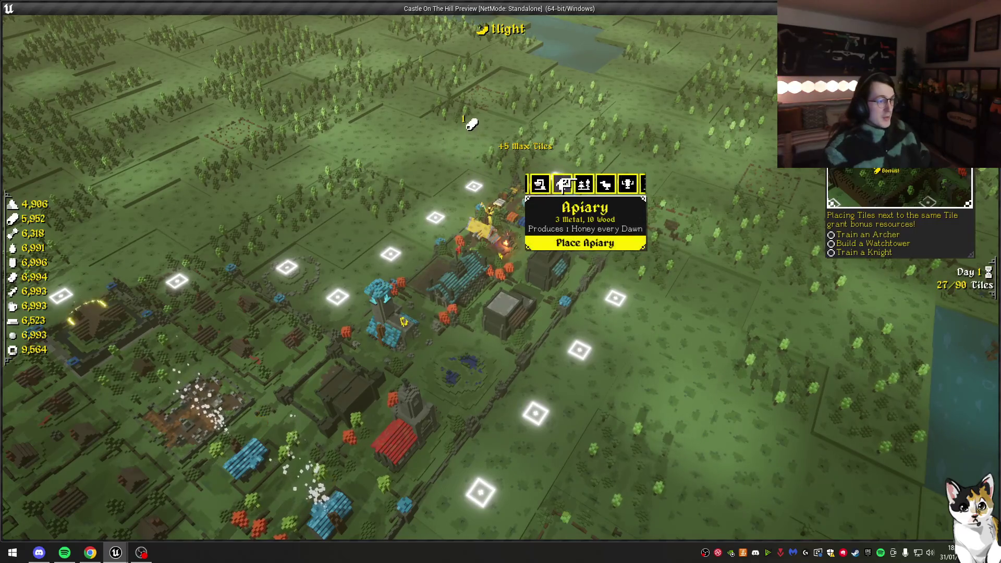
click(591, 249)
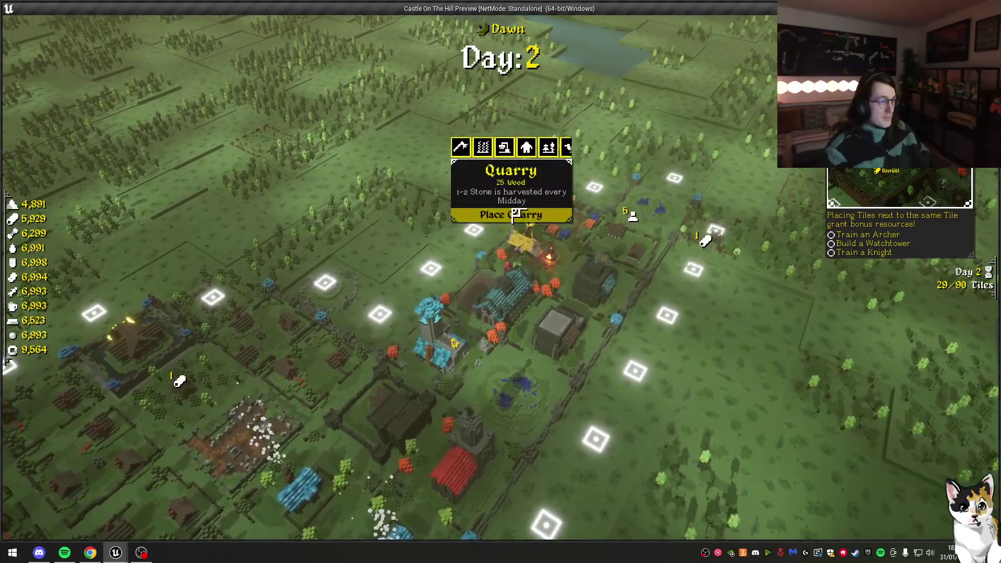
Step: Place two Quarries and two Farmland tiles
click(513, 214)
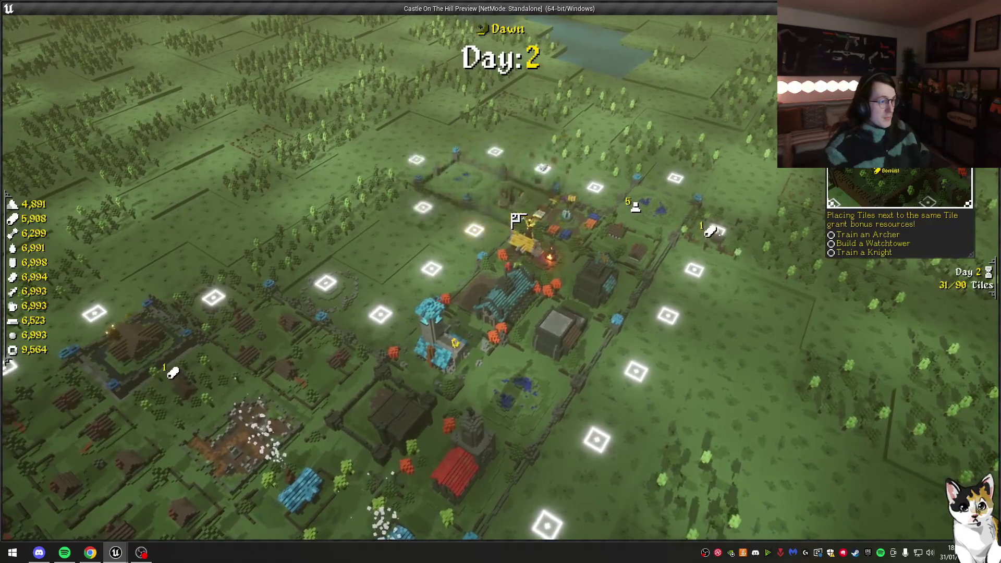
click(490, 234)
click(441, 179)
click(494, 240)
click(494, 240)
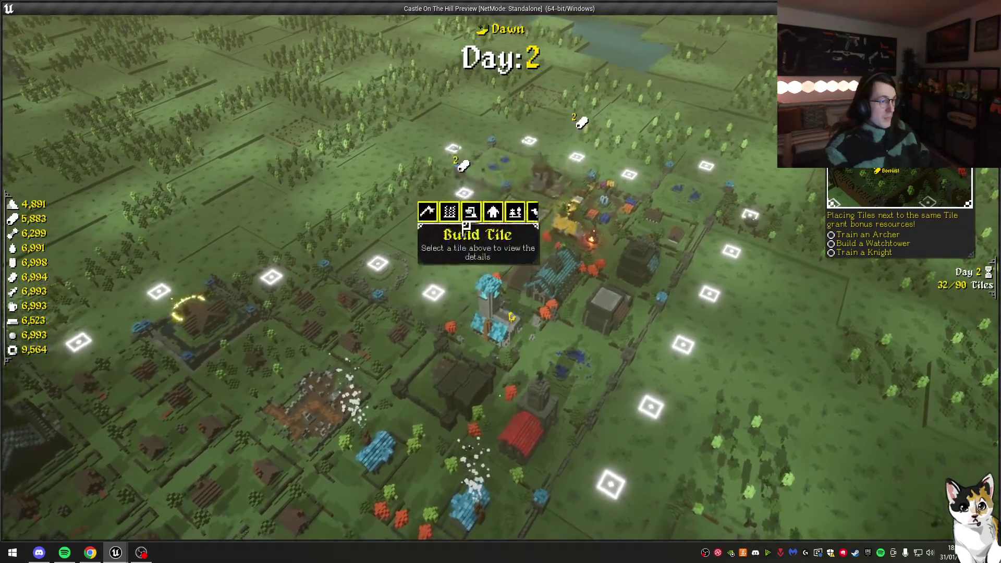
click(453, 140)
click(486, 263)
click(418, 247)
click(458, 297)
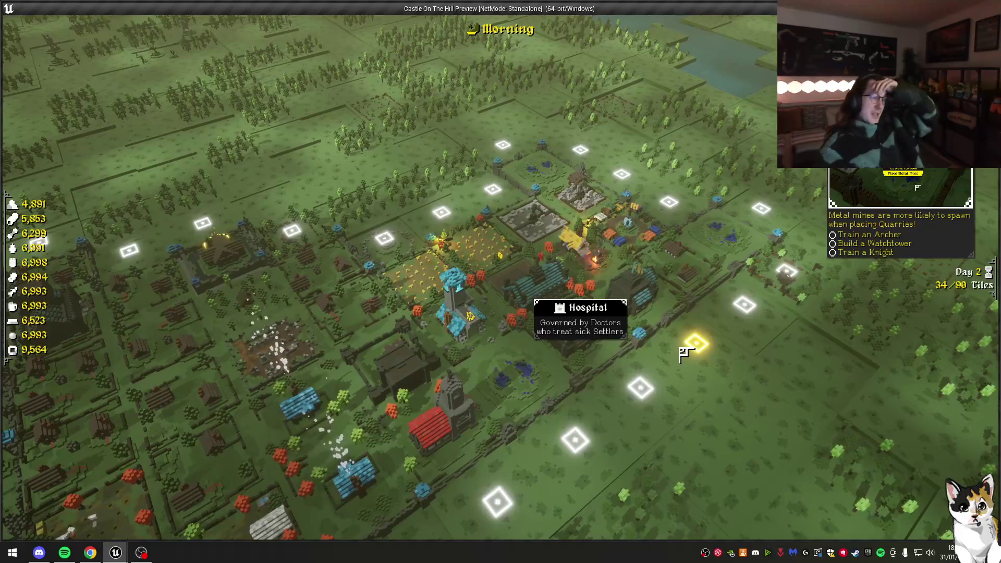
Step: Close the castle info and build two Metal Mines on ore vein tiles
scroll(115, 318, down, 1)
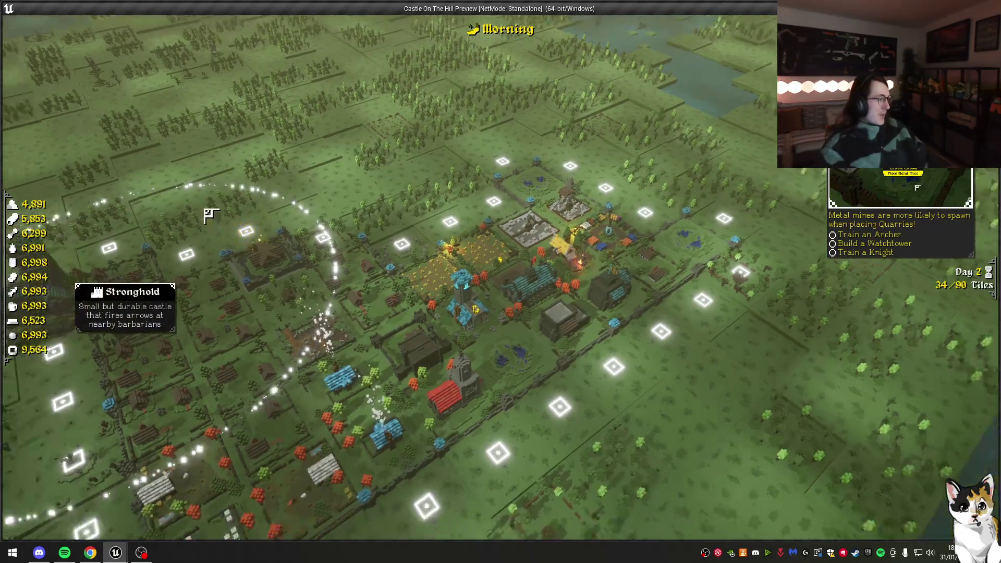
key(c)
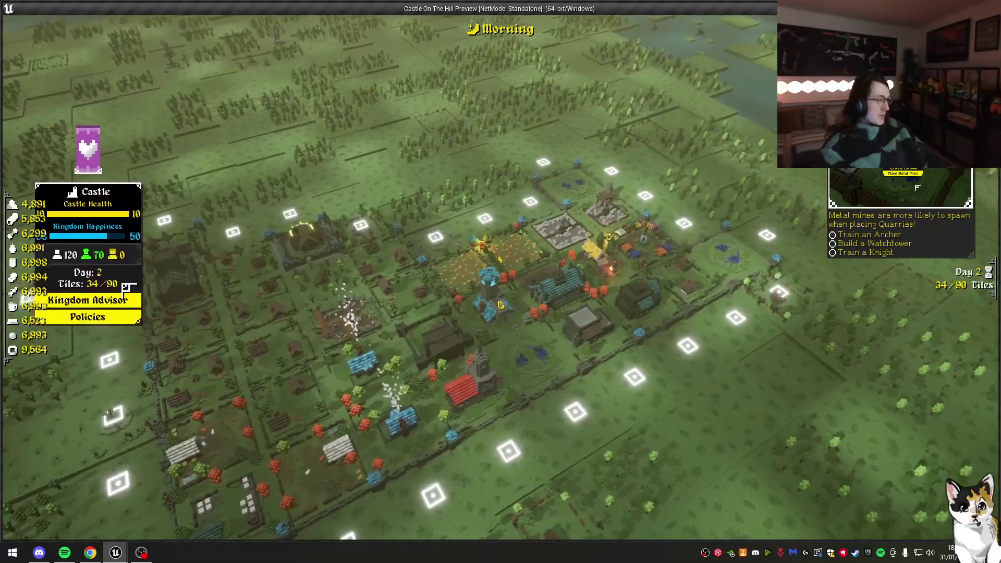
key(Escape)
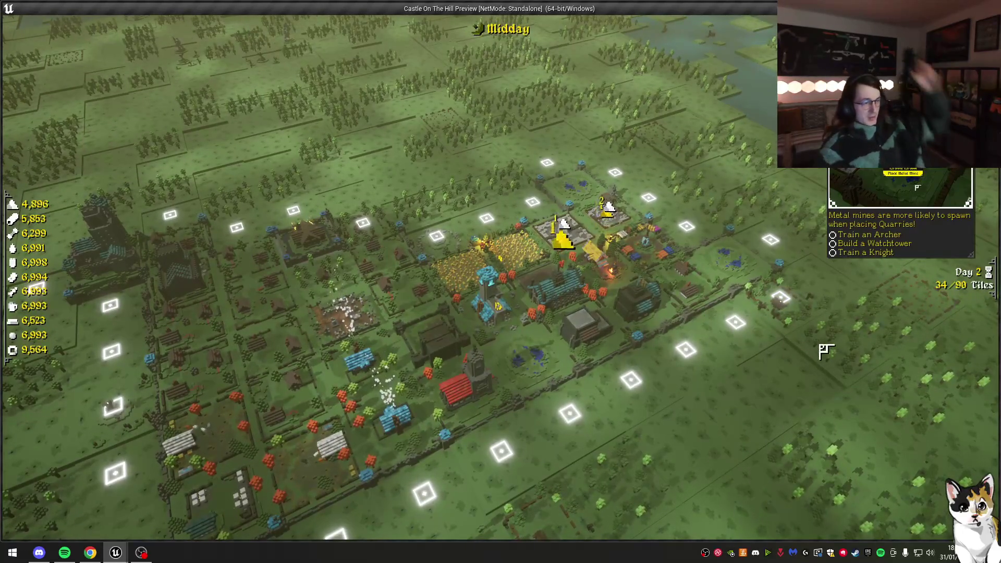
click(735, 277)
click(526, 352)
click(527, 375)
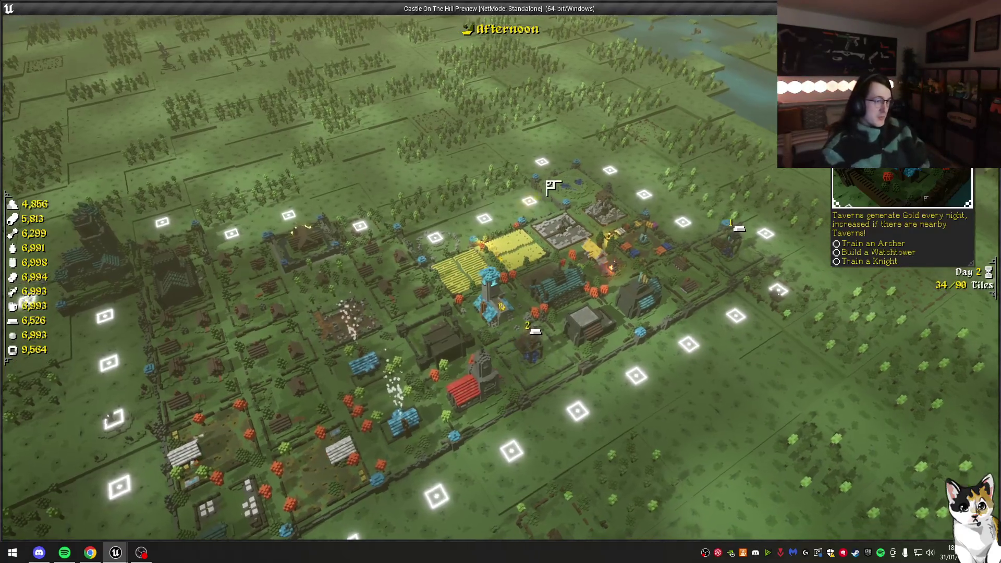
Step: Build Quarries on two more tiles
click(559, 195)
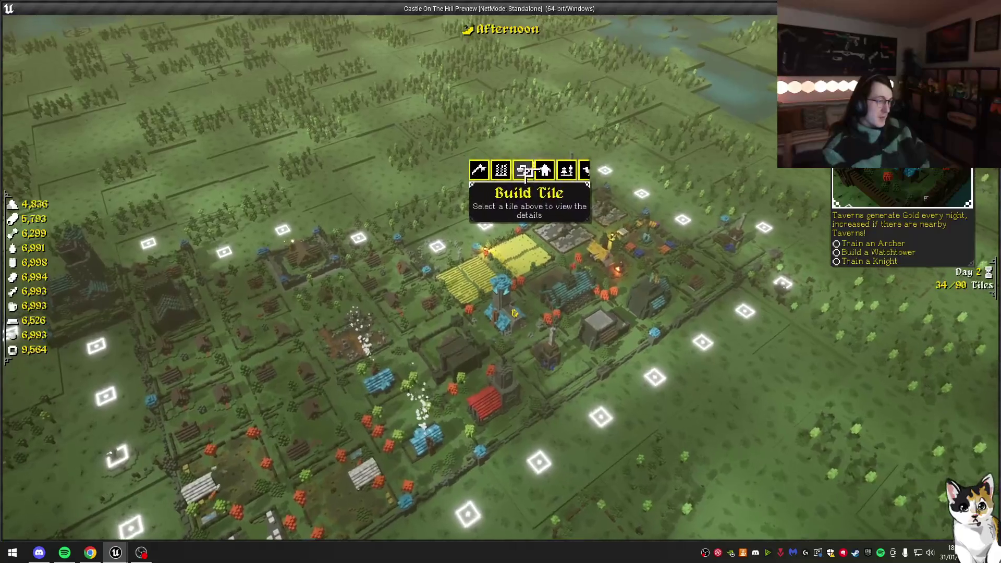
click(484, 163)
click(531, 230)
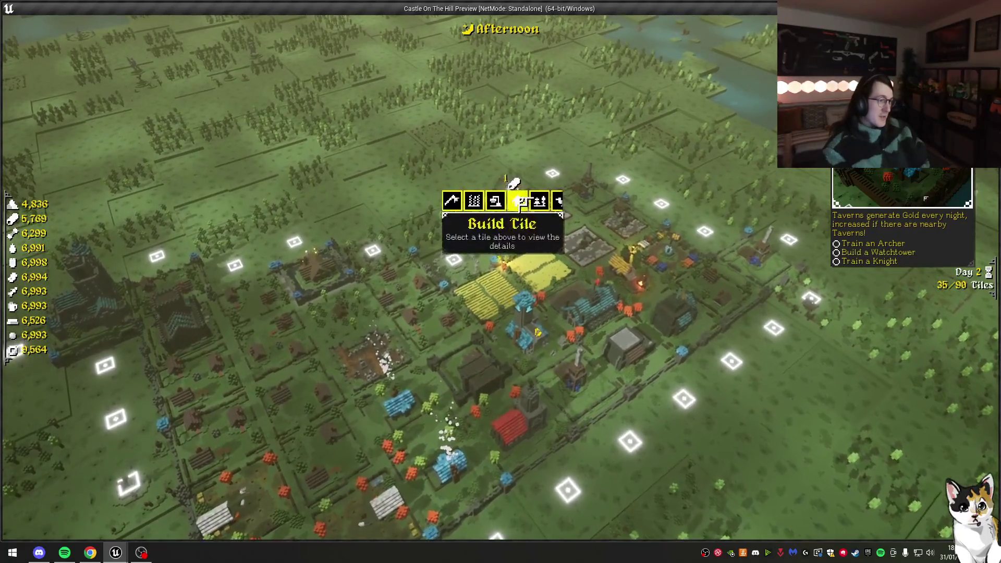
click(409, 228)
click(459, 283)
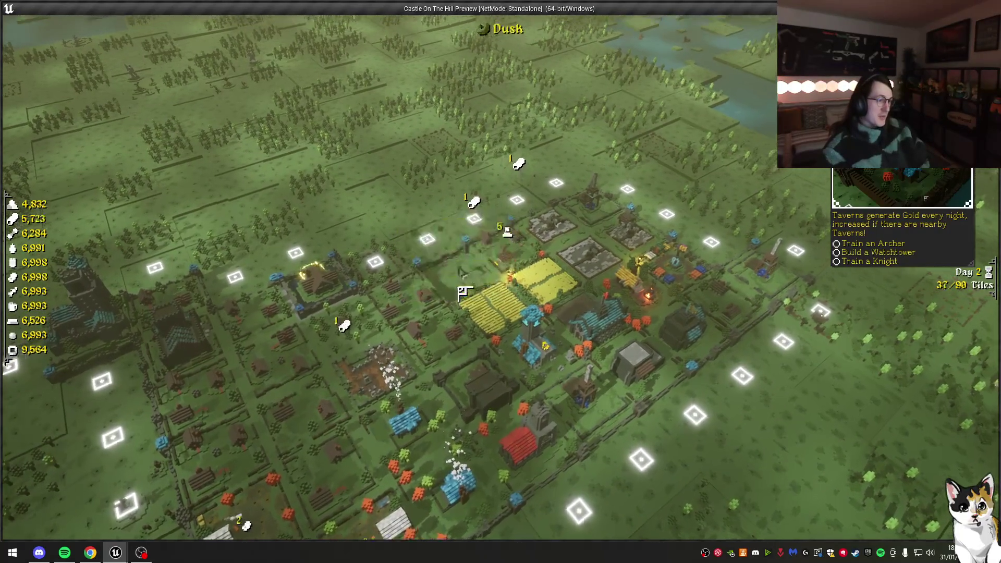
click(452, 249)
Step: Place several Households until the kingdom upgrades to a Town
click(466, 210)
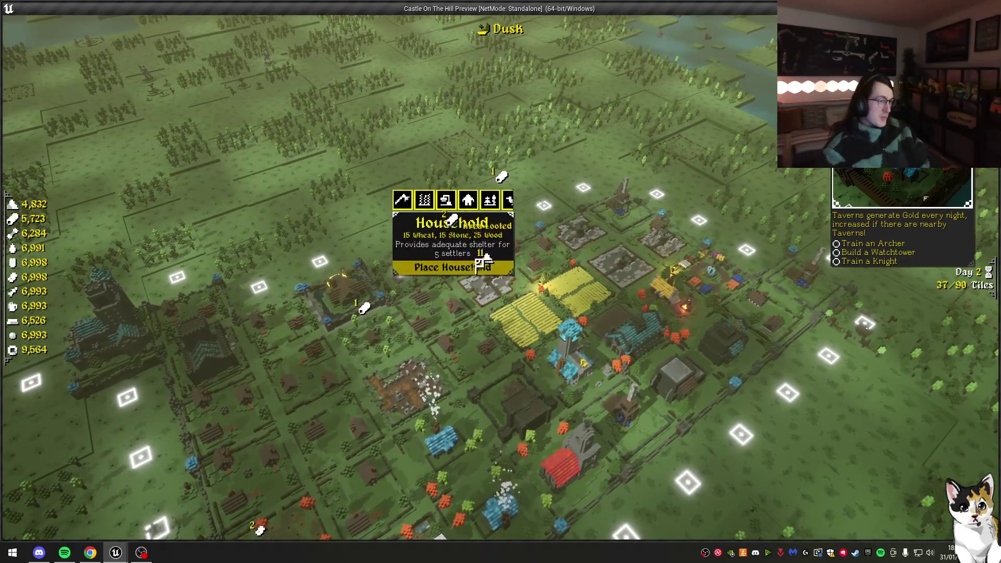
click(480, 263)
click(480, 230)
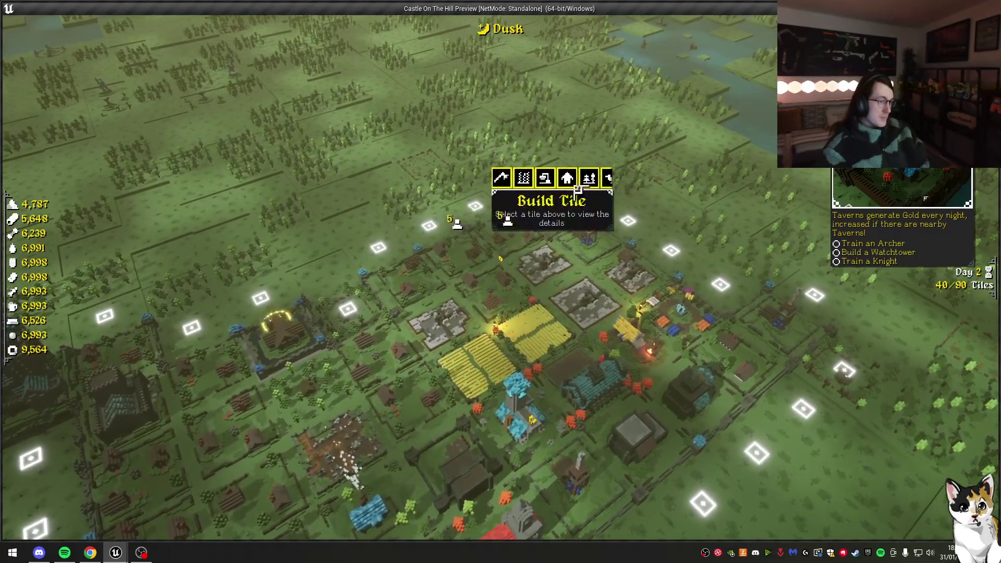
click(570, 178)
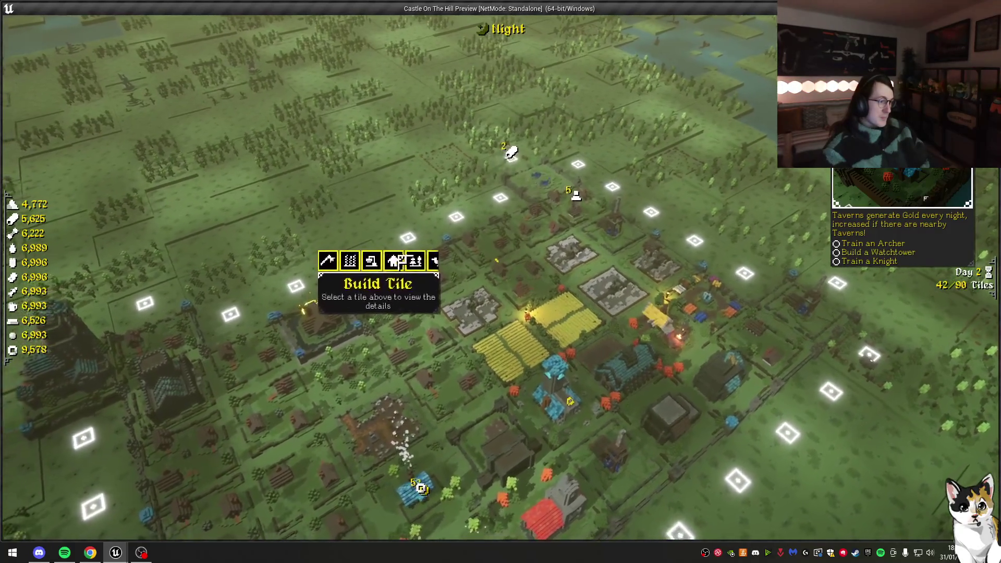
click(396, 261)
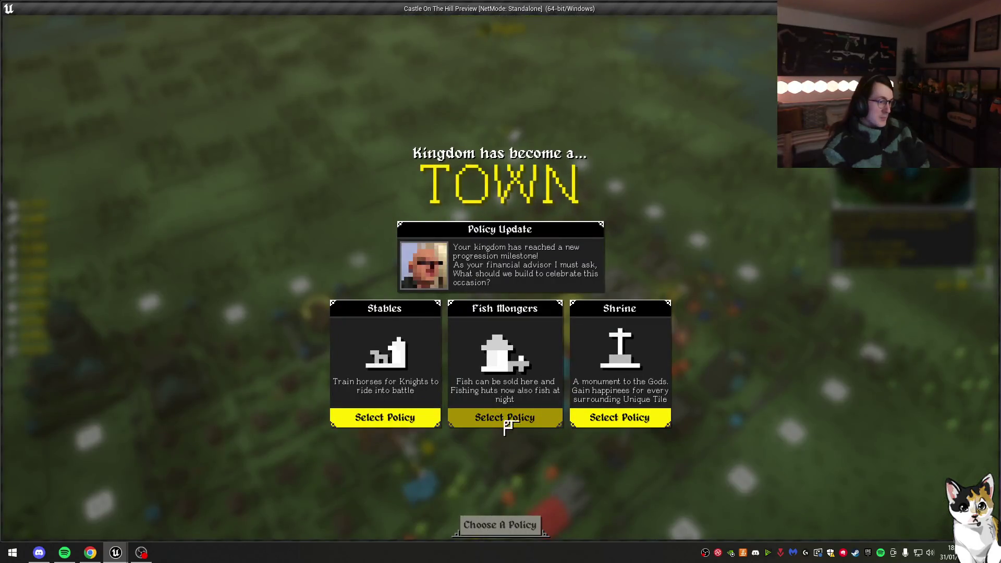
Step: Choose the Stables policy, claim the new tile, and pick Stables for the tile beside the castle
click(402, 420)
click(529, 526)
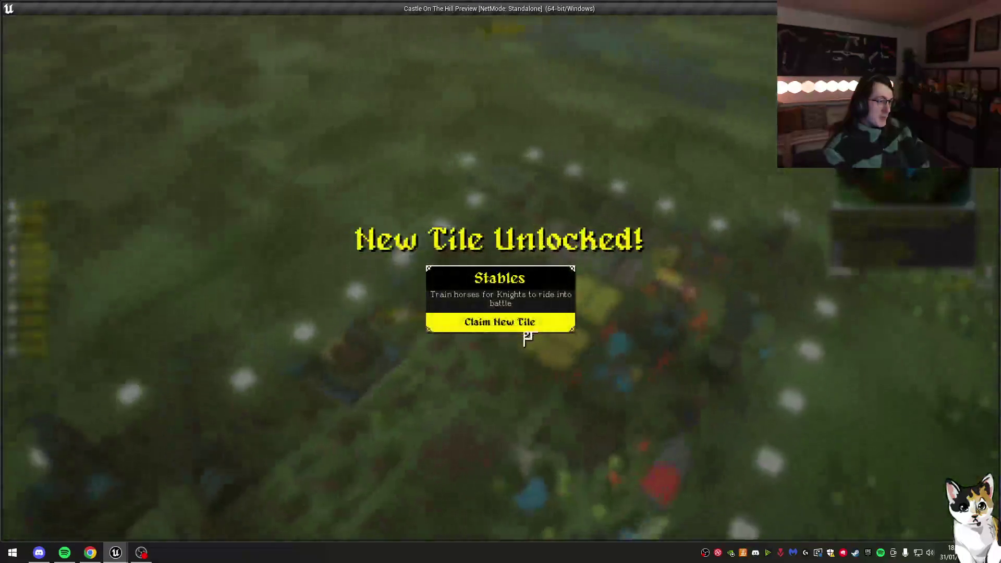
click(477, 329)
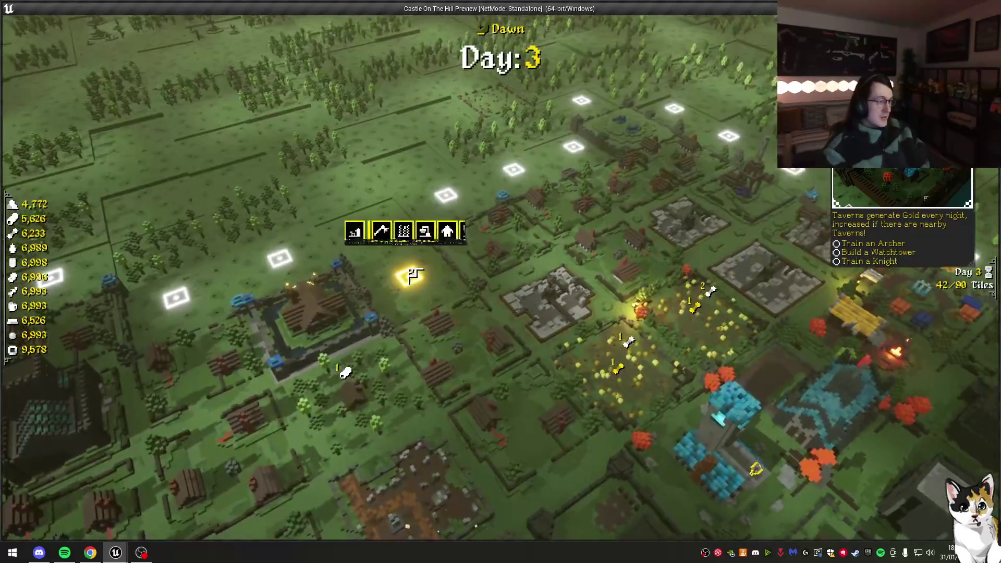
click(355, 233)
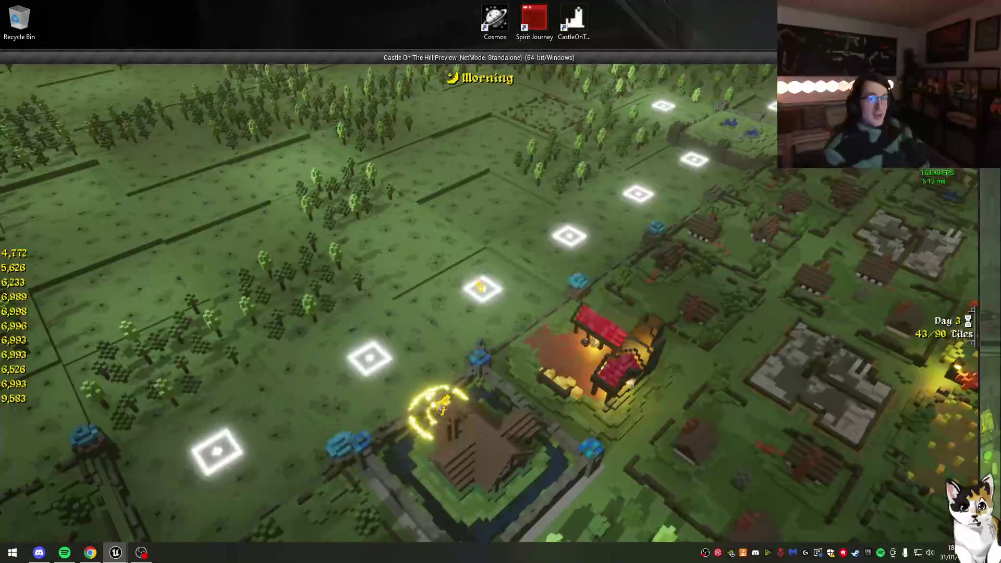
Step: Maximize the game preview and rotate the camera around the village
key(super+Up)
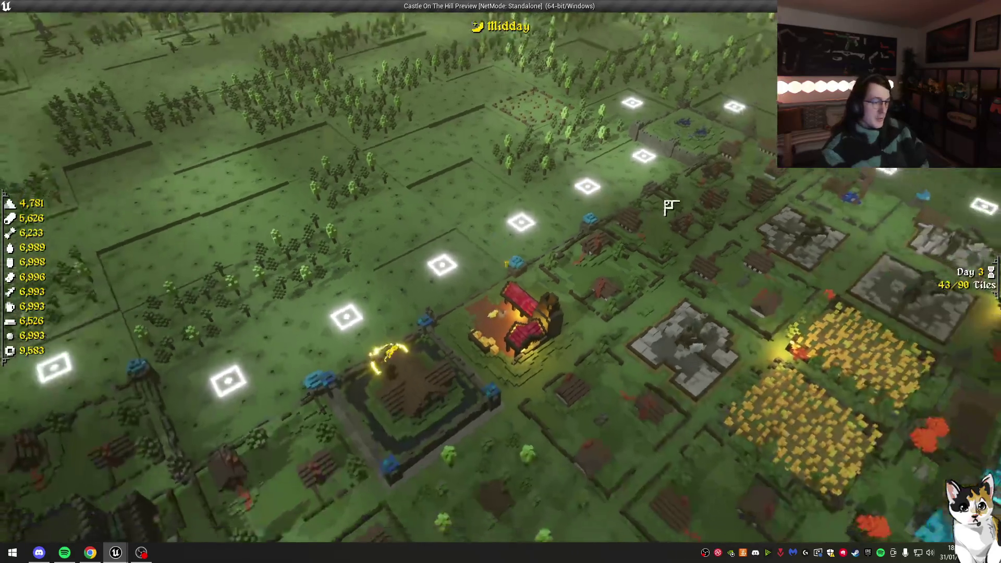
scroll(670, 207, down, 3)
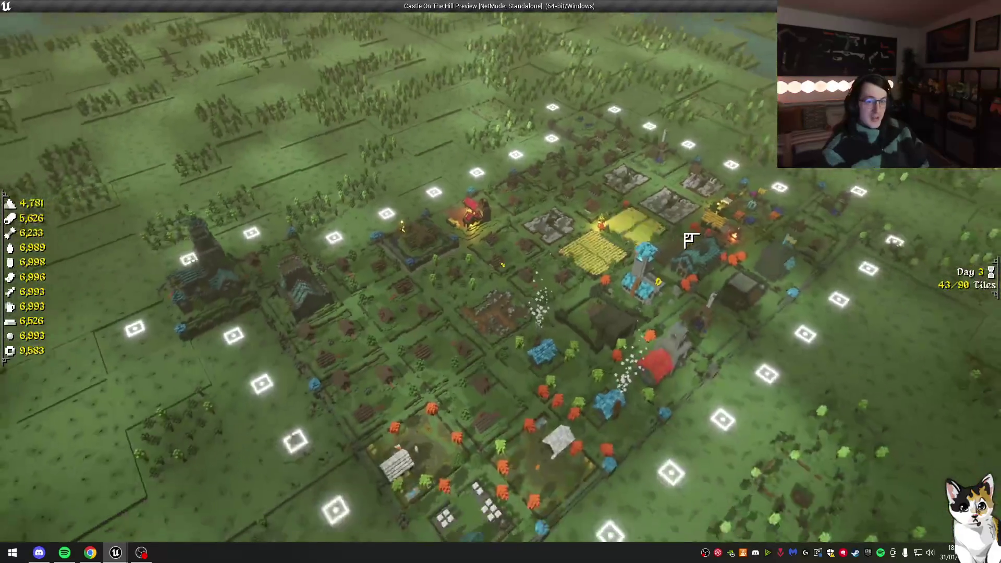
key(e)
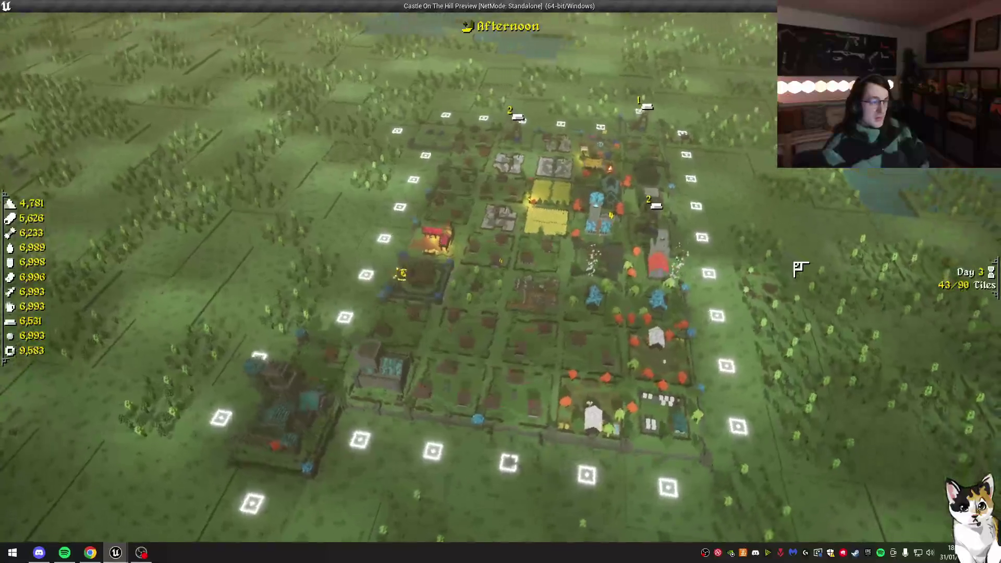
key(e)
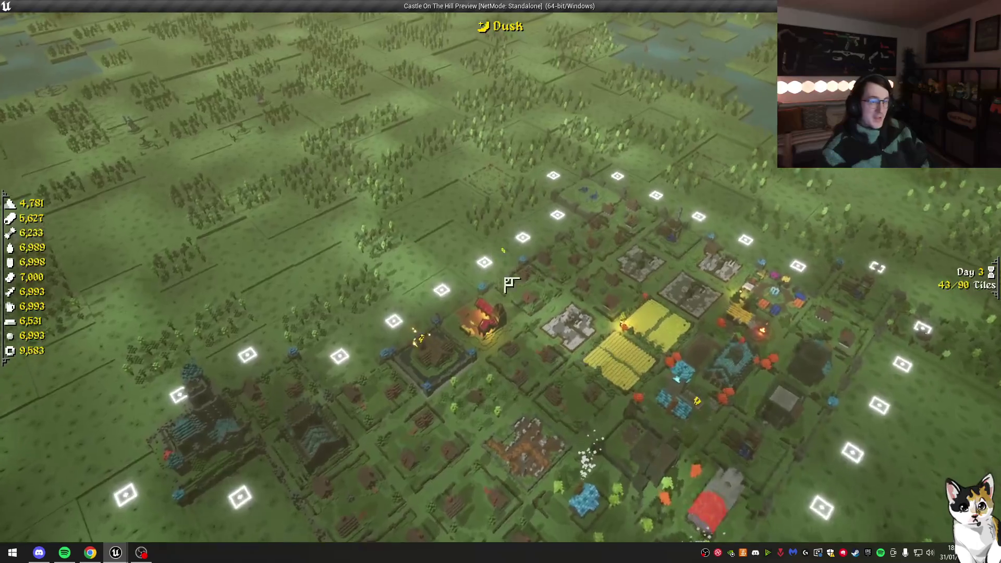
Step: Build extra Households on several empty tiles around the village
click(483, 272)
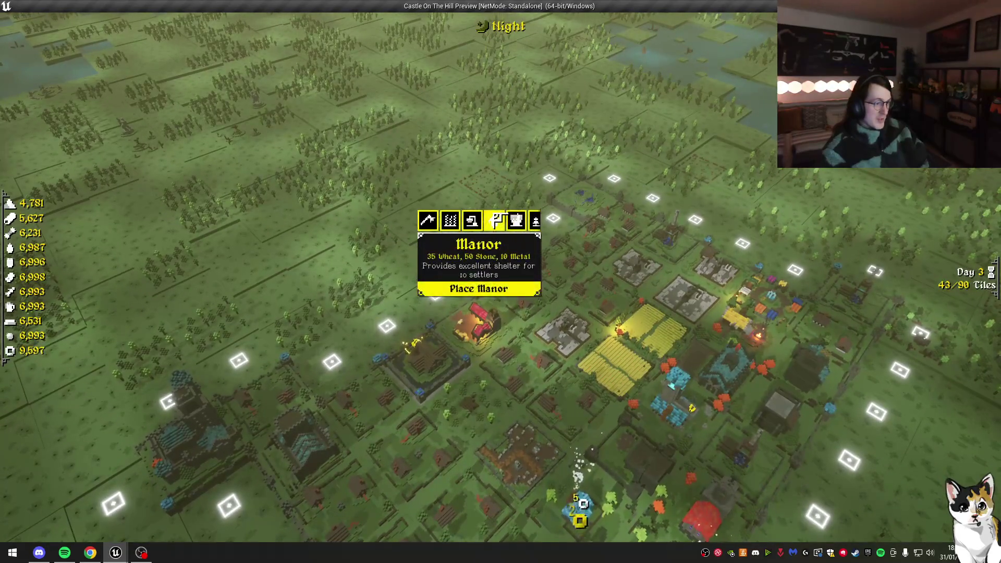
click(503, 288)
click(450, 254)
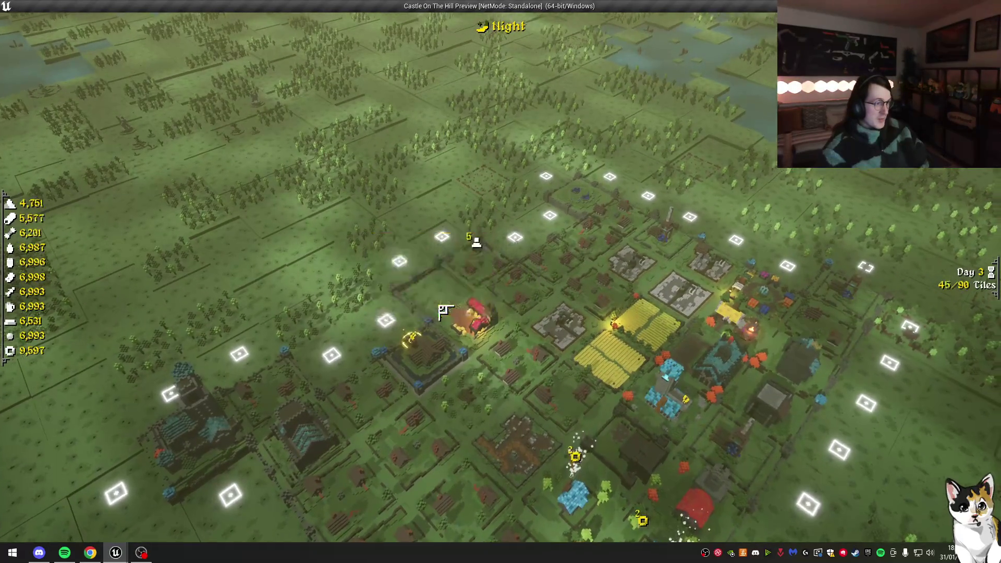
click(513, 239)
click(490, 200)
click(518, 271)
click(521, 245)
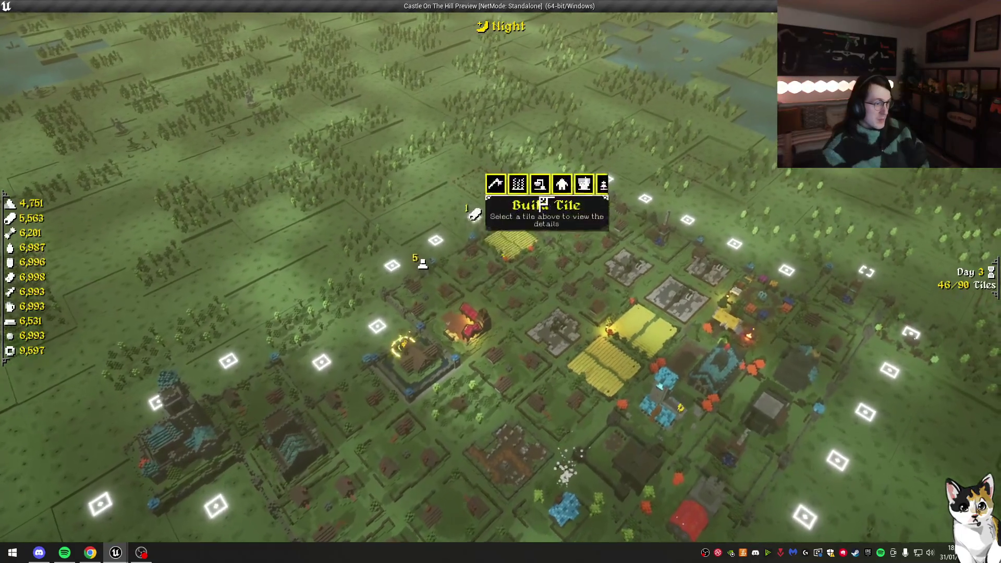
click(514, 172)
click(530, 245)
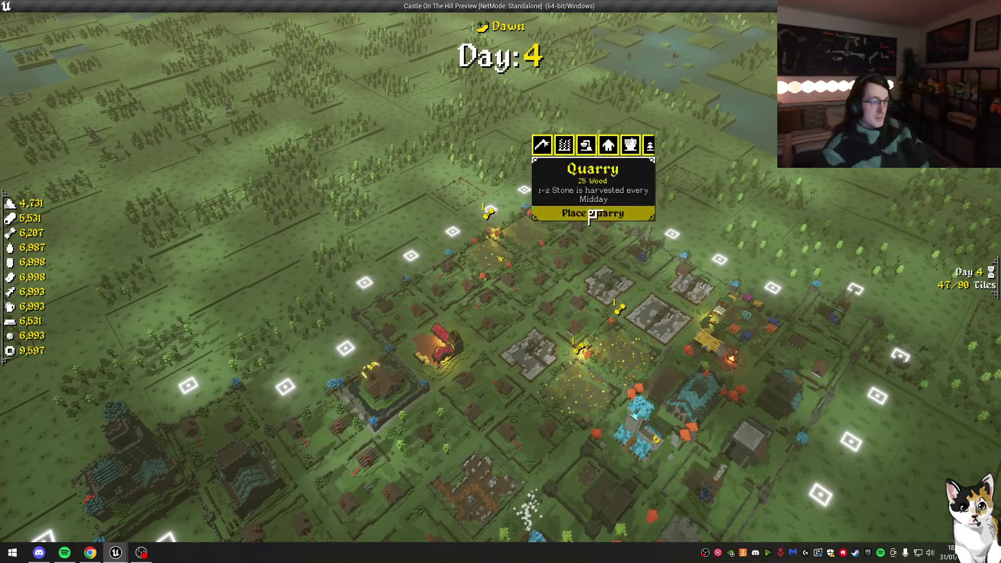
Step: Place the first batch of Quarries on empty tiles
click(590, 217)
click(633, 229)
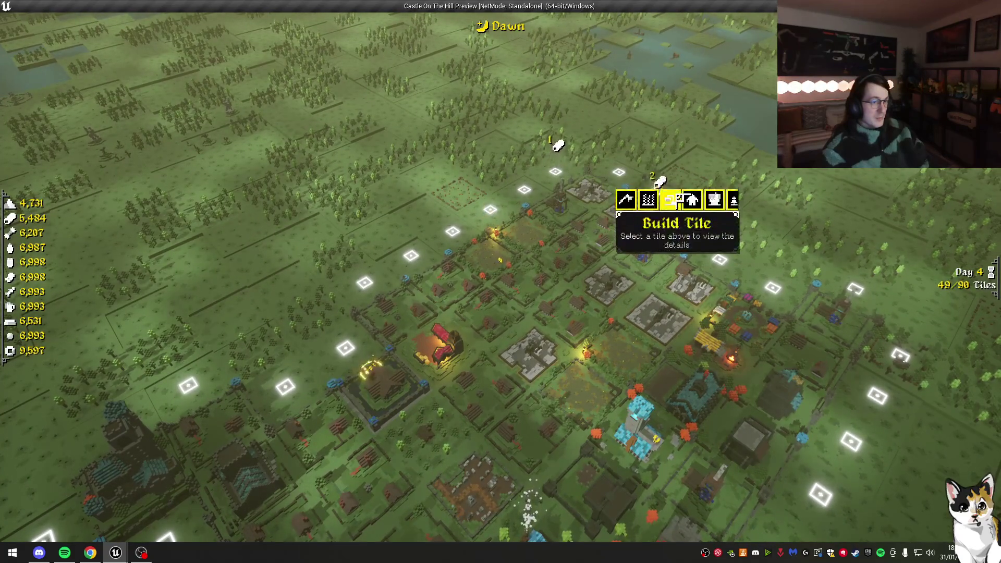
click(669, 200)
click(670, 232)
click(701, 219)
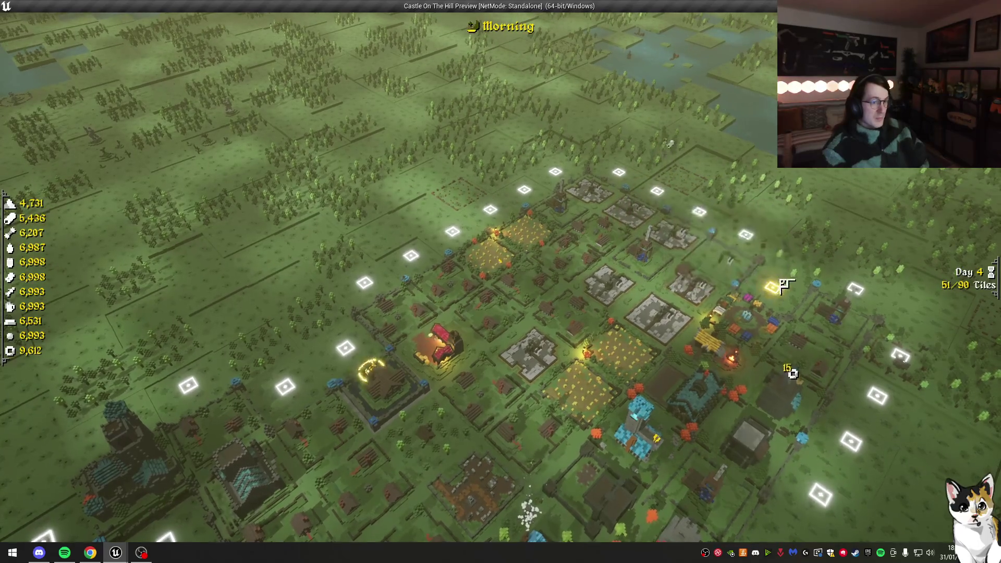
click(781, 284)
click(730, 245)
click(780, 308)
click(745, 234)
click(754, 226)
click(805, 294)
Step: Place more Quarries on the remaining empty tiles, reaching 58/90 tiles
click(693, 198)
click(701, 190)
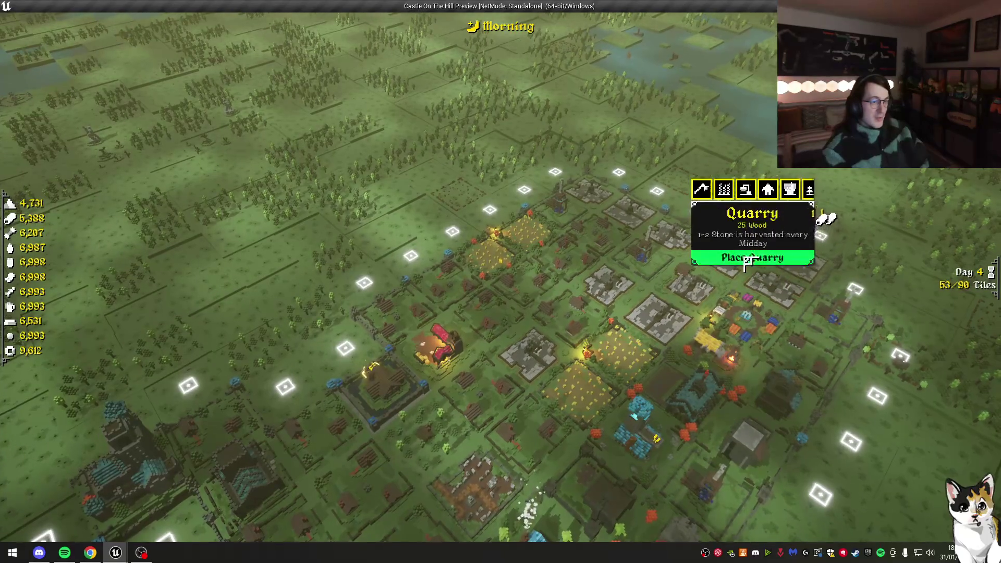
click(747, 261)
click(652, 180)
click(653, 167)
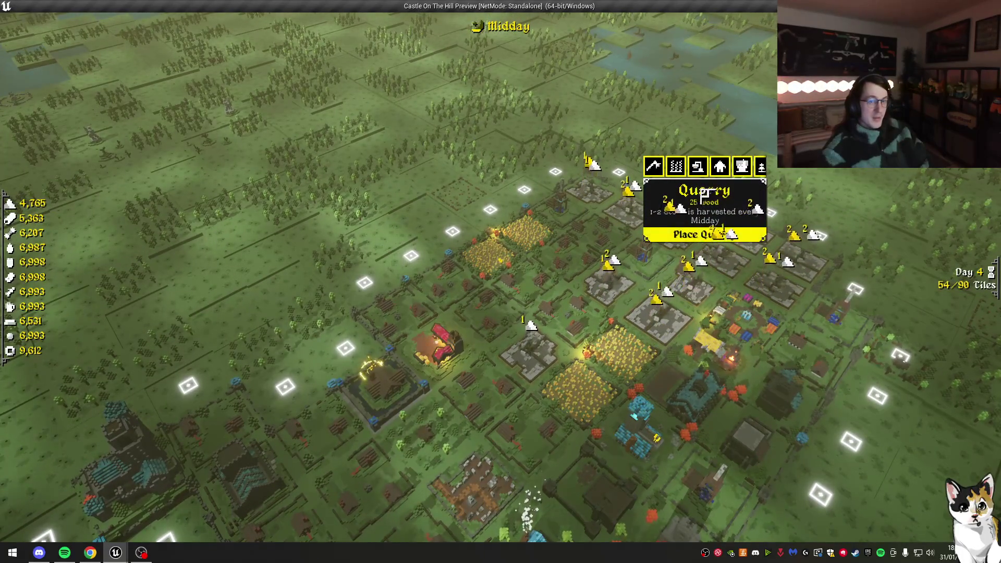
click(704, 235)
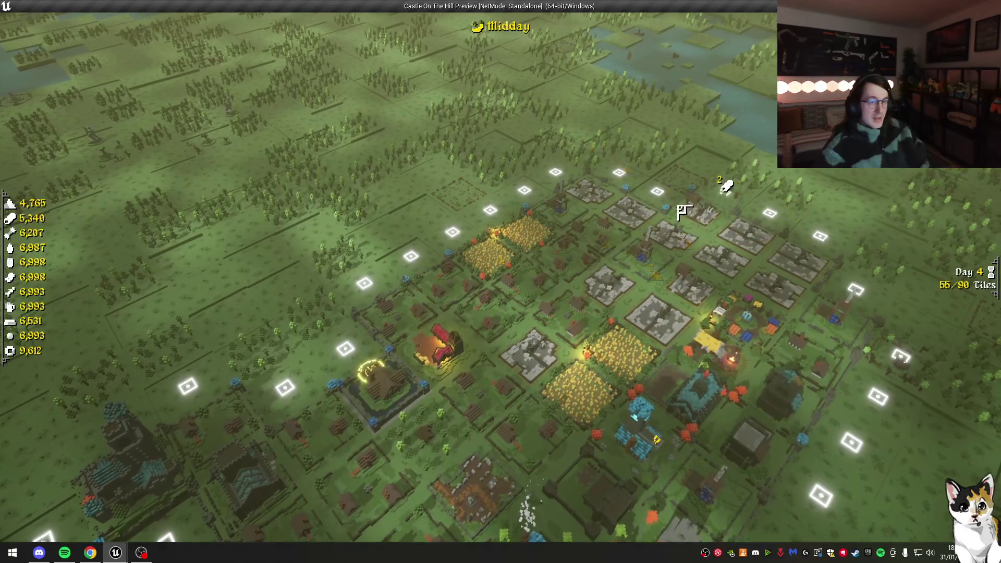
click(685, 211)
click(610, 157)
click(666, 217)
click(625, 182)
click(616, 143)
click(620, 199)
Step: Pull the camera back over the whole village and pause the game
scroll(548, 172, down, 3)
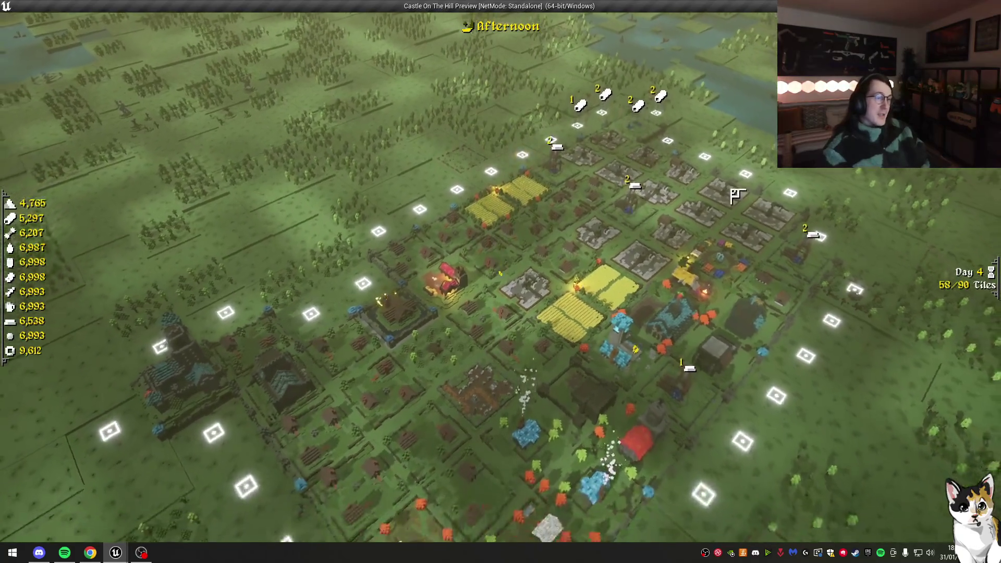
key(s)
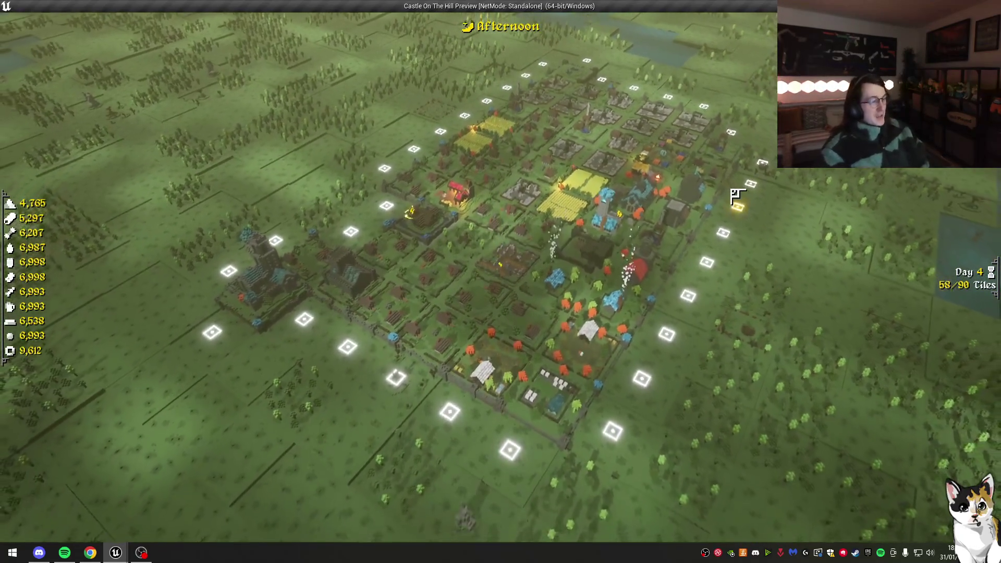
key(Escape)
Step: Return to the main menu and continue the saved Castle – Day 4 kingdom
click(520, 315)
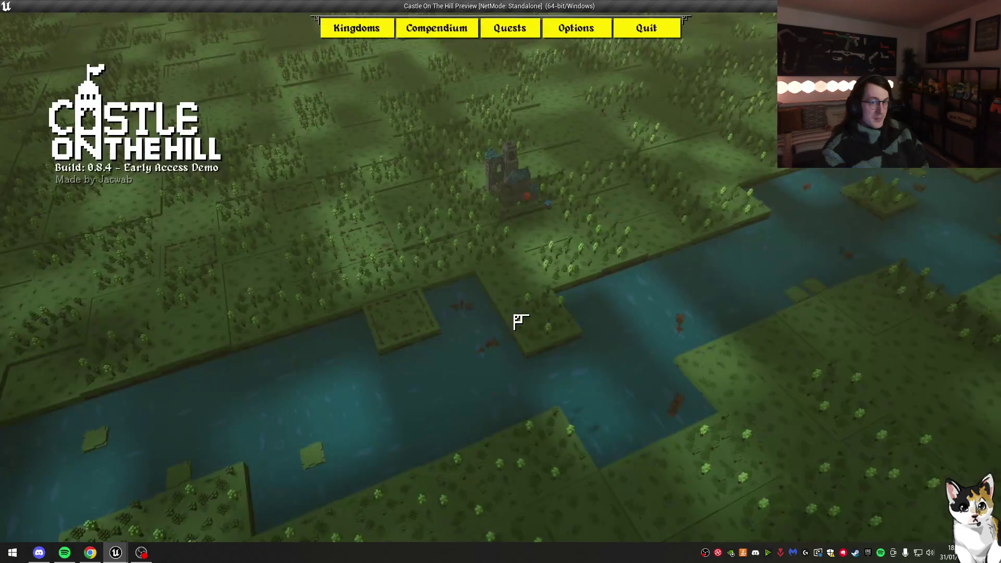
click(354, 29)
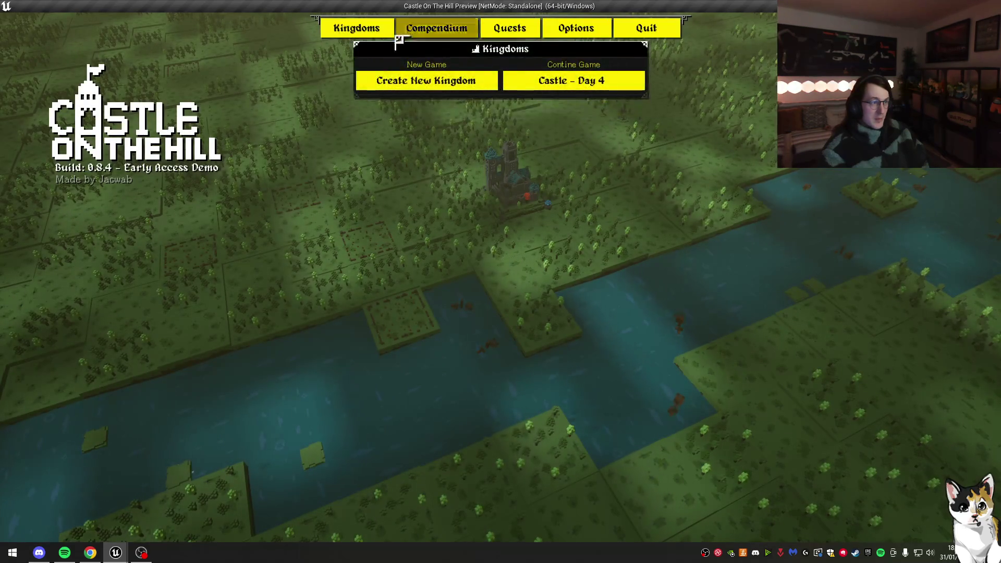
click(589, 79)
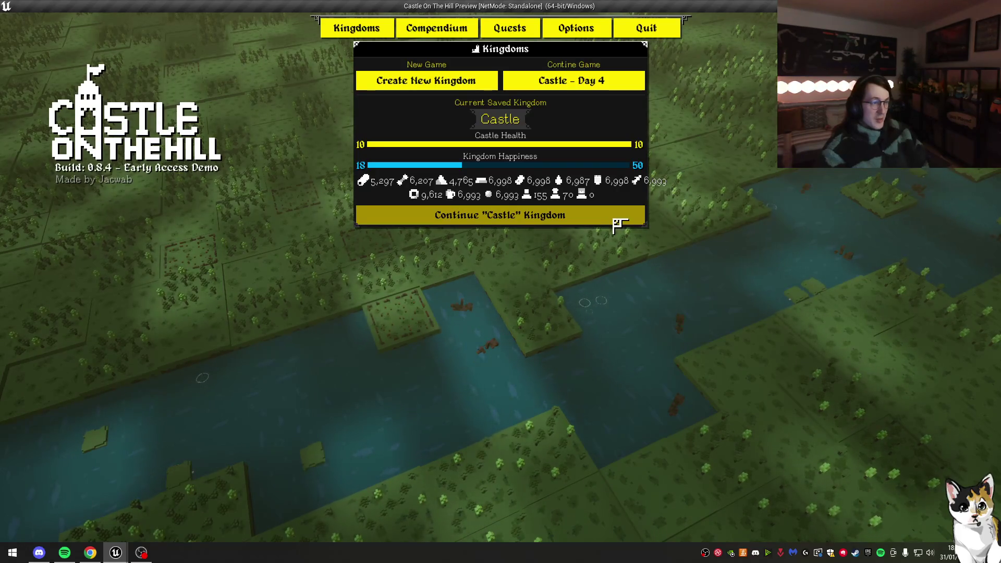
click(611, 218)
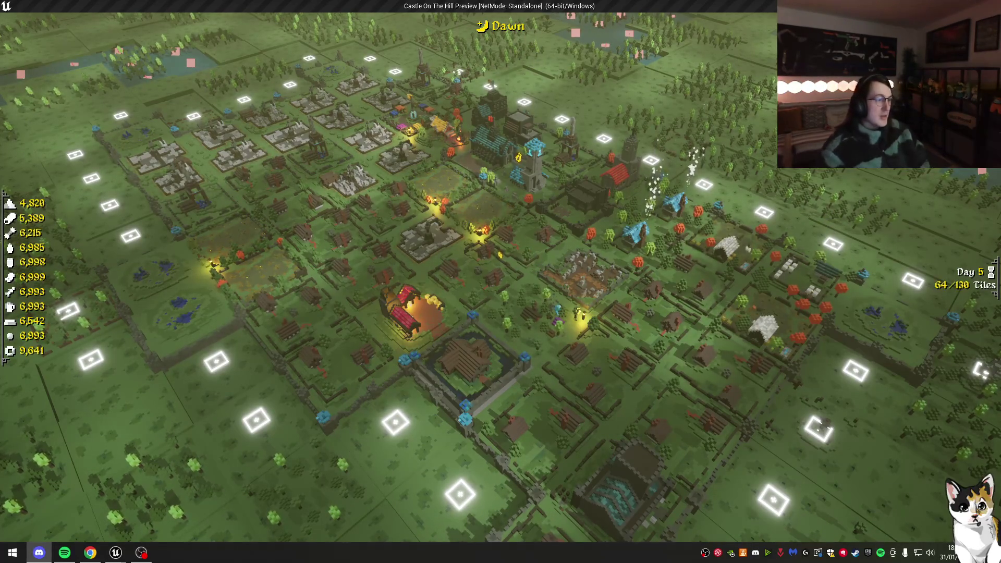
Step: Pan across the town and place a Watchtower on an empty tile
key(e)
scroll(440, 296, up, 5)
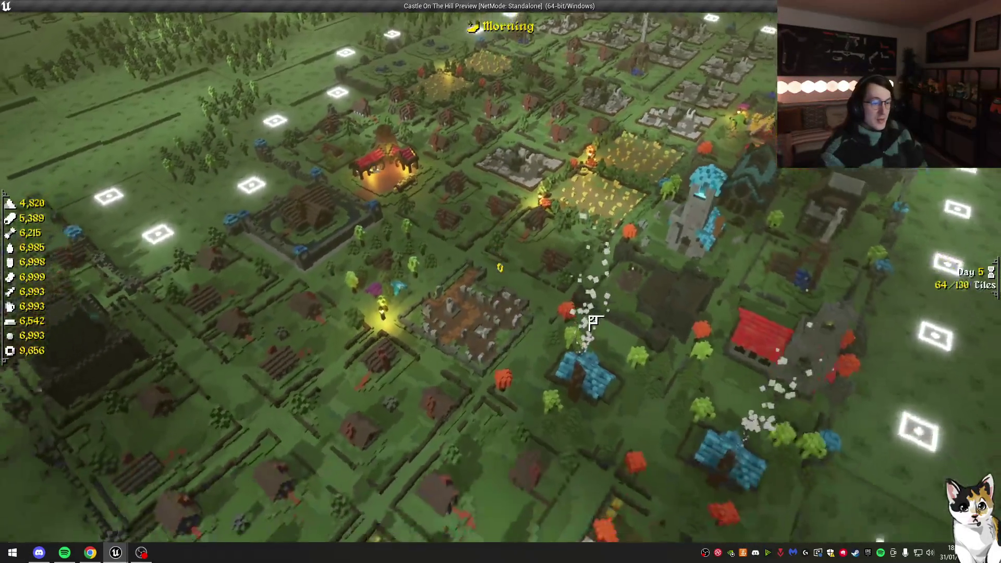
key(w)
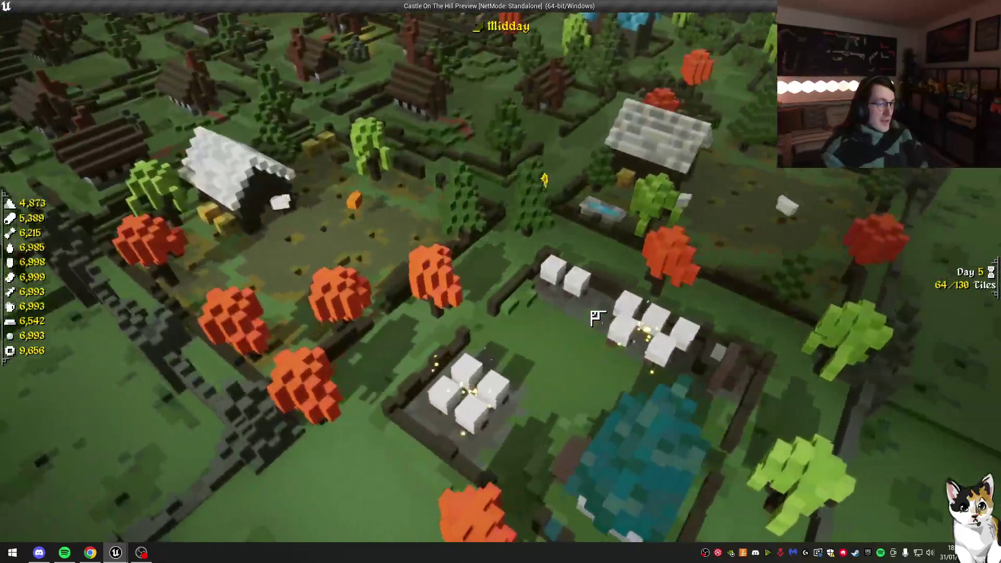
key(d)
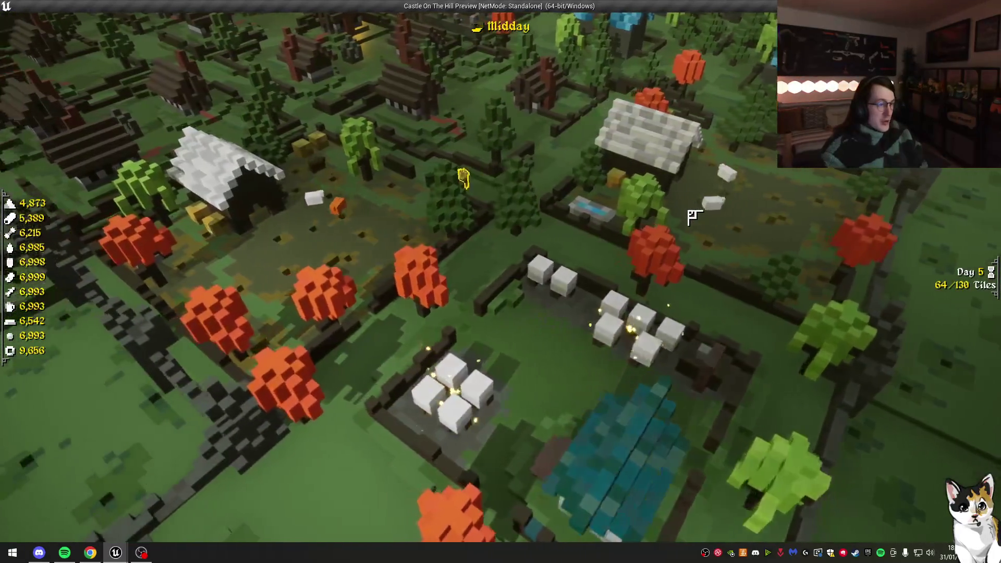
key(w)
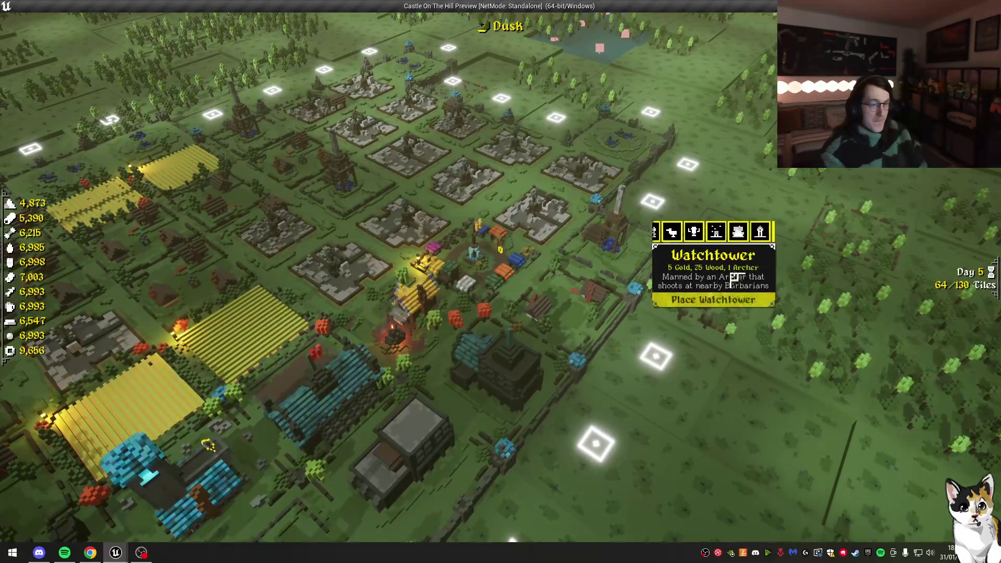
click(740, 299)
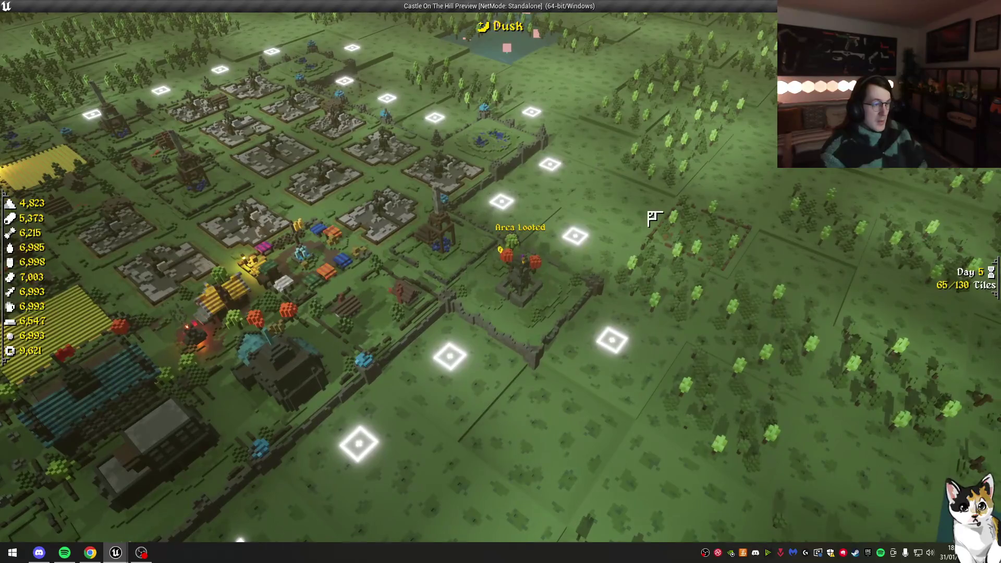
Step: Build a metal mine on the vein tile and open the castle's advisor readout
key(s)
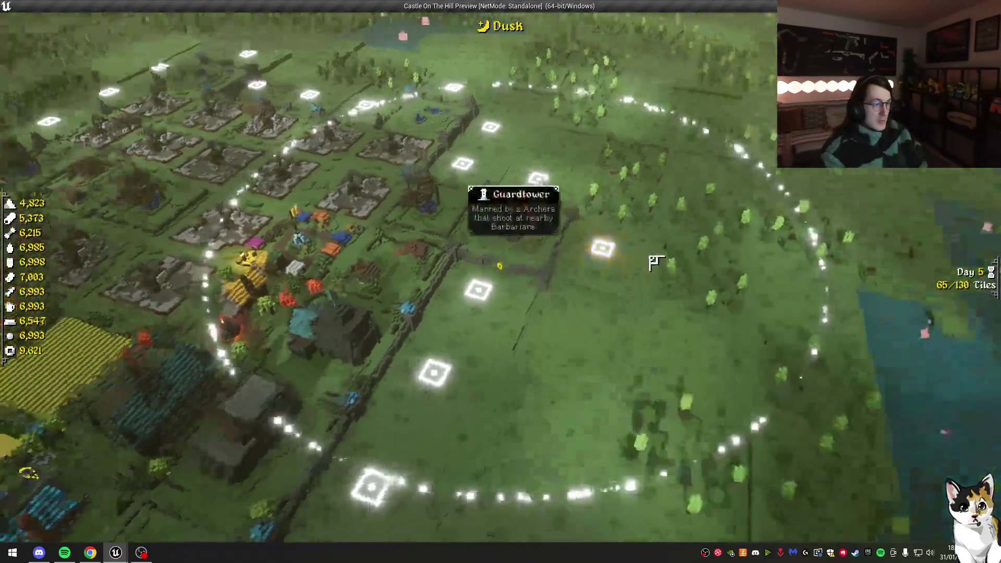
scroll(657, 256, down, 5)
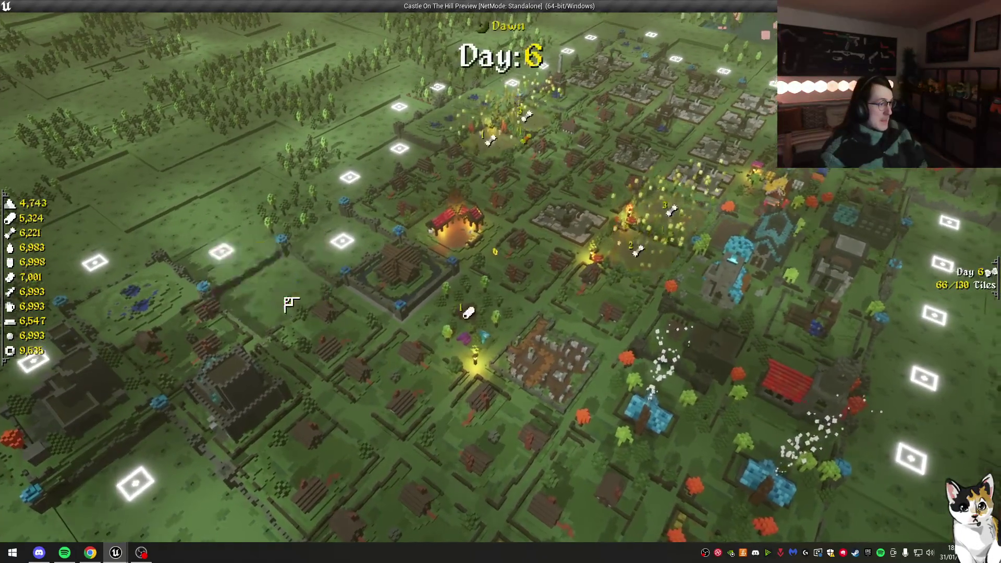
scroll(407, 211, down, 1)
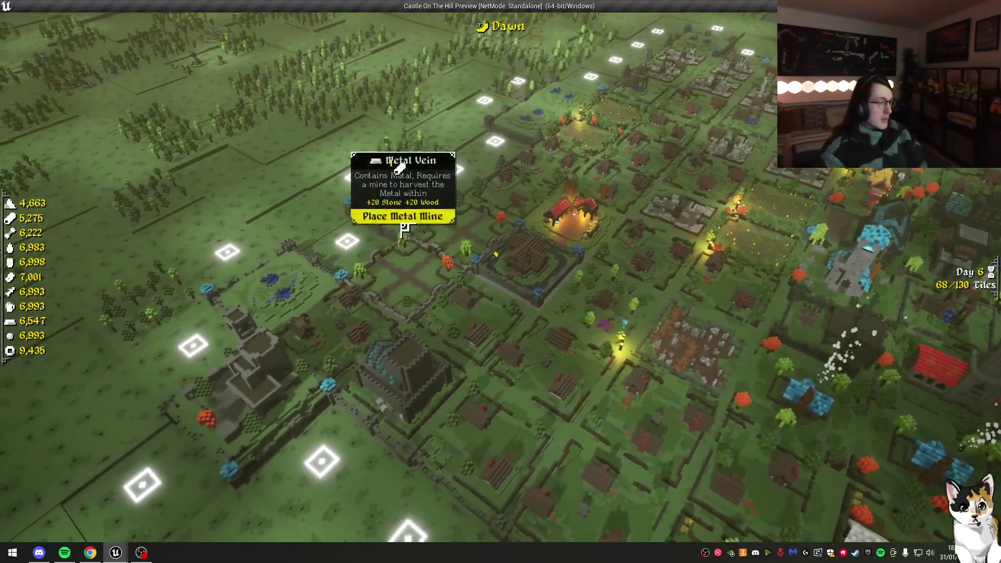
click(404, 230)
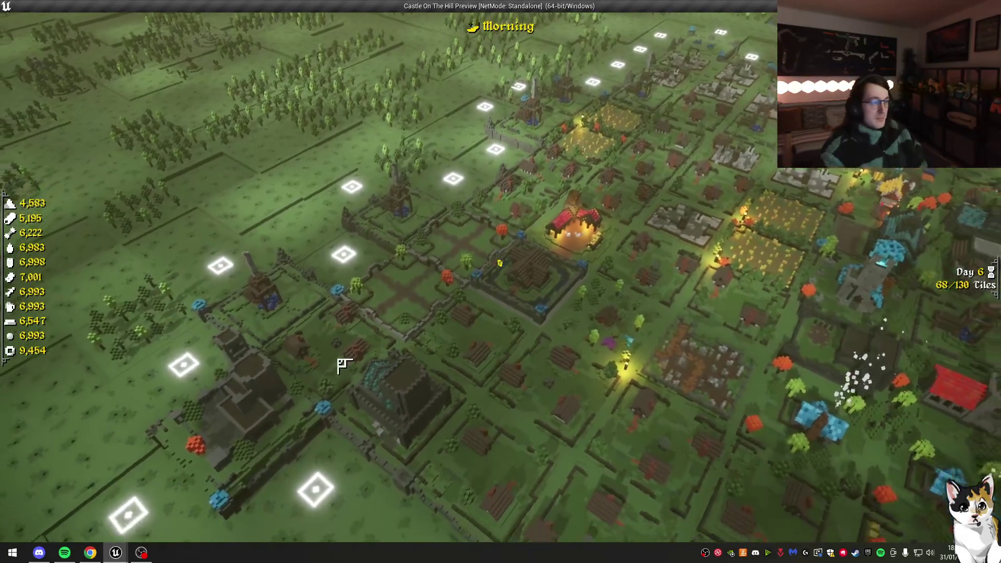
click(334, 372)
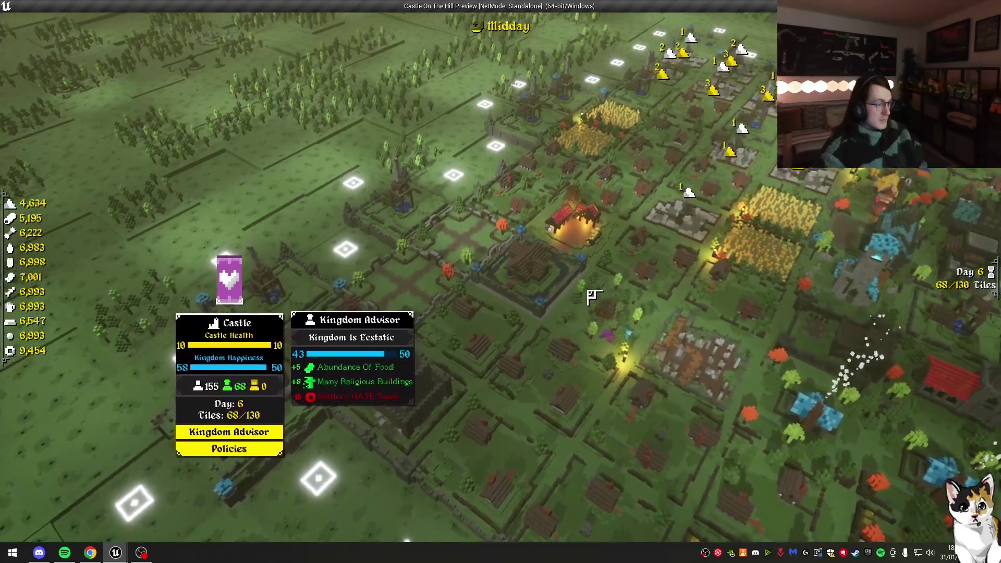
Step: Pan over the village and place a Park on an empty tile
key(a)
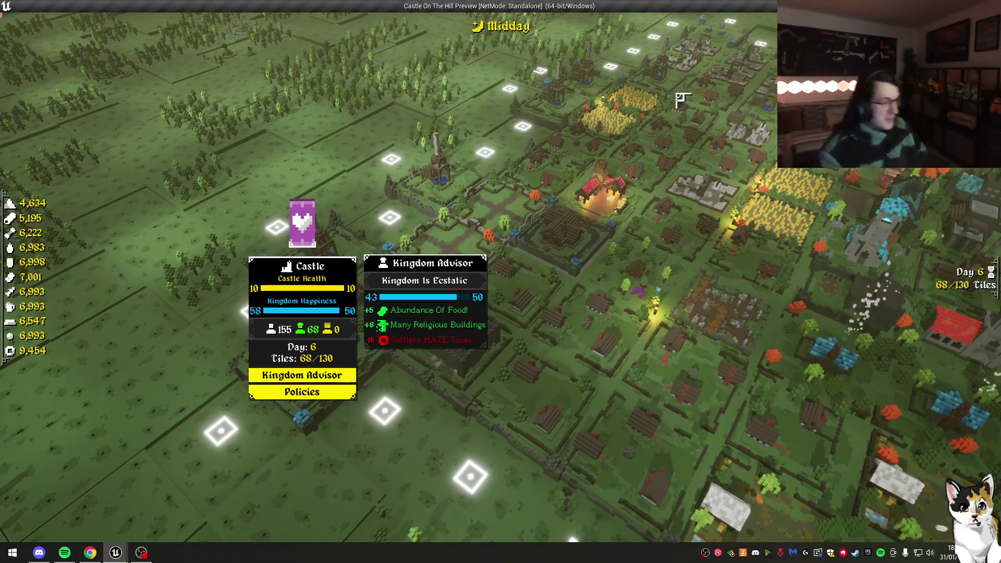
key(w)
click(502, 159)
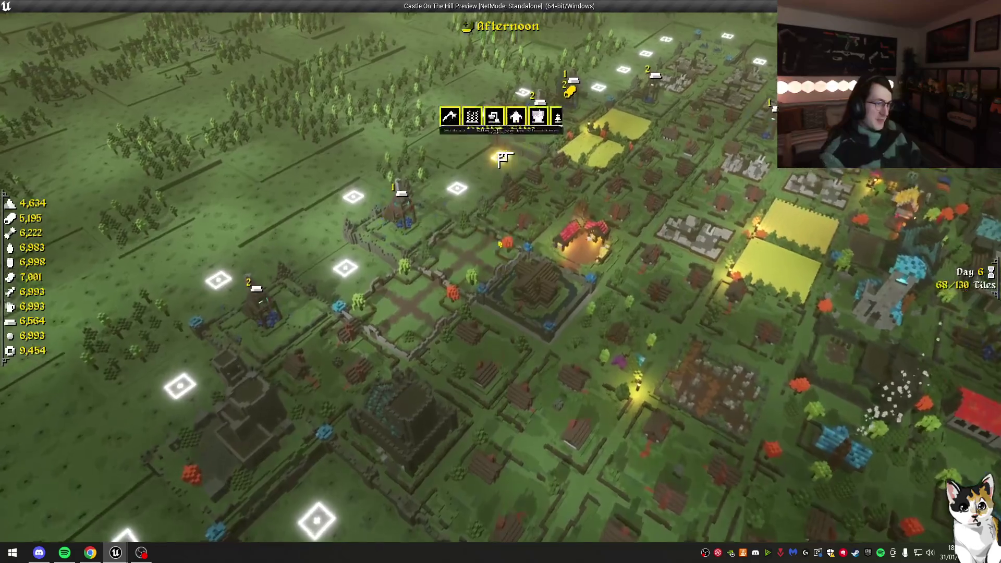
click(516, 115)
click(526, 175)
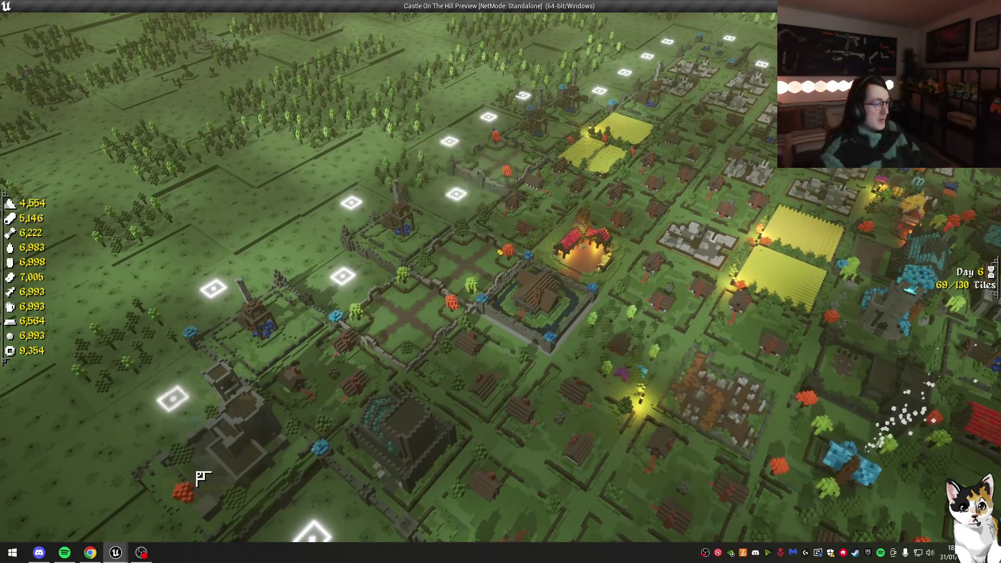
Step: Check the castle panels and Kingdom Advisor happiness breakdown, and view the Apiary option
click(177, 397)
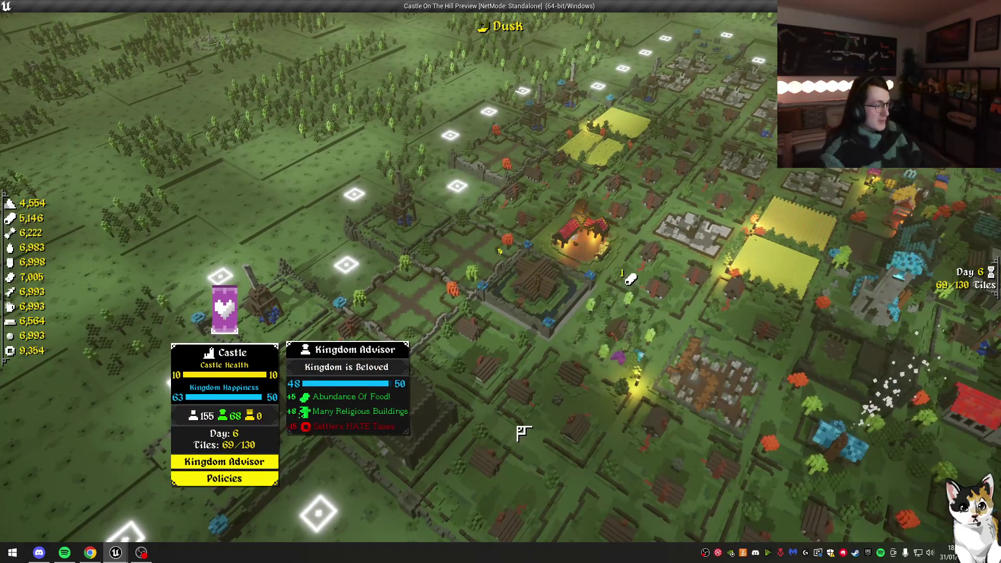
key(Escape)
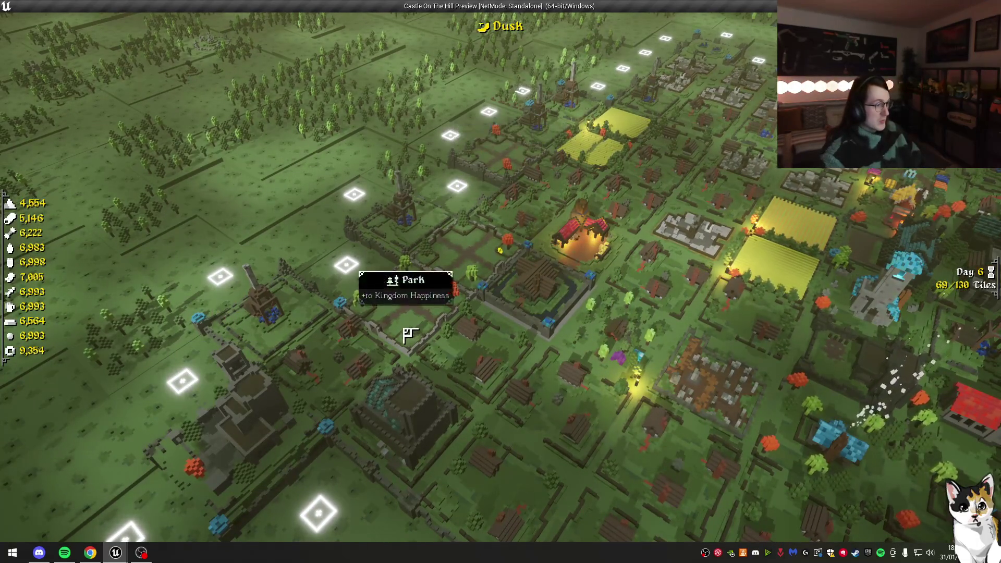
click(239, 438)
click(246, 449)
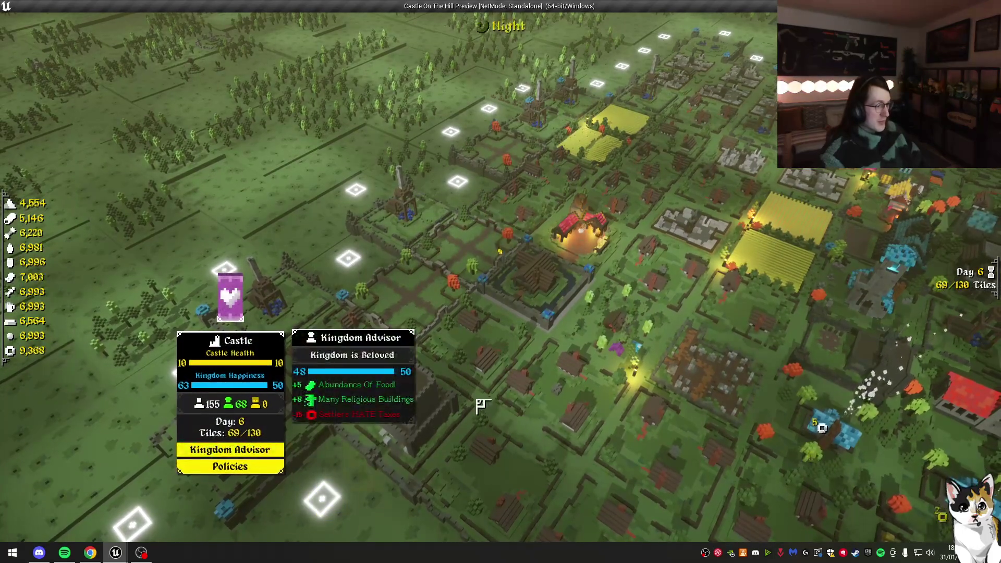
key(Escape)
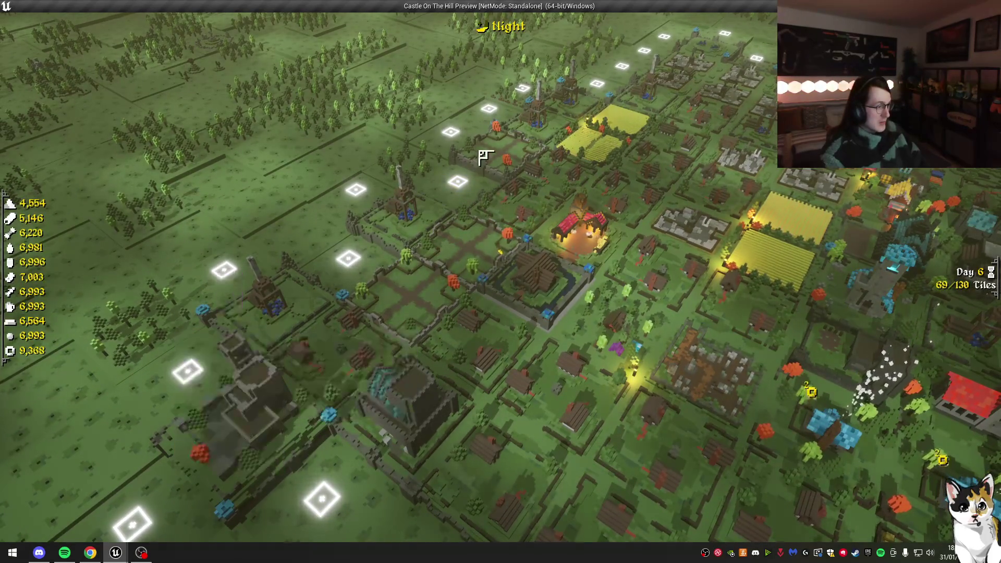
click(476, 151)
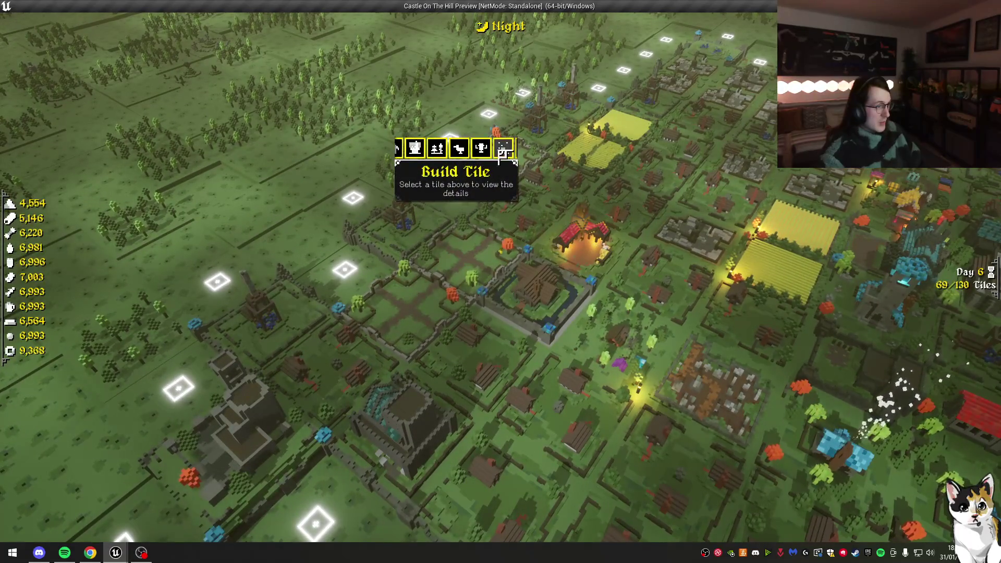
click(481, 149)
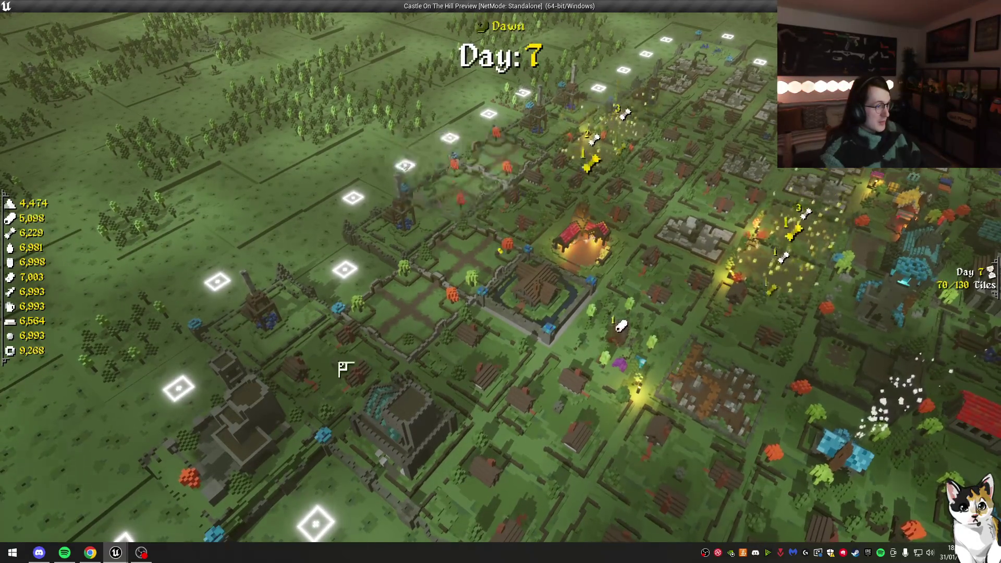
click(401, 422)
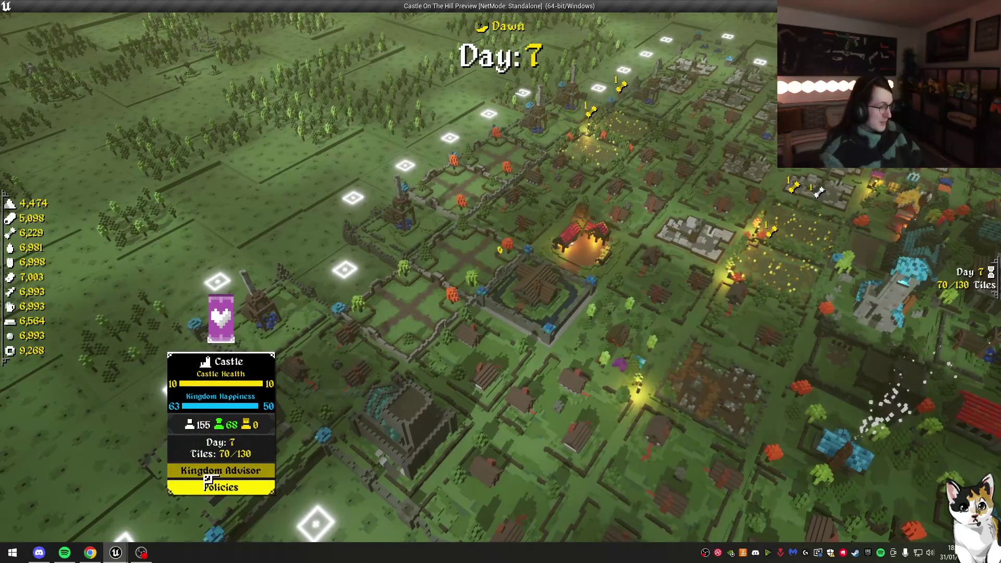
click(222, 471)
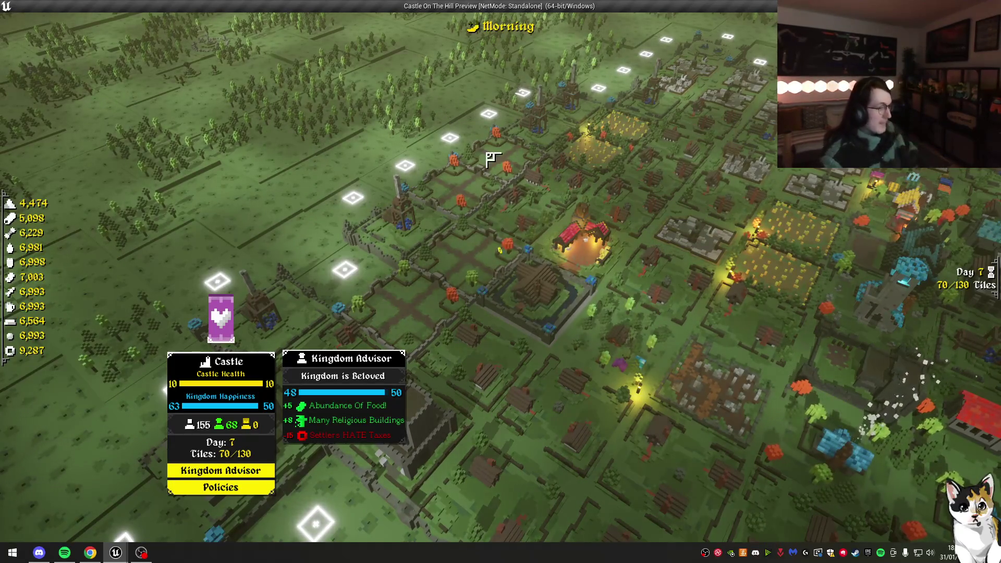
Step: Orbit the camera around the town and pause the game on Day 7
key(s)
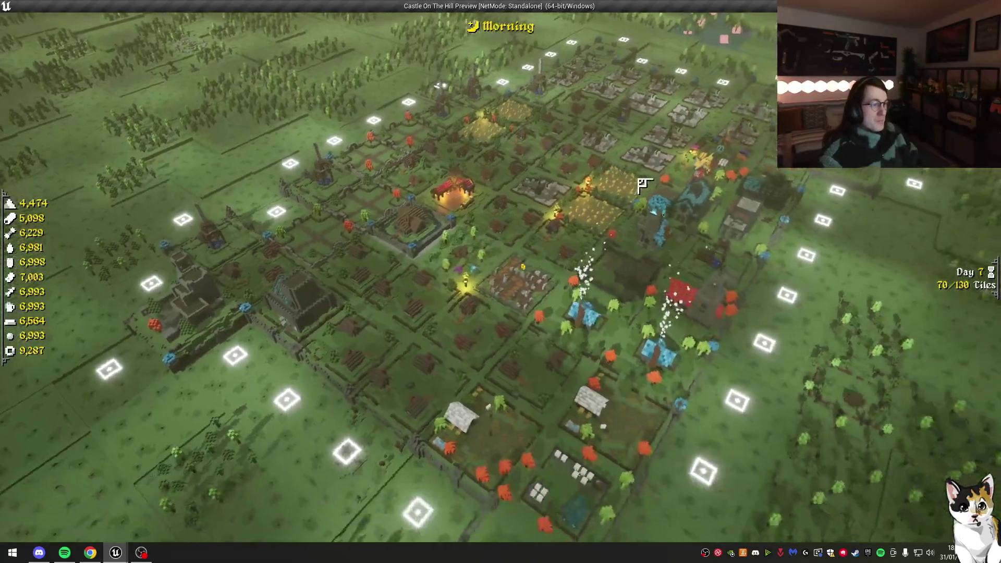
key(q)
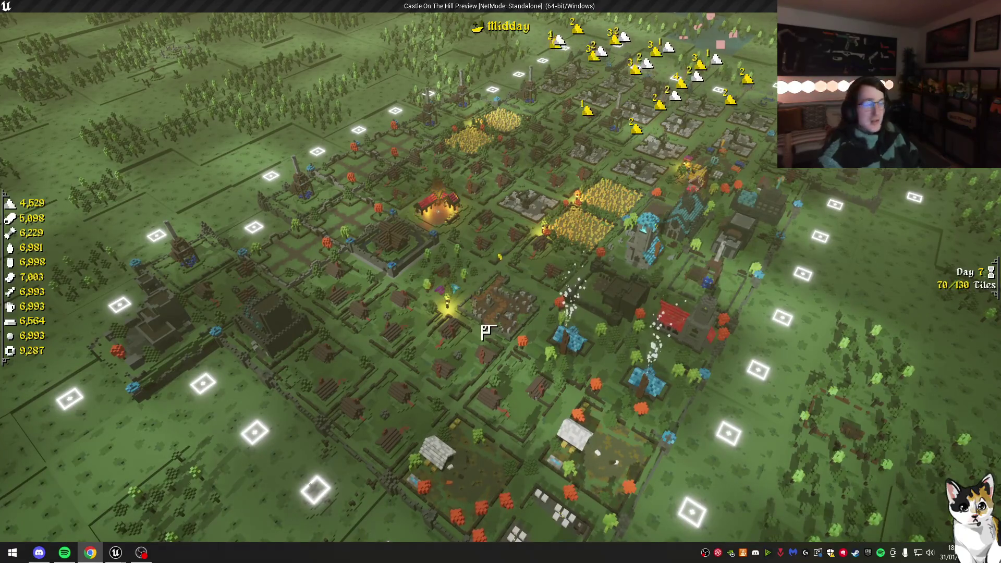
key(e)
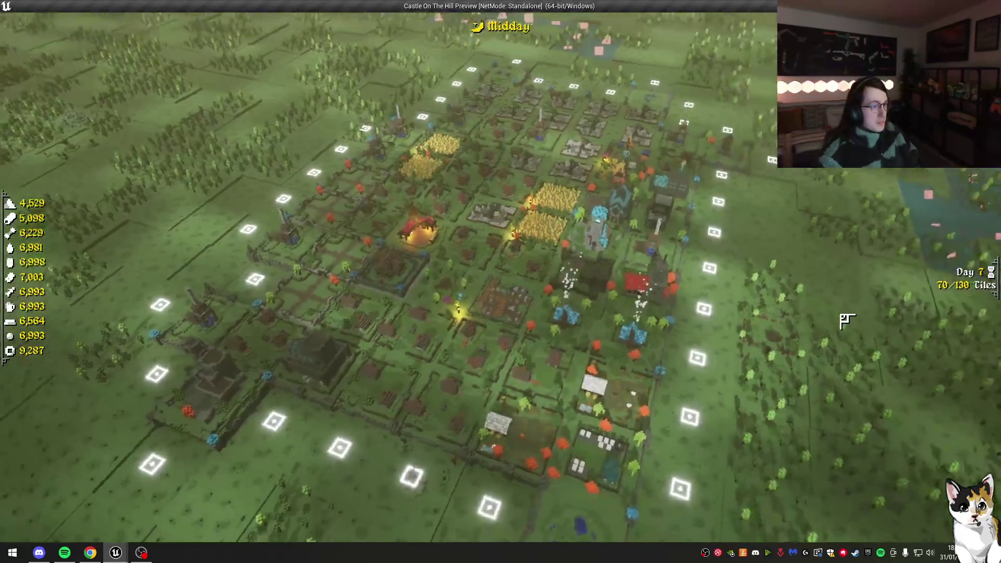
key(q)
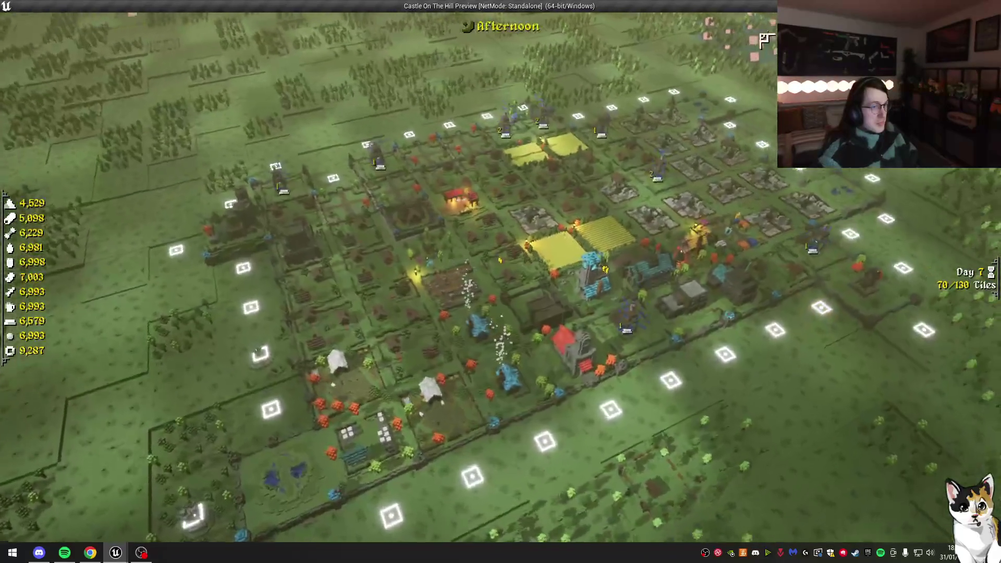
key(e)
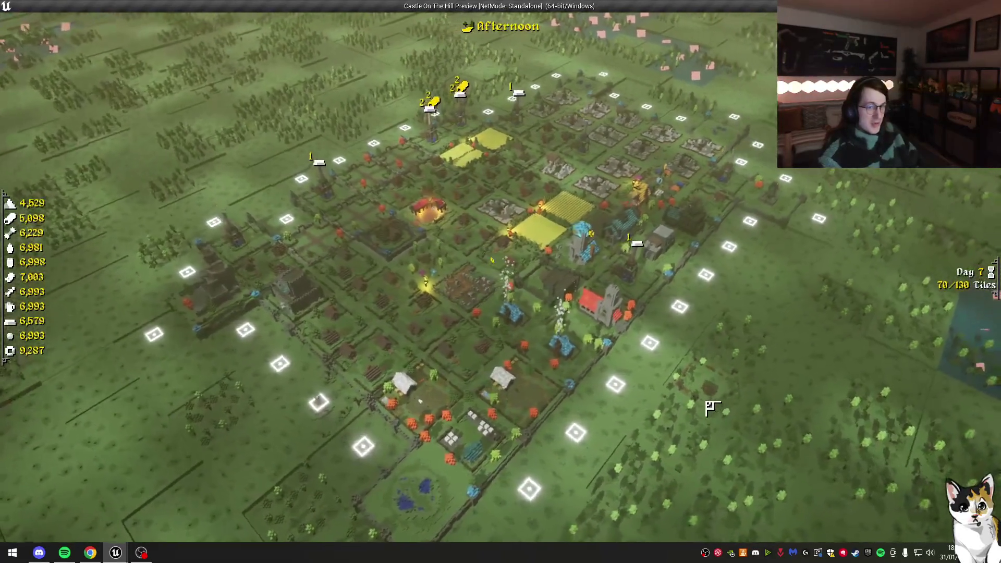
key(Escape)
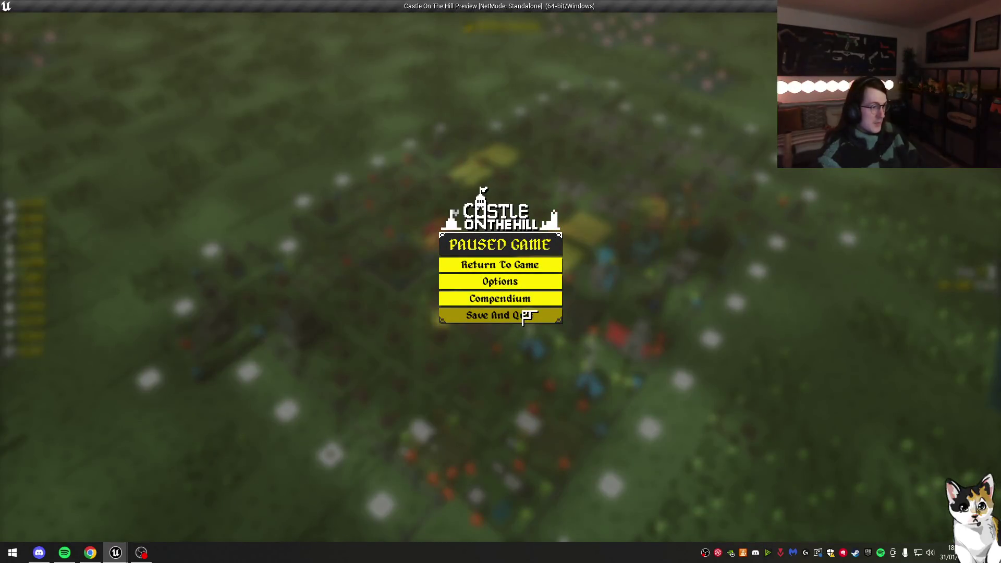
Step: Save to the main menu, reload the Castle kingdom, and check the barracks info panel
click(560, 316)
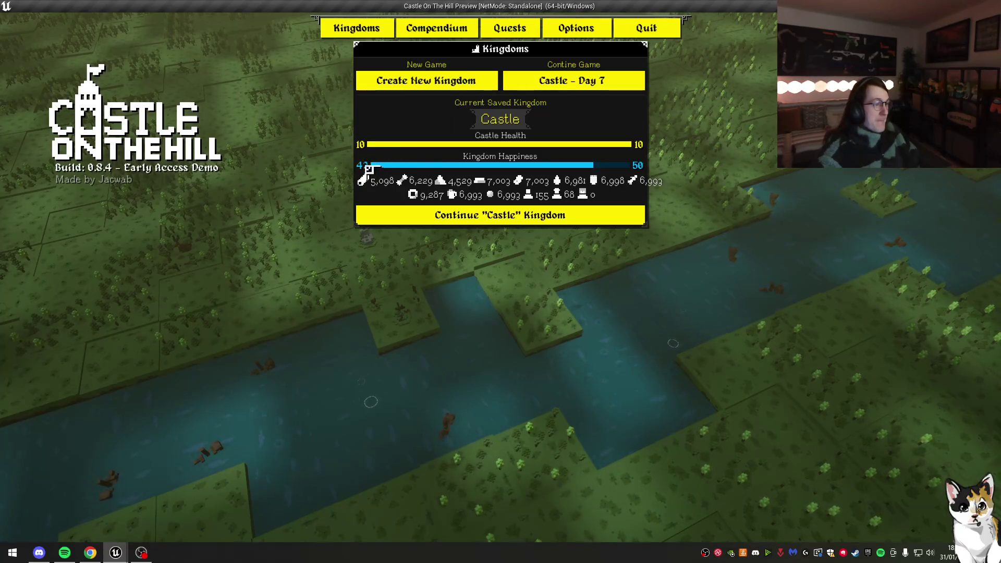
click(557, 216)
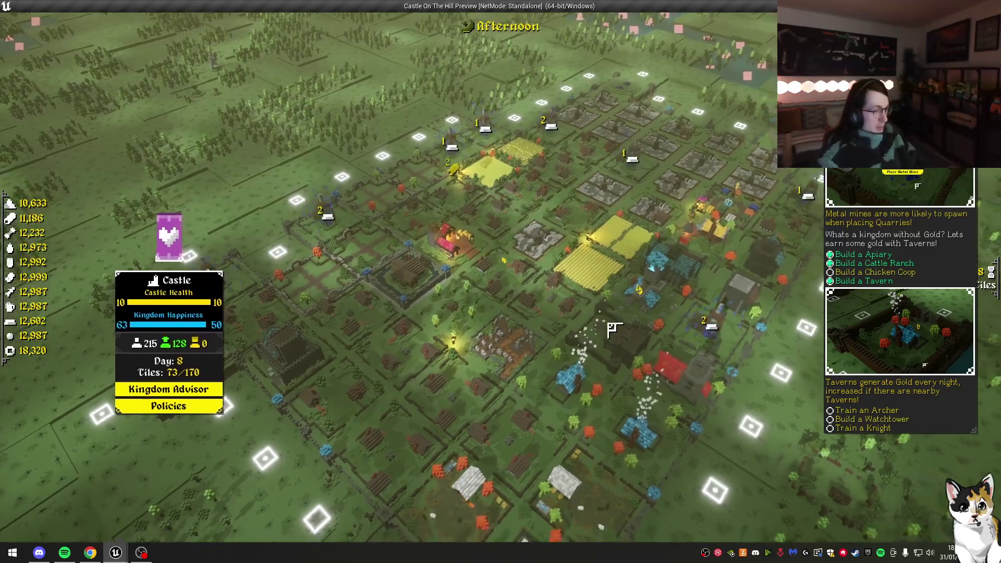
click(586, 331)
click(224, 372)
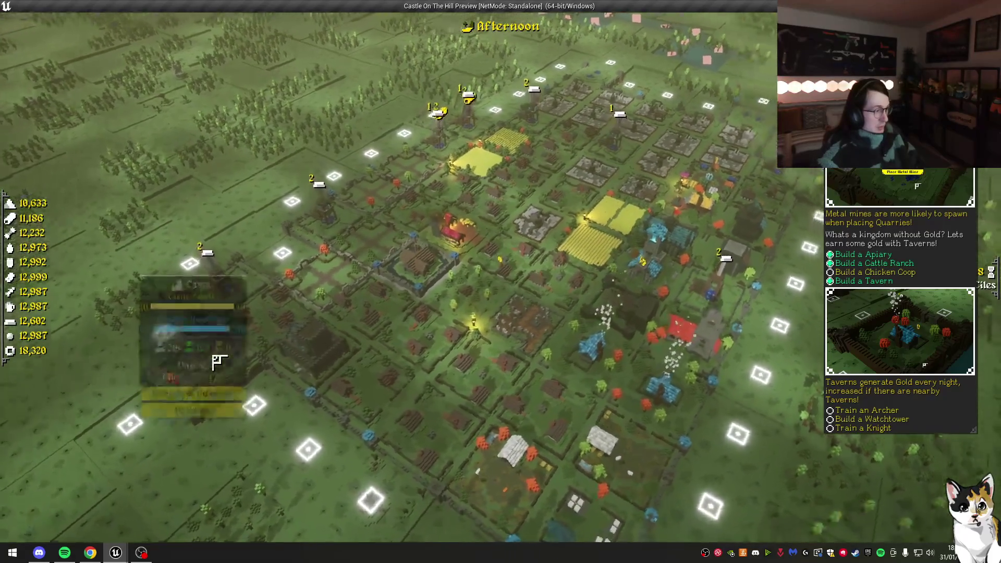
Step: Inspect the castle's info panel, rotate the camera, then stop the game preview
click(208, 364)
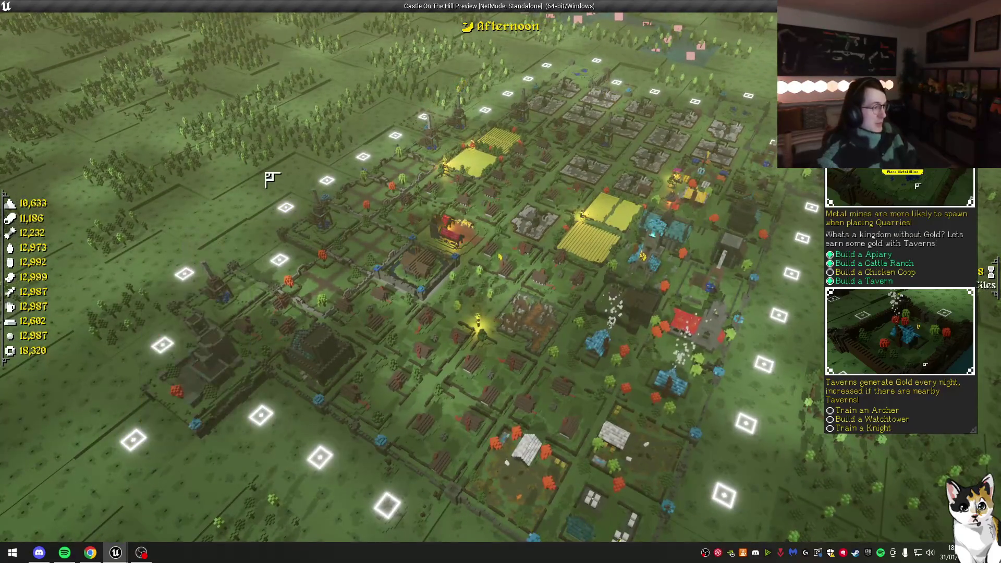
click(270, 380)
key(e)
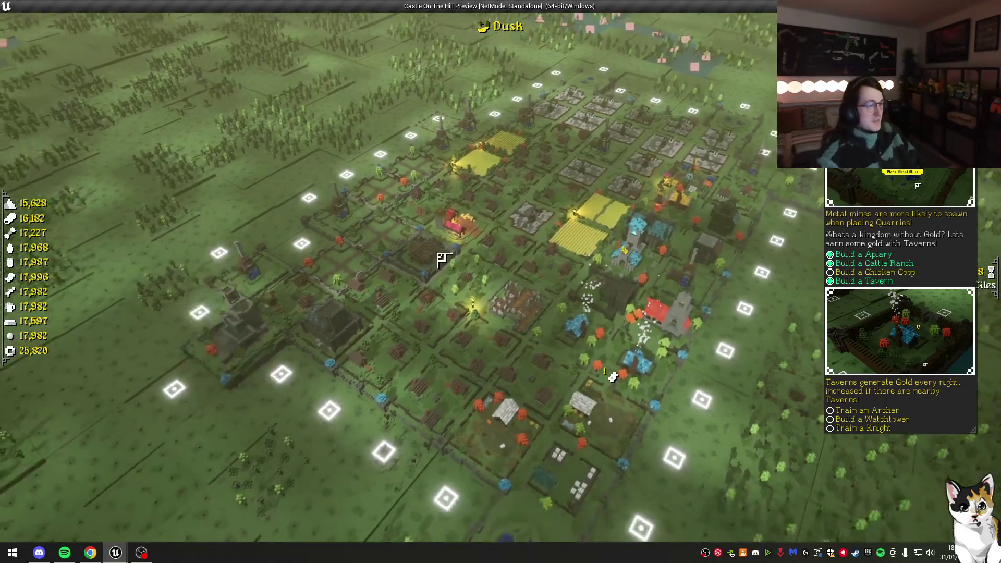
key(Escape)
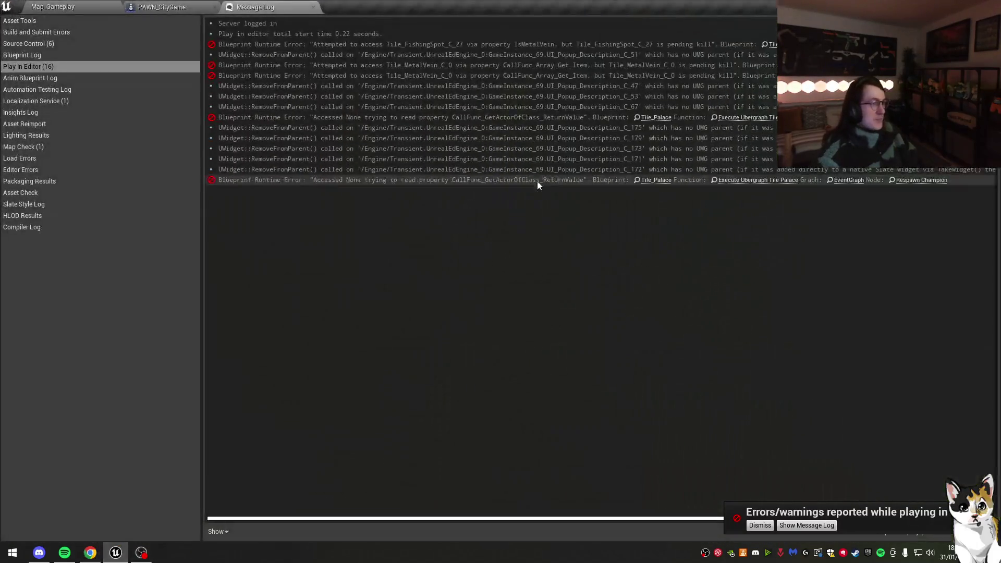
Step: Close the Message Log, switch to the INIT graph and bring Spawn Loot Tiles into view
click(311, 8)
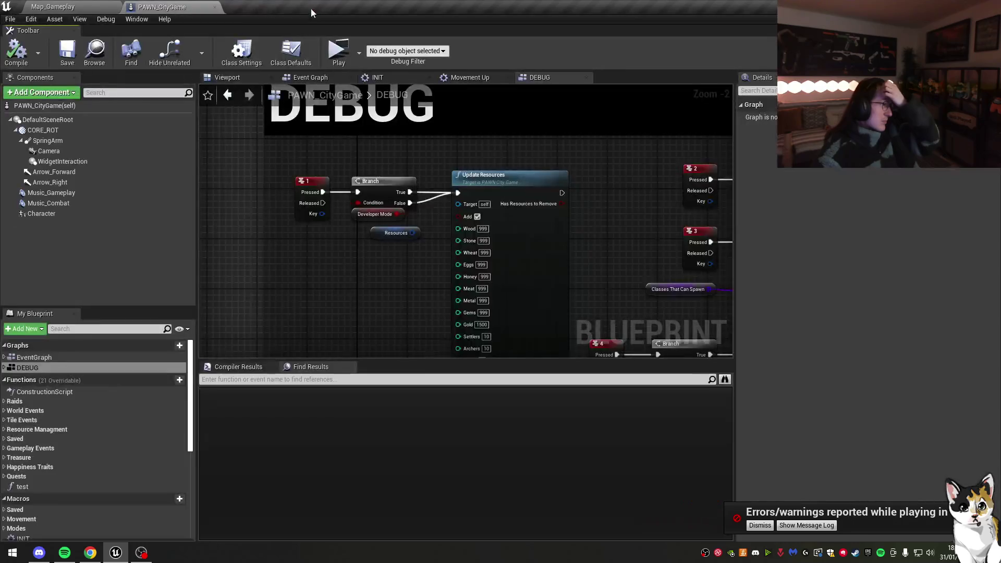
scroll(319, 203, down, 3)
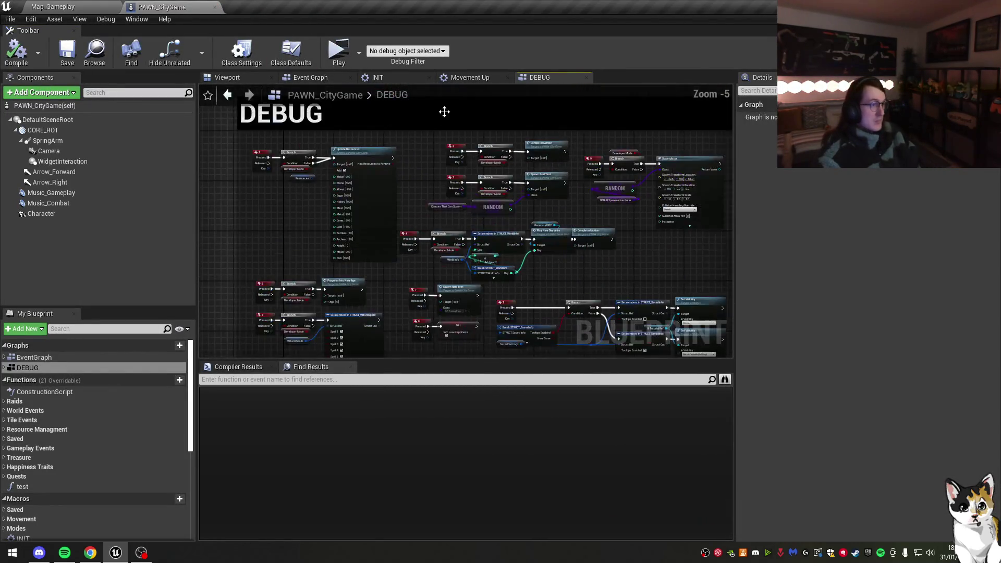
click(391, 78)
scroll(549, 245, up, 1)
mouse_move(544, 246)
mouse_down()
mouse_move(521, 154)
mouse_move(548, 334)
mouse_move(532, 355)
mouse_move(492, 223)
mouse_move(584, 353)
mouse_move(409, 174)
mouse_up()
mouse_move(514, 190)
mouse_down()
mouse_move(521, 130)
mouse_move(536, 201)
mouse_move(542, 402)
mouse_move(526, 169)
mouse_move(522, 264)
mouse_move(661, 184)
mouse_move(641, 326)
mouse_move(648, 301)
mouse_up()
scroll(554, 193, down, 1)
scroll(527, 275, up, 1)
Step: Duplicate the Spawn Loot Tiles comment below the original and retitle it 'Spawn Knights'
click(501, 172)
drag(502, 172, 492, 118)
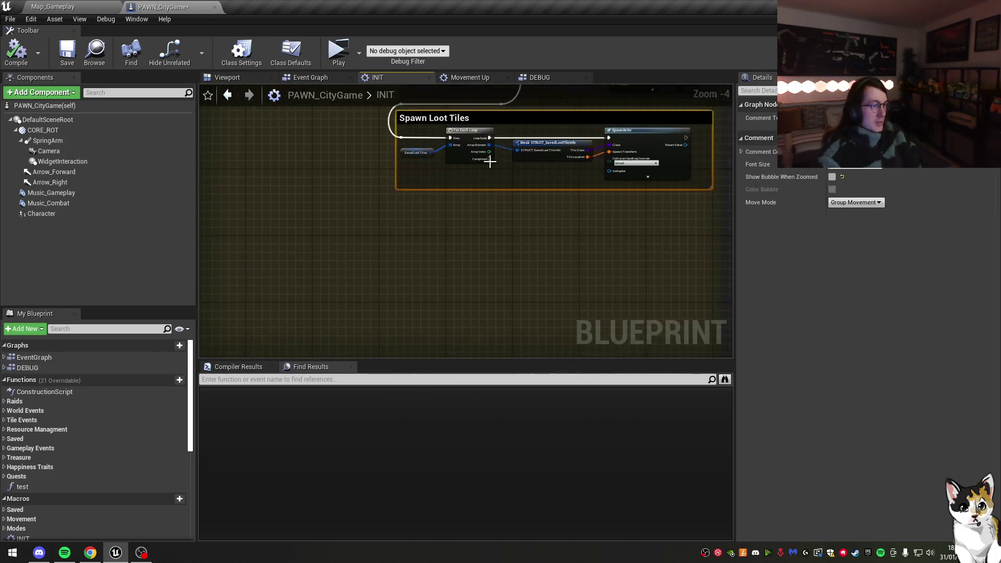
key(ctrl+c)
key(ctrl+v)
drag(454, 233, 454, 209)
double_click(454, 209)
key(ctrl+shift+Left)
key(ctrl+shift+Left)
key(BackSpace)
text(Knights)
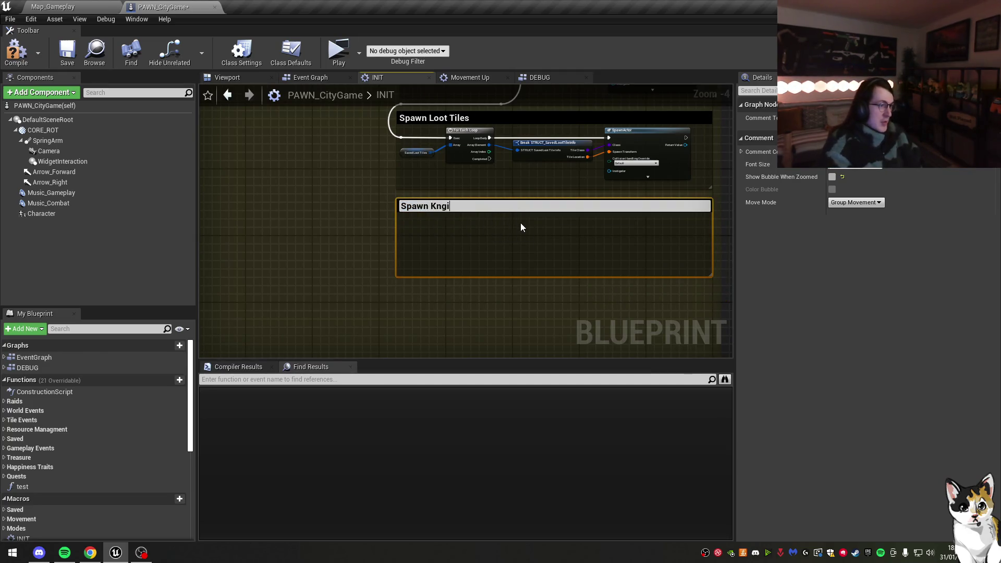
key(Return)
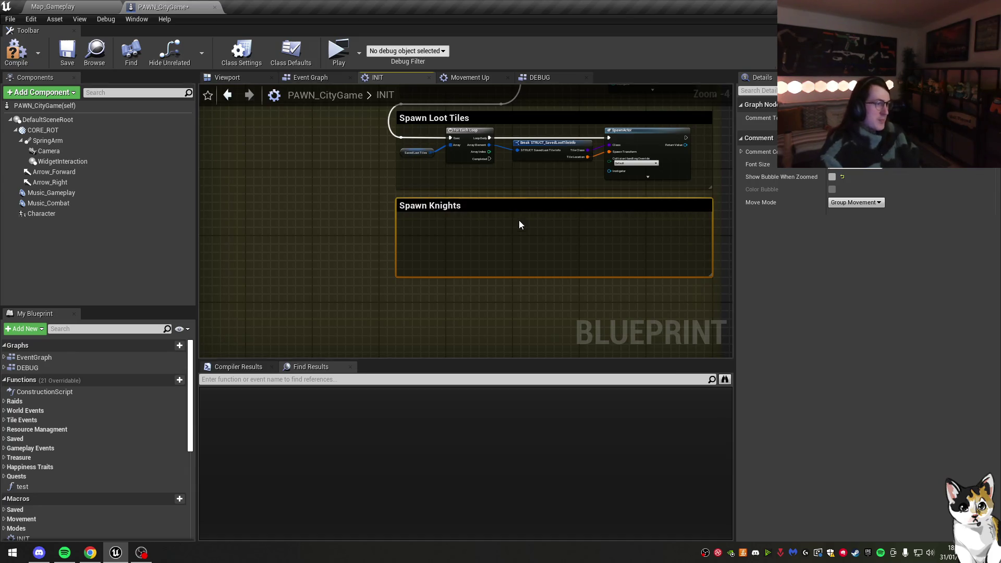
Step: Expand the References variable category in the My Blueprint panel
scroll(492, 175, up, 1)
scroll(93, 412, down, 5)
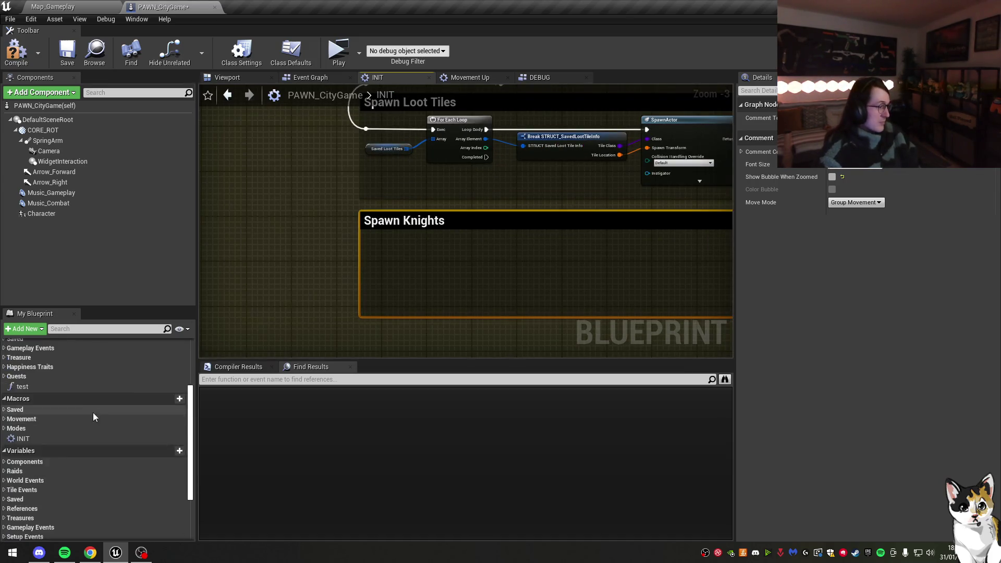
click(4, 414)
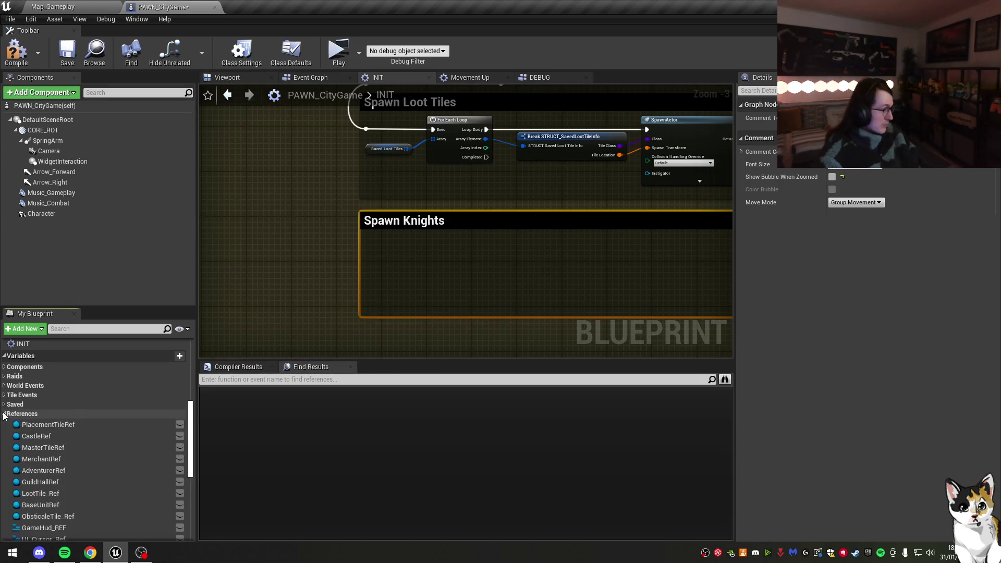
scroll(51, 432, down, 5)
Step: Browse the Saved_Settings, WorldInfo and WorldEvents variable defaults
scroll(75, 435, up, 5)
click(4, 404)
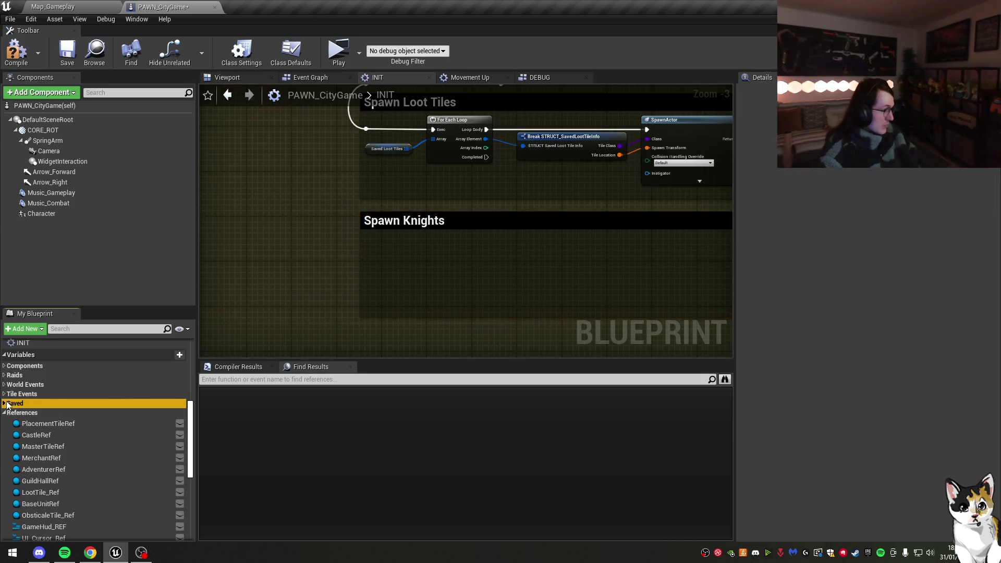
click(4, 403)
click(52, 415)
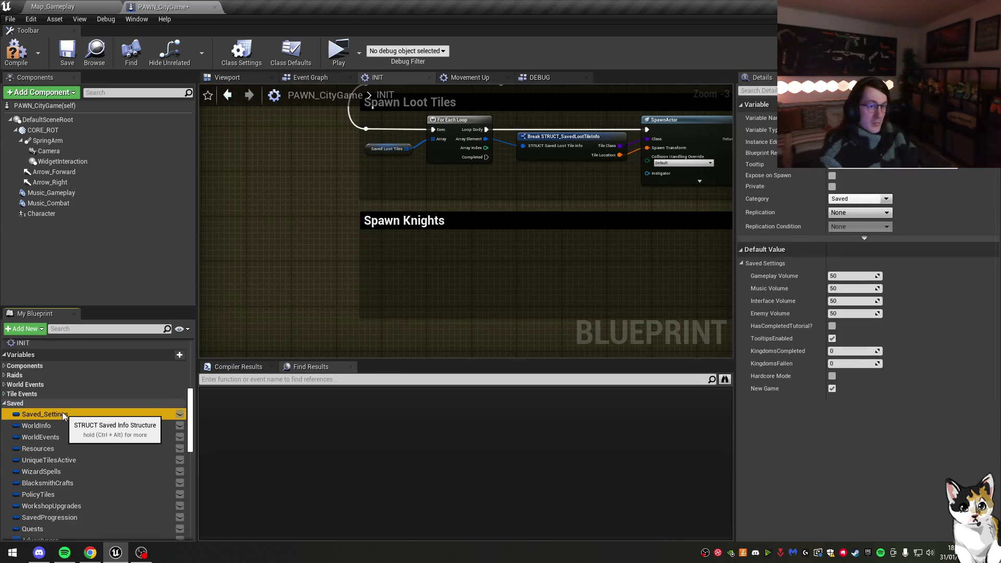
scroll(62, 412, down, 3)
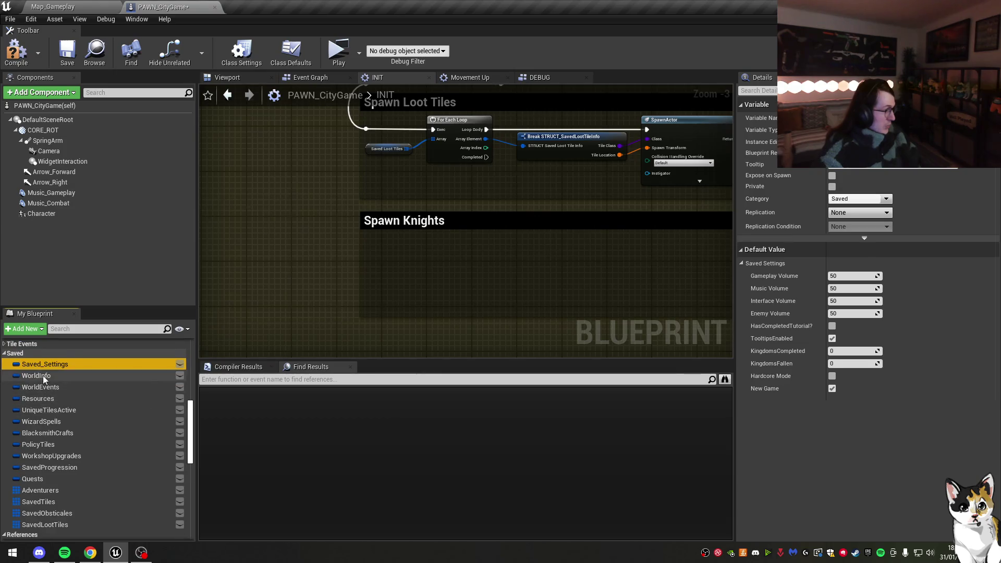
click(43, 375)
click(61, 387)
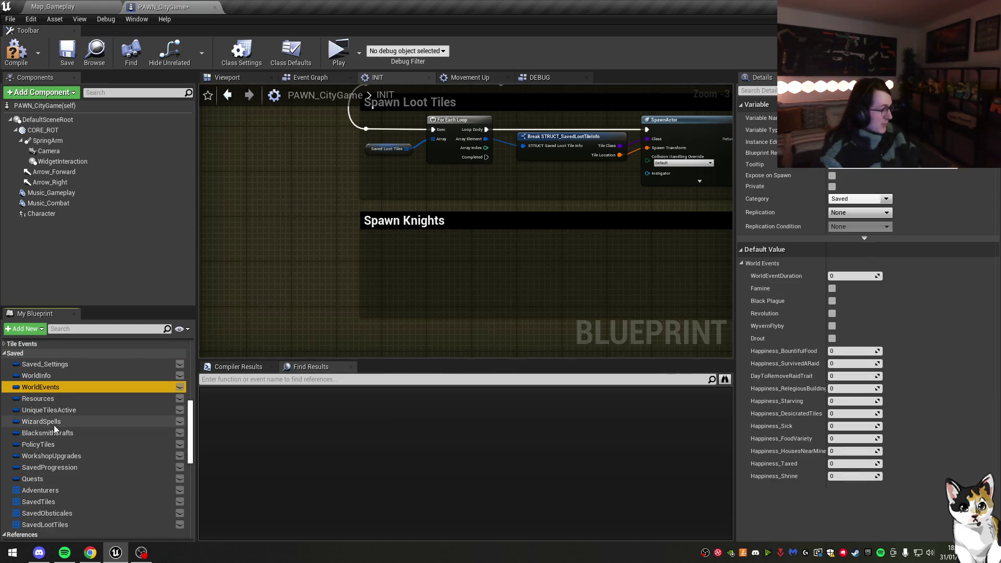
Step: Add a Resources getter with Break STRUCT_Resources and a Branch fed by the loot loop's Completed
click(53, 399)
mouse_move(53, 399)
mouse_down()
mouse_move(346, 312)
mouse_move(377, 312)
mouse_move(398, 280)
mouse_up()
text(break)
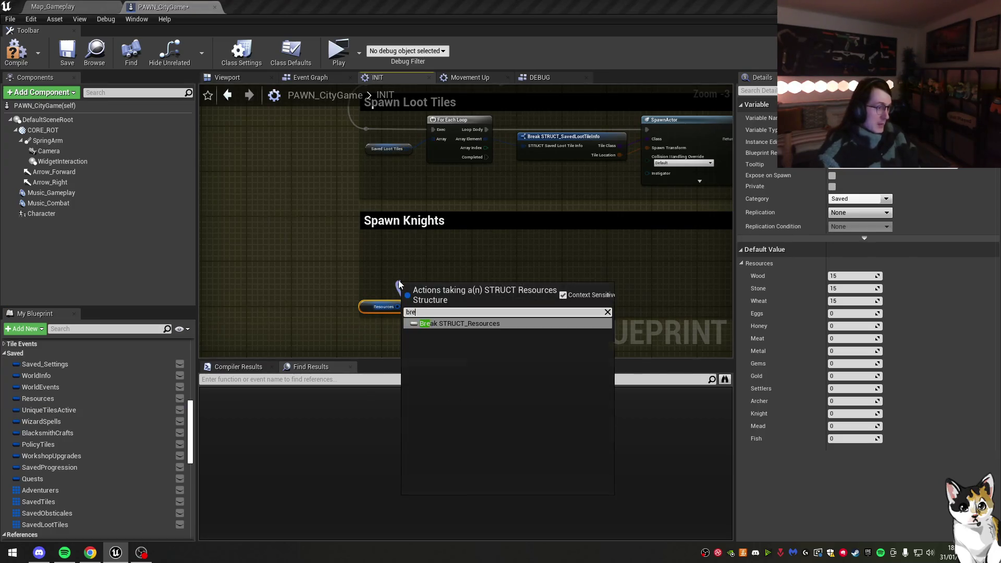
key(Return)
click(475, 241)
mouse_move(479, 253)
mouse_down()
mouse_move(492, 257)
mouse_move(481, 161)
mouse_move(409, 251)
mouse_up()
Step: Show only the Knight pin and wire Knight >= 1 into the Branch condition
scroll(475, 238, up, 2)
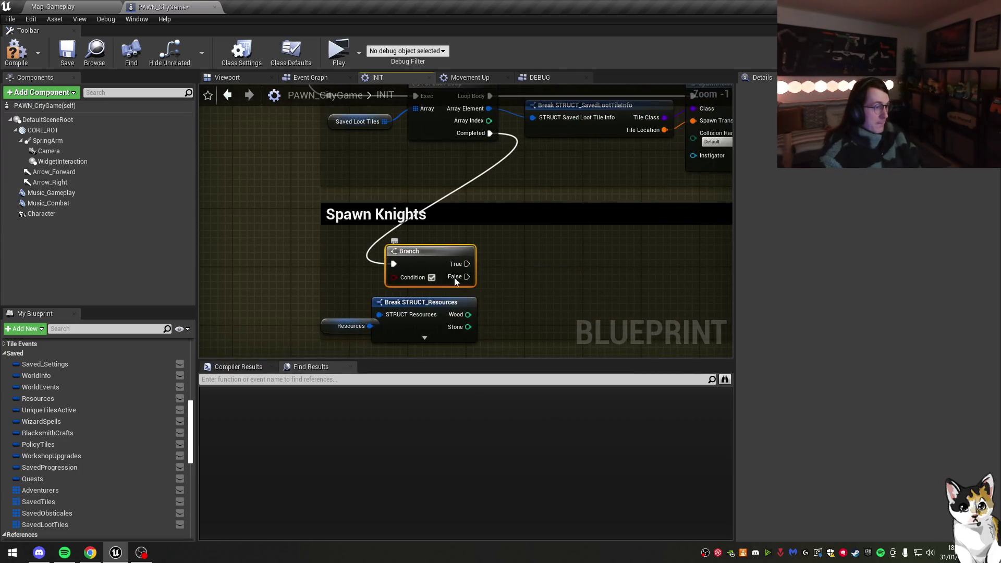
click(455, 307)
click(861, 306)
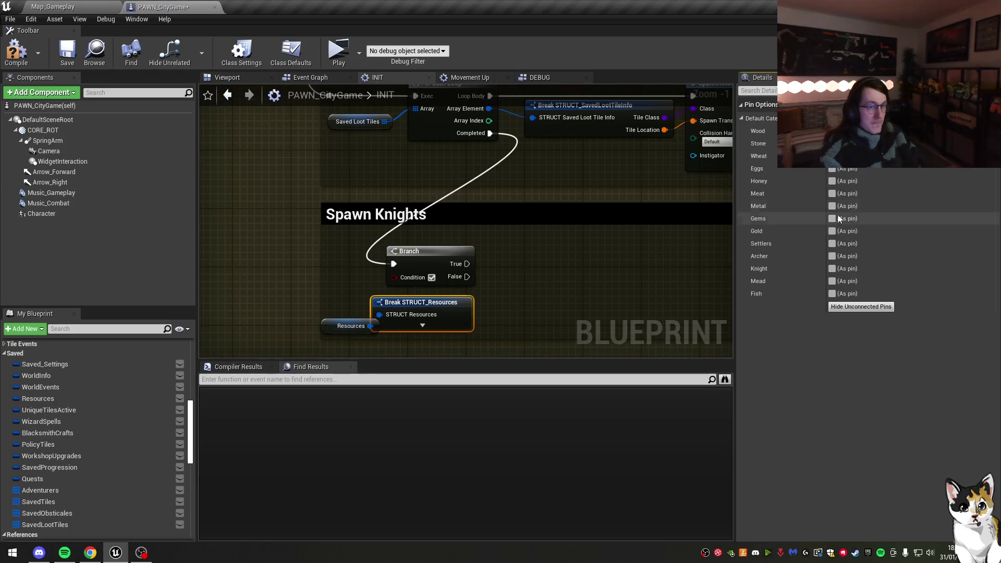
click(832, 269)
drag(469, 315, 481, 305)
text(=)
key(BackSpace)
text(>=)
key(Return)
drag(552, 310, 451, 291)
text(1)
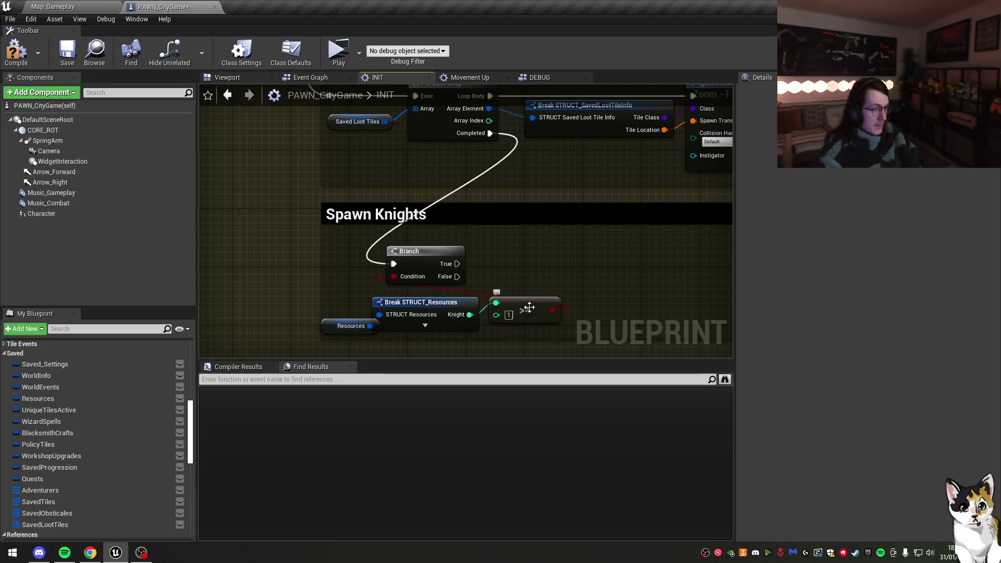
Step: Arrange the Resources, break, >= and Branch nodes neatly and save the blueprint
drag(514, 261, 412, 254)
mouse_move(417, 215)
mouse_down()
mouse_move(505, 222)
mouse_move(550, 208)
mouse_up()
drag(412, 245, 448, 215)
drag(447, 255, 386, 209)
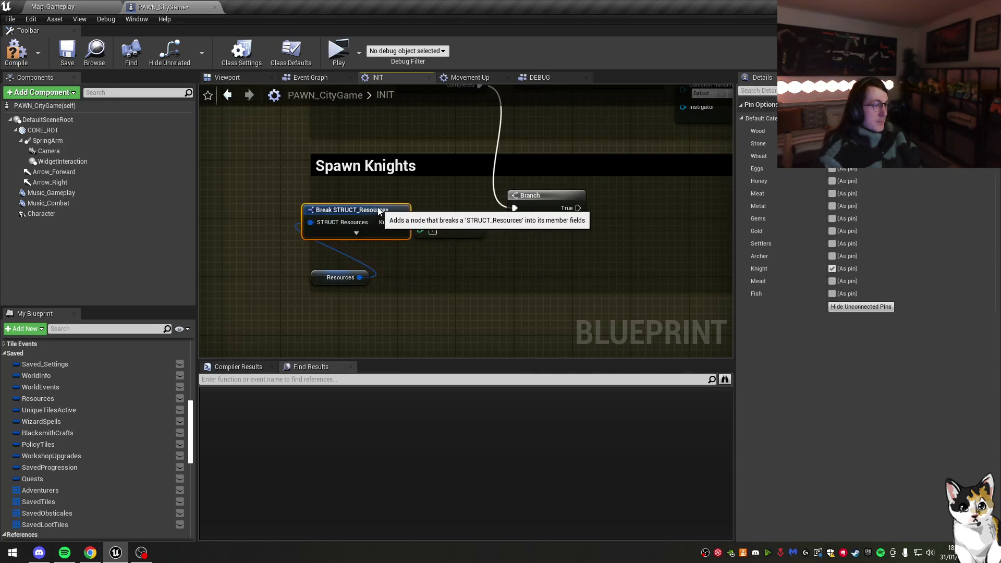
mouse_move(448, 224)
mouse_down()
mouse_move(521, 246)
mouse_move(540, 240)
mouse_up()
click(371, 223)
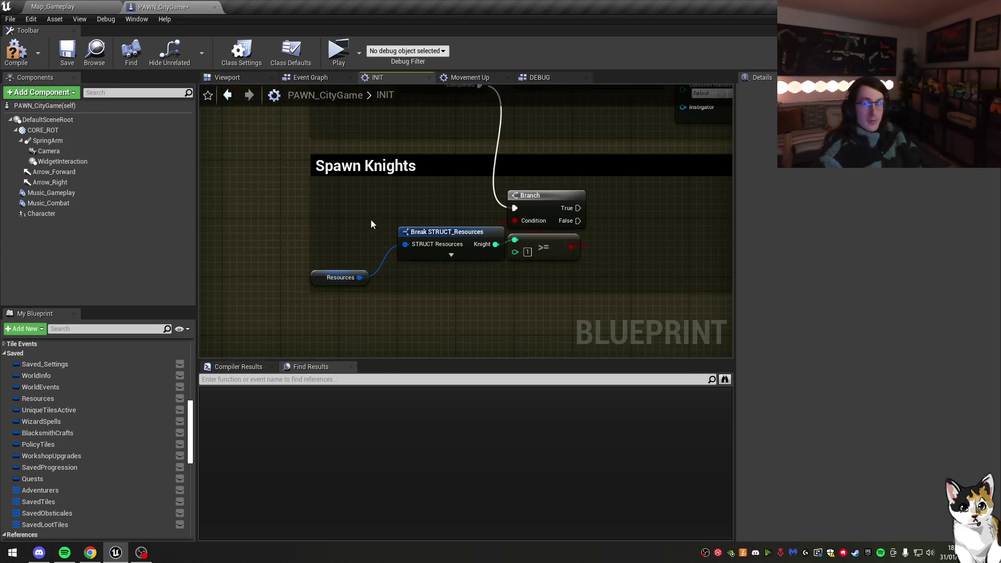
mouse_move(342, 276)
mouse_down()
mouse_move(425, 206)
mouse_move(435, 210)
mouse_move(355, 233)
mouse_move(346, 212)
mouse_up()
drag(534, 242, 490, 249)
drag(552, 206, 595, 204)
mouse_move(499, 255)
mouse_down()
mouse_move(491, 247)
mouse_move(443, 254)
mouse_move(458, 232)
mouse_move(444, 228)
mouse_up()
click(67, 55)
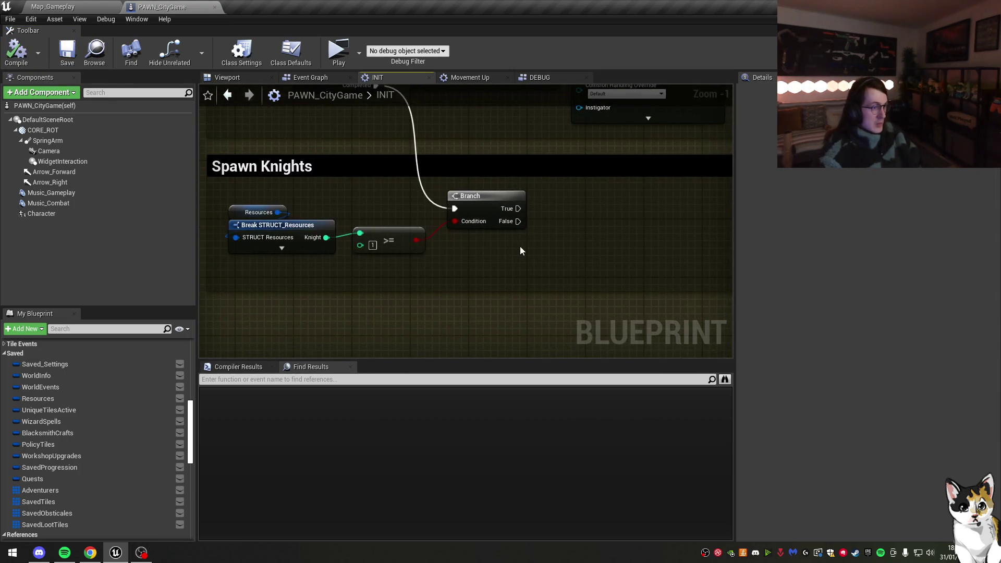
drag(518, 208, 561, 201)
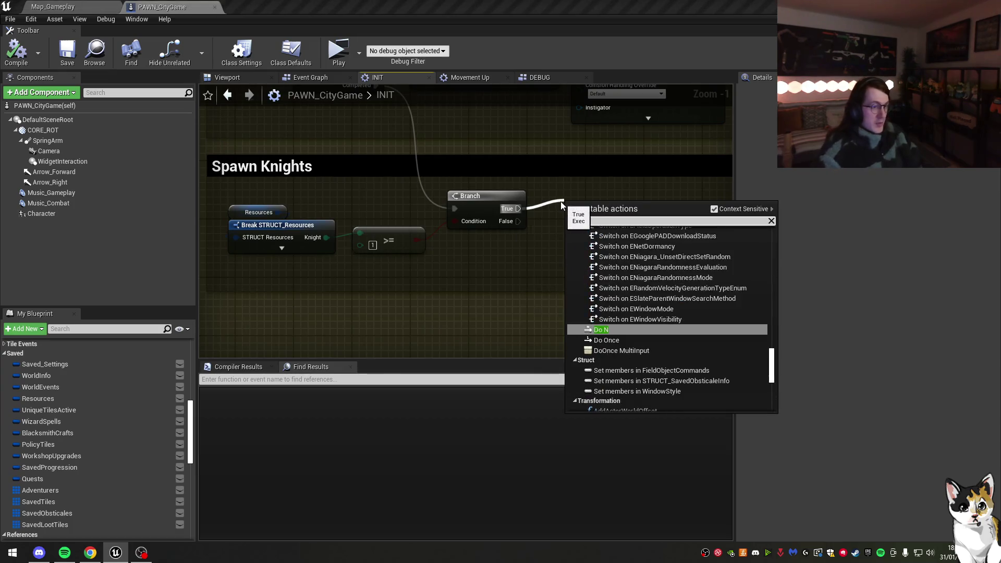
Step: Add a Do N node wired to the Knight count, then delete it again
key(Return)
drag(578, 224, 326, 237)
click(455, 262)
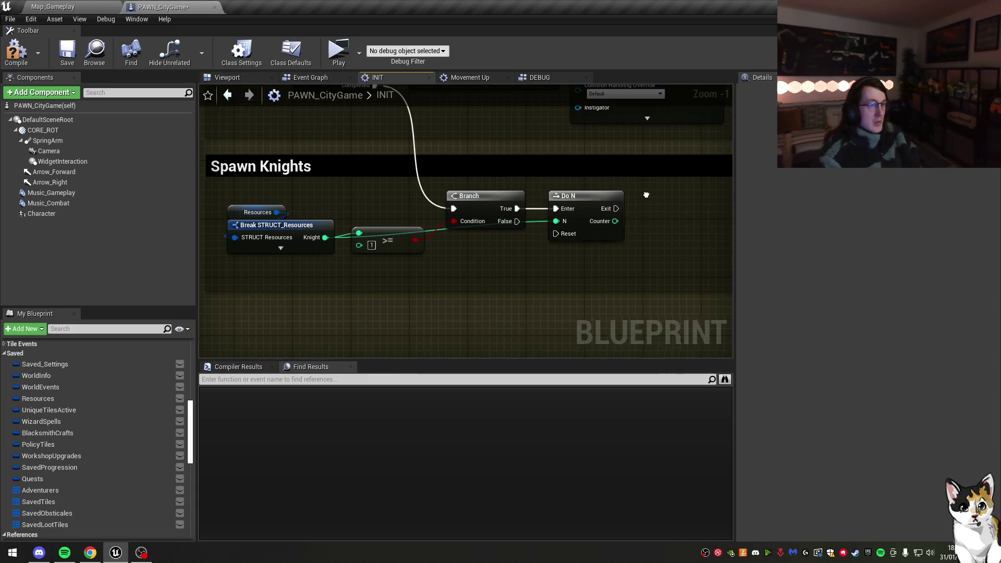
click(516, 200)
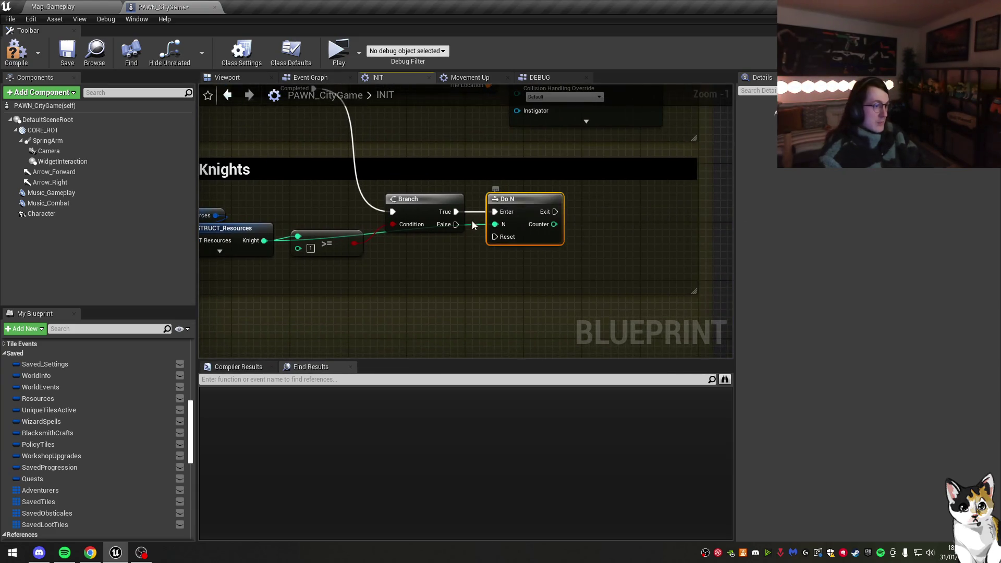
key(Delete)
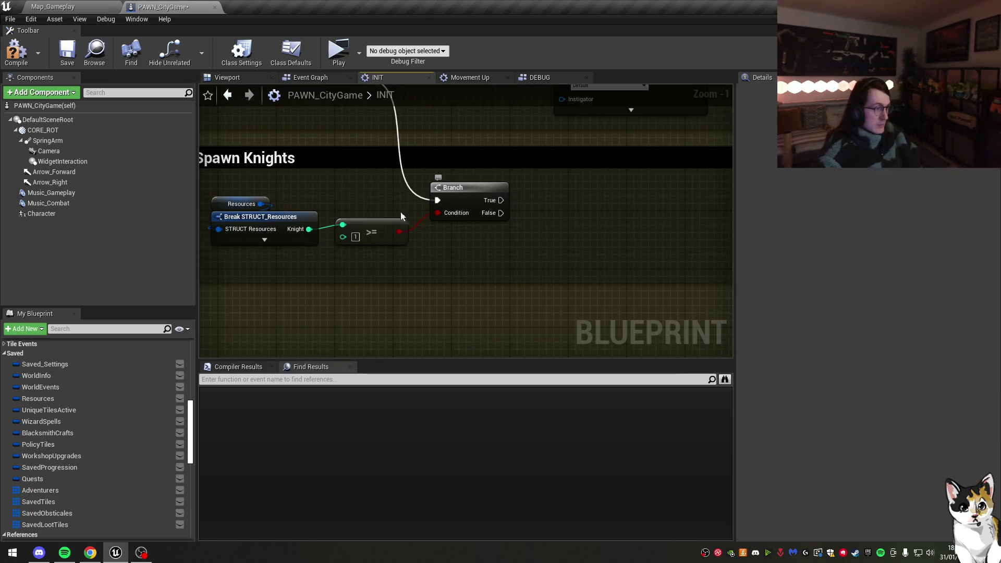
Step: Add a For Each Loop off the Branch's True output with a SpawnActor BP_Knight in its body
mouse_move(501, 200)
mouse_down()
mouse_move(546, 192)
mouse_move(491, 190)
mouse_move(510, 185)
mouse_up()
text(for e)
key(Return)
text(spaw nactor)
key(Return)
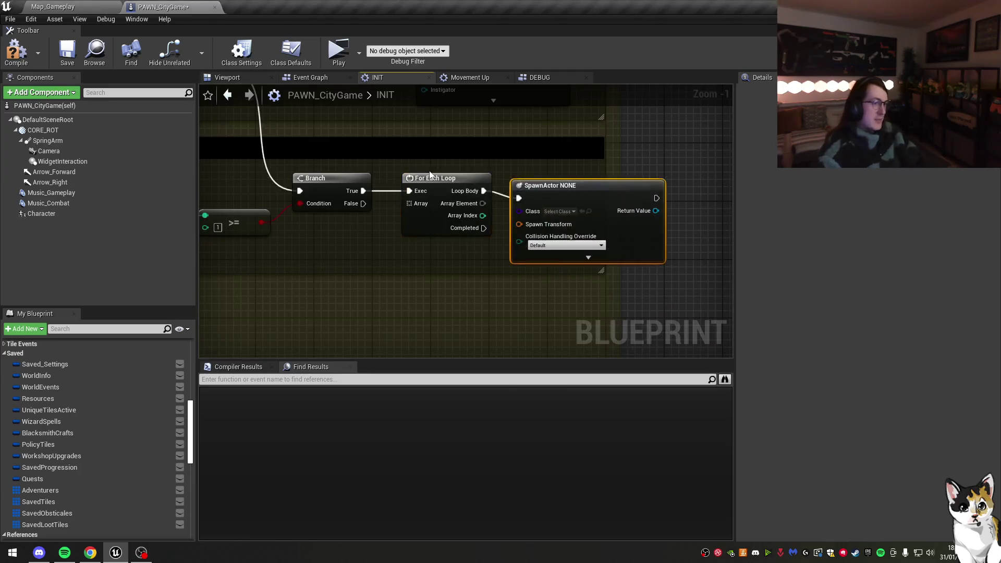
scroll(542, 187, down, 2)
click(605, 205)
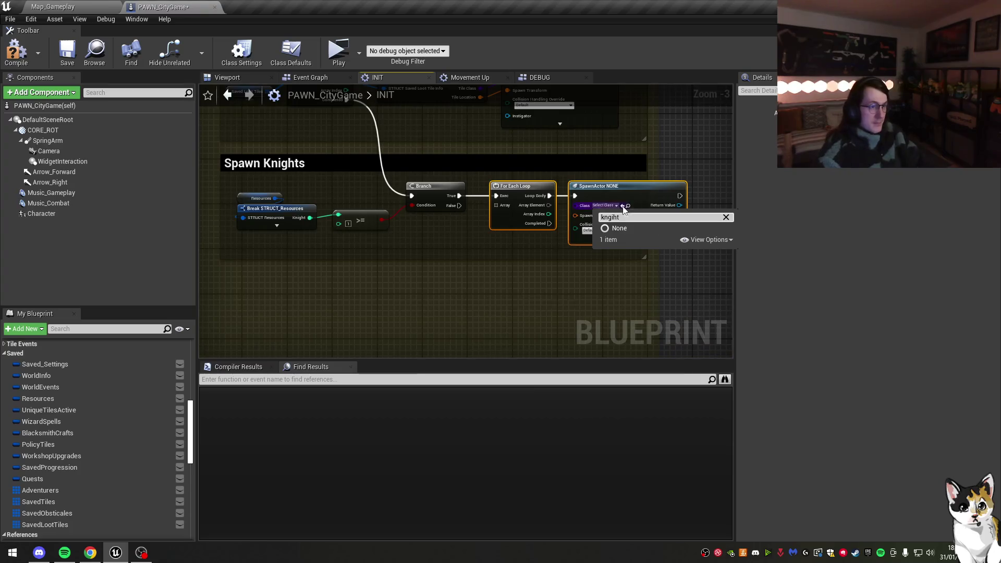
key(BackSpace)
key(BackSpace)
key(BackSpace)
text(ight)
click(630, 241)
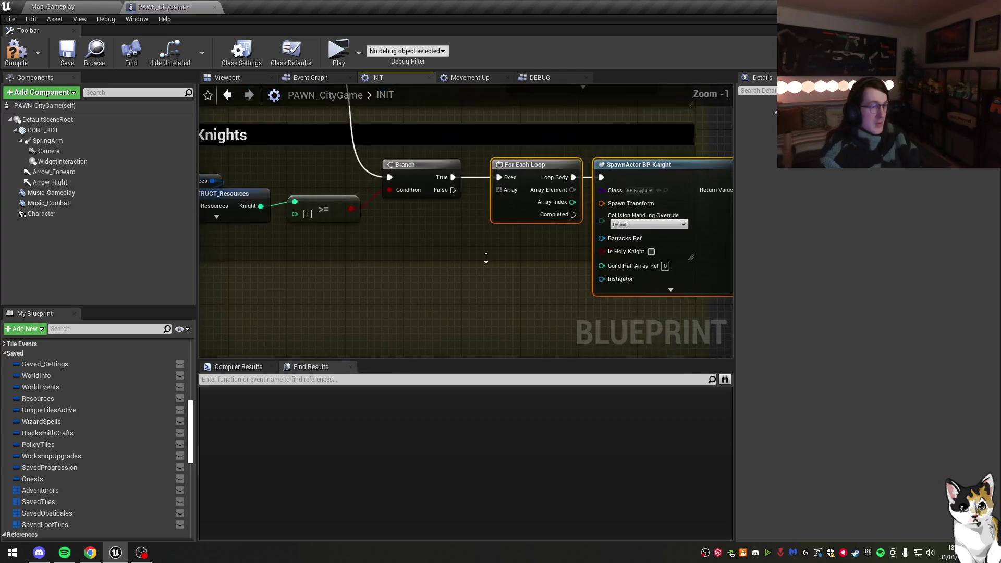
Step: Shift the Spawn Knights nodes left, extend the comment box downward, and compile the blueprint
scroll(505, 231, down, 1)
drag(359, 185, 296, 185)
drag(577, 214, 573, 211)
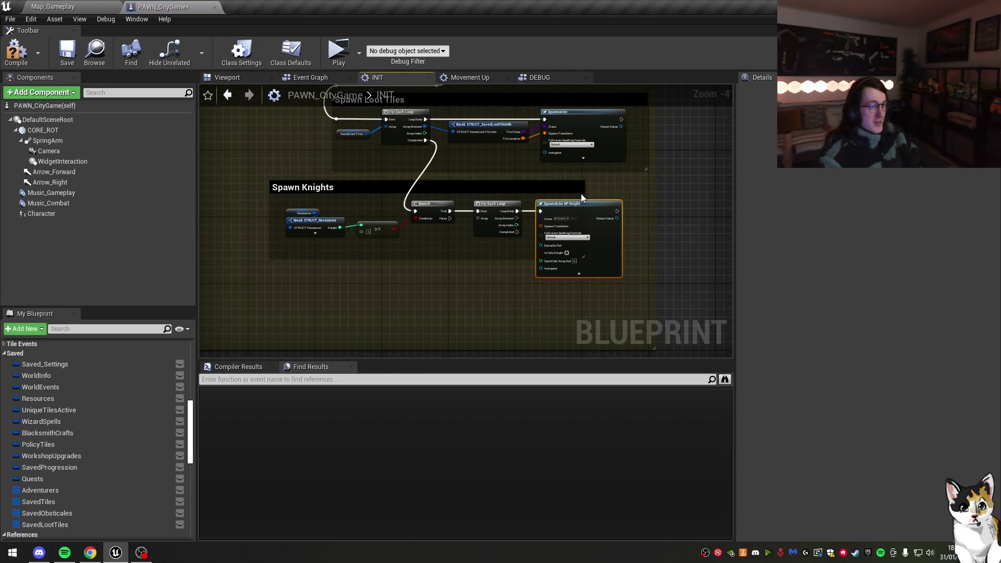
mouse_move(641, 258)
mouse_down()
mouse_move(641, 316)
mouse_move(641, 296)
mouse_up()
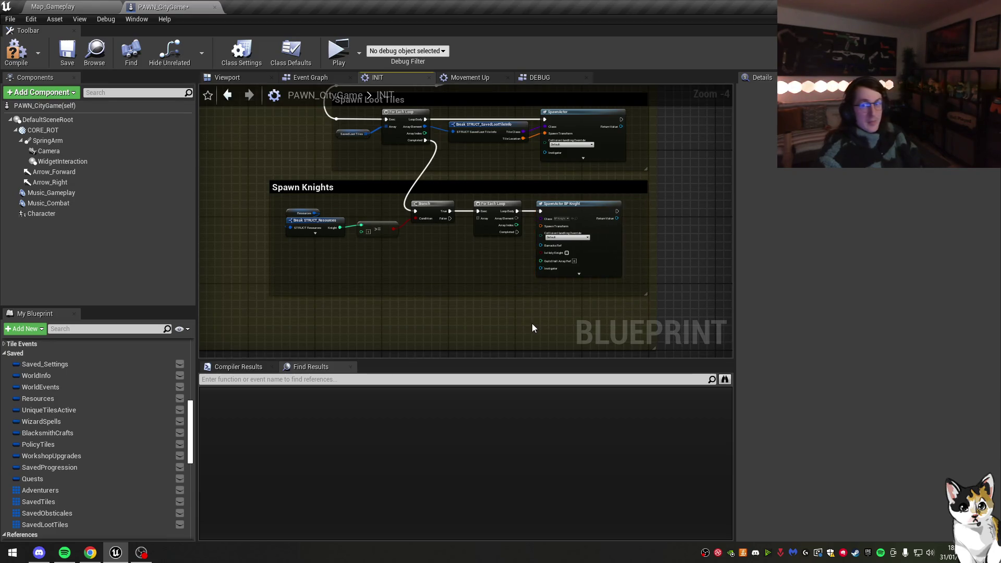
click(16, 52)
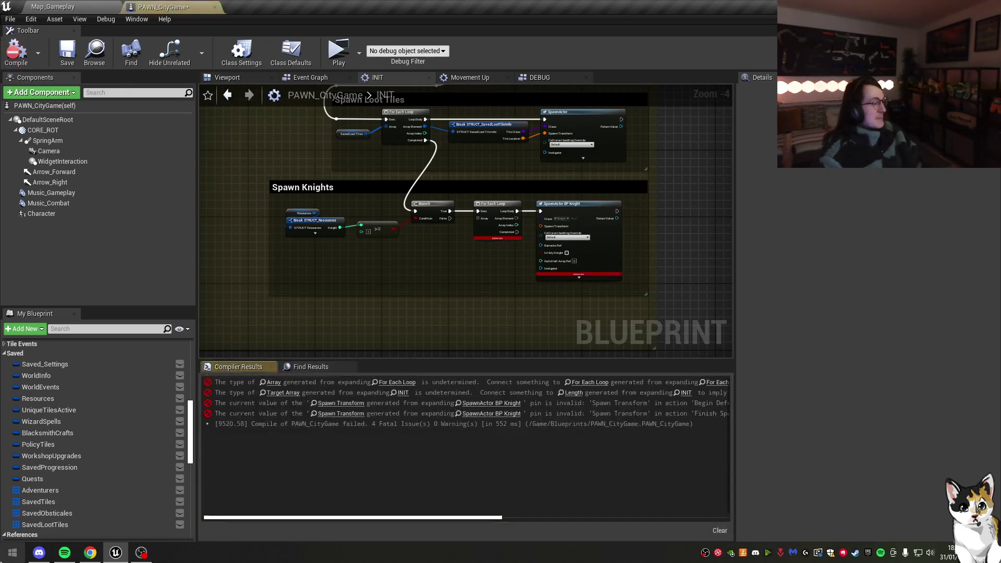
Step: Launch Microsoft Paint from the Start menu search
click(2, 557)
text(paint)
key(Return)
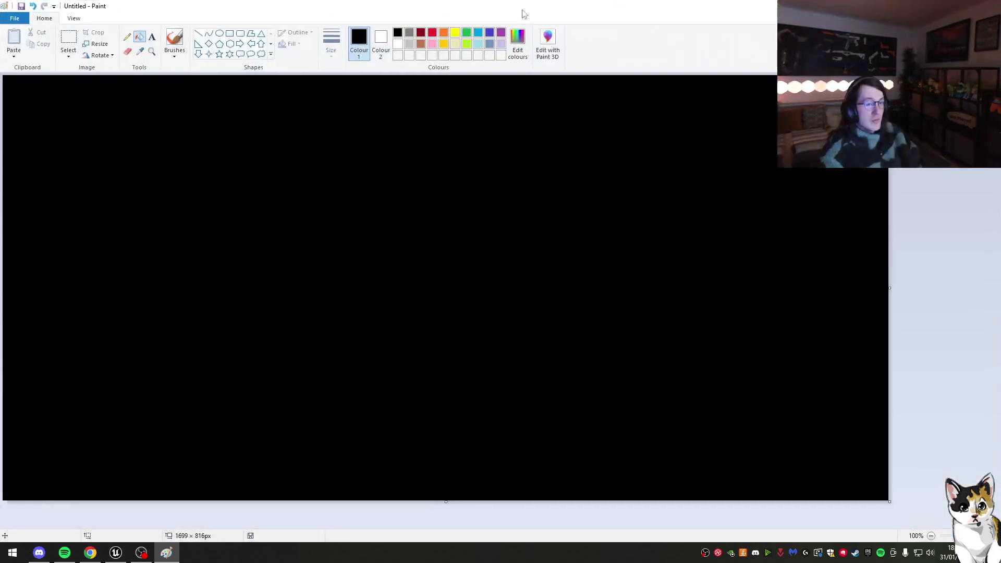
Step: Handwrite a red '3' with a cross mark beside it, undoing the extra 'Knights' strokes
click(432, 34)
click(179, 41)
drag(372, 135, 389, 135)
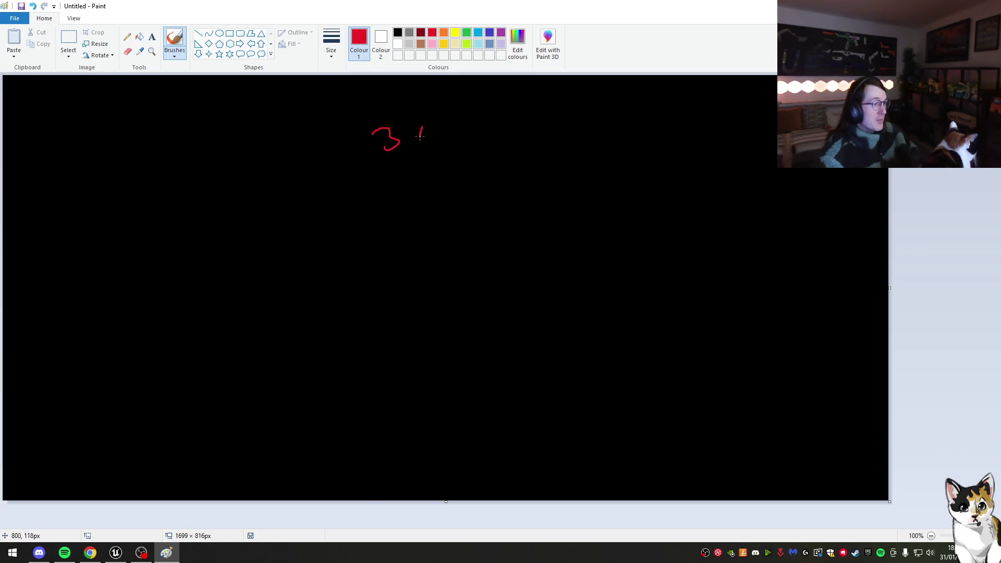
drag(485, 119, 501, 139)
drag(493, 130, 515, 128)
drag(527, 121, 516, 137)
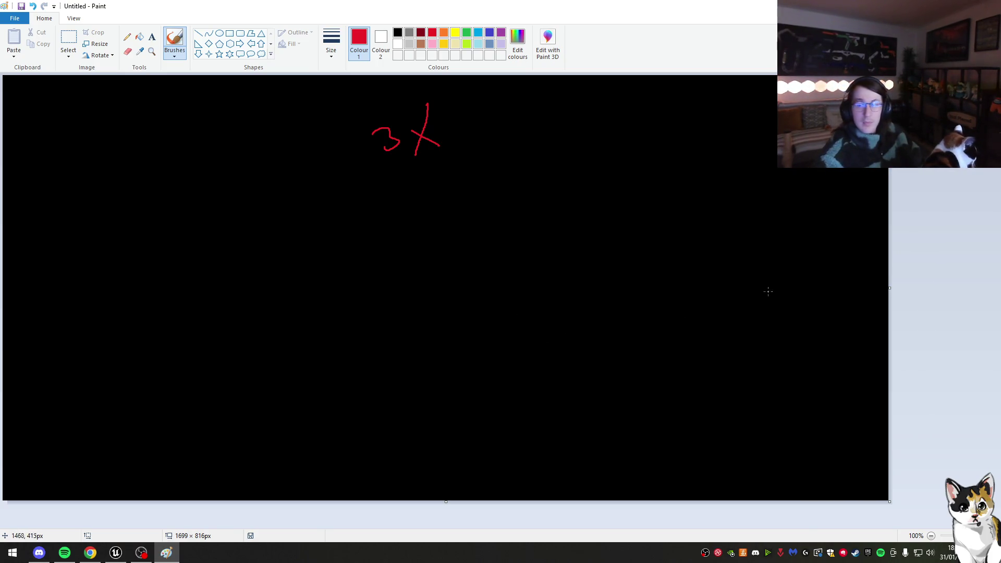
key(ctrl+z)
key(ctrl+z)
drag(416, 150, 431, 94)
drag(426, 134, 433, 135)
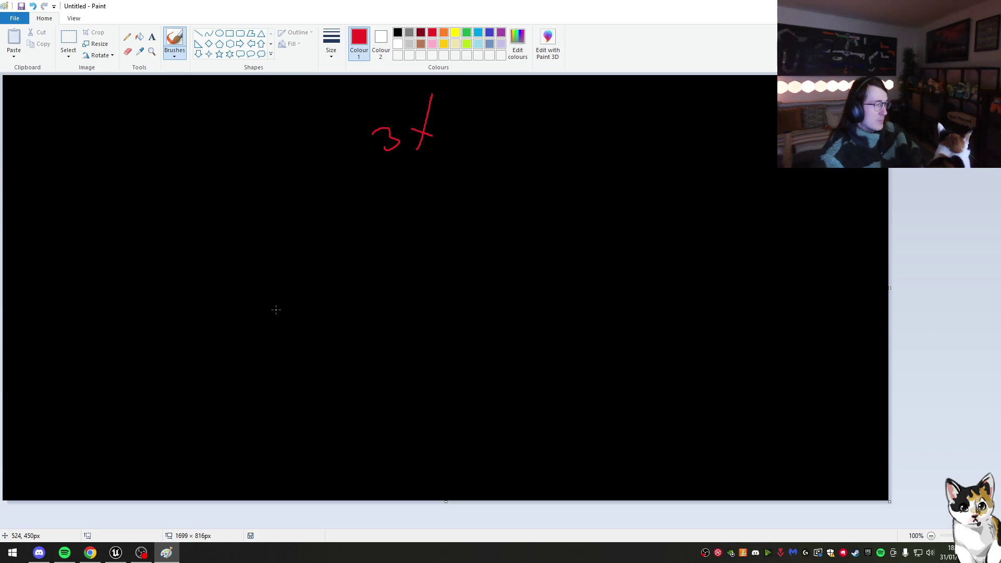
Step: Sketch a boxed B with an arrow, cross it out in orange, then add a red arrow from the 3
drag(257, 277, 259, 327)
mouse_move(255, 274)
mouse_down()
mouse_move(276, 279)
mouse_move(253, 312)
mouse_up()
drag(236, 251, 311, 288)
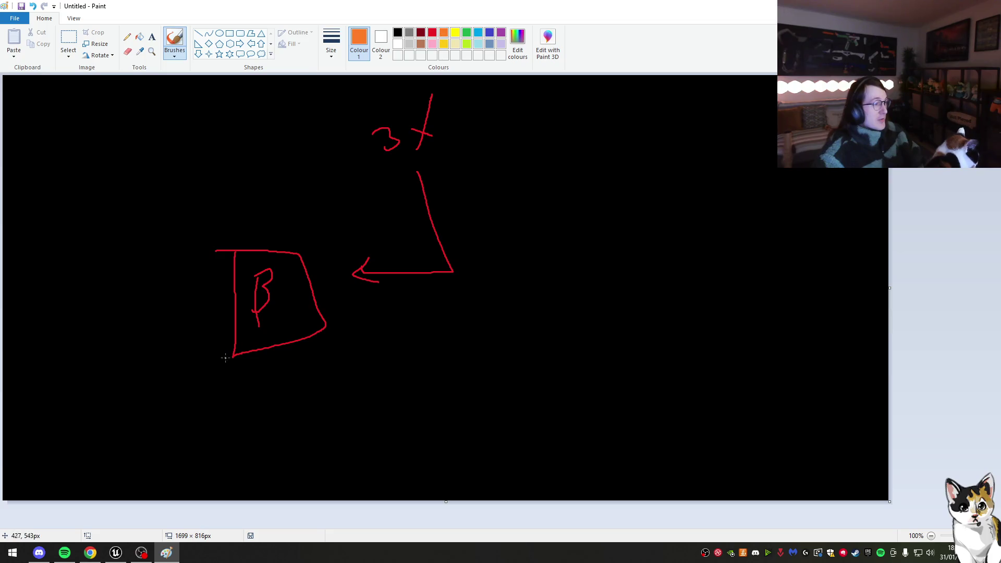
drag(191, 230, 290, 355)
click(432, 32)
mouse_move(435, 165)
mouse_down()
mouse_move(478, 276)
mouse_move(555, 261)
mouse_up()
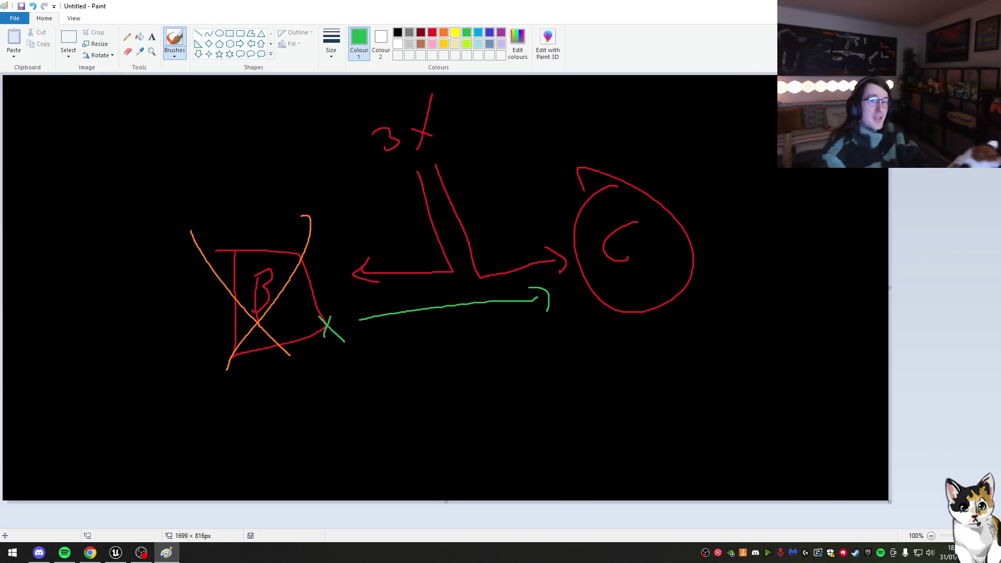
key(alt+Tab)
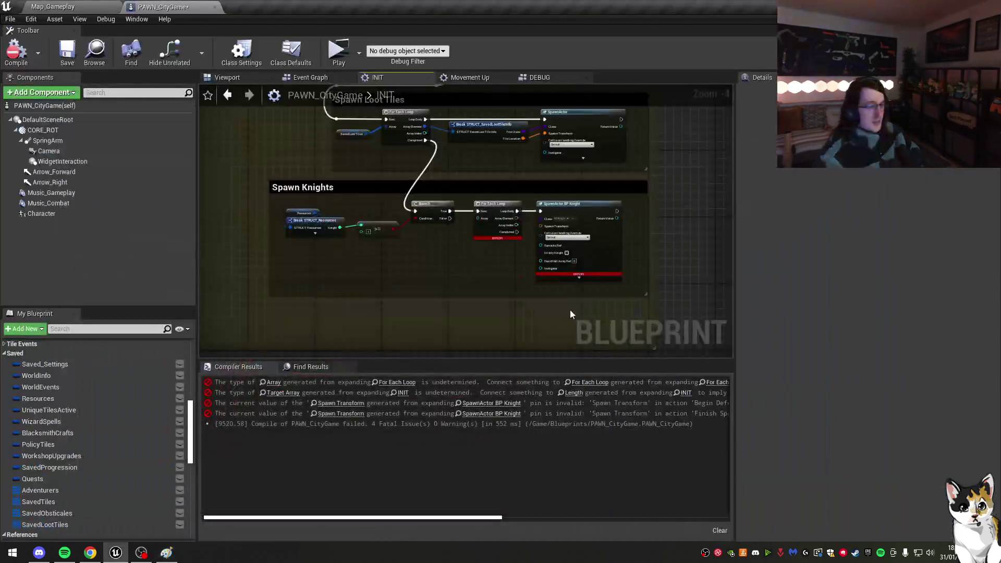
Step: Add a Get Actor Of Class node with its class set to Tile Barracks
scroll(278, 231, up, 3)
right_click(374, 282)
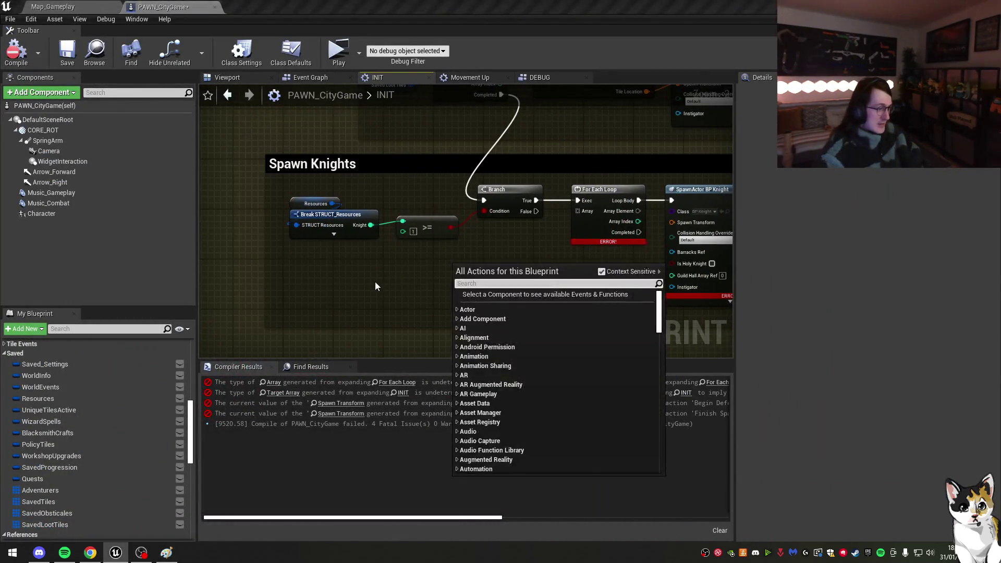
text(get ac)
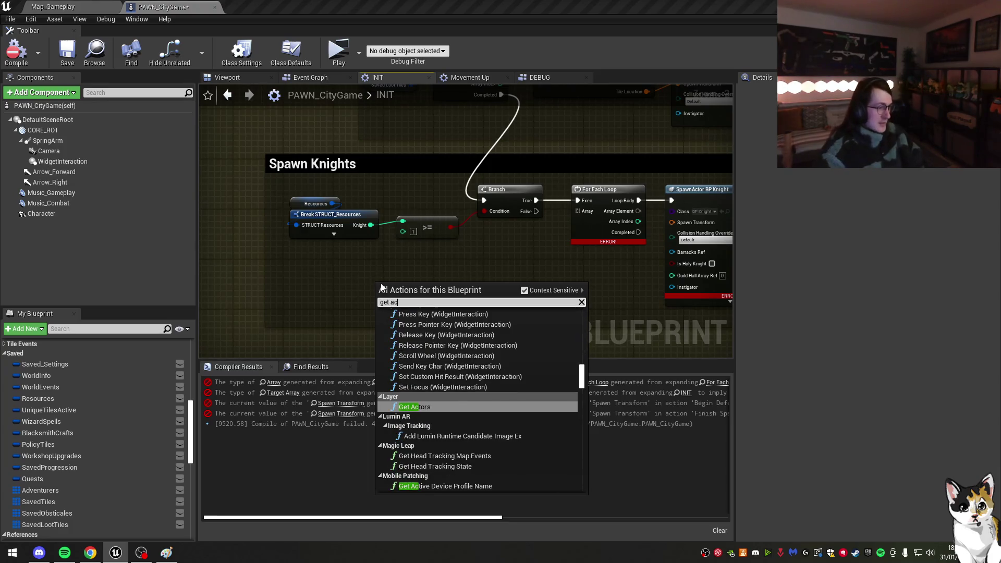
key(BackSpace)
key(BackSpace)
key(BackSpace)
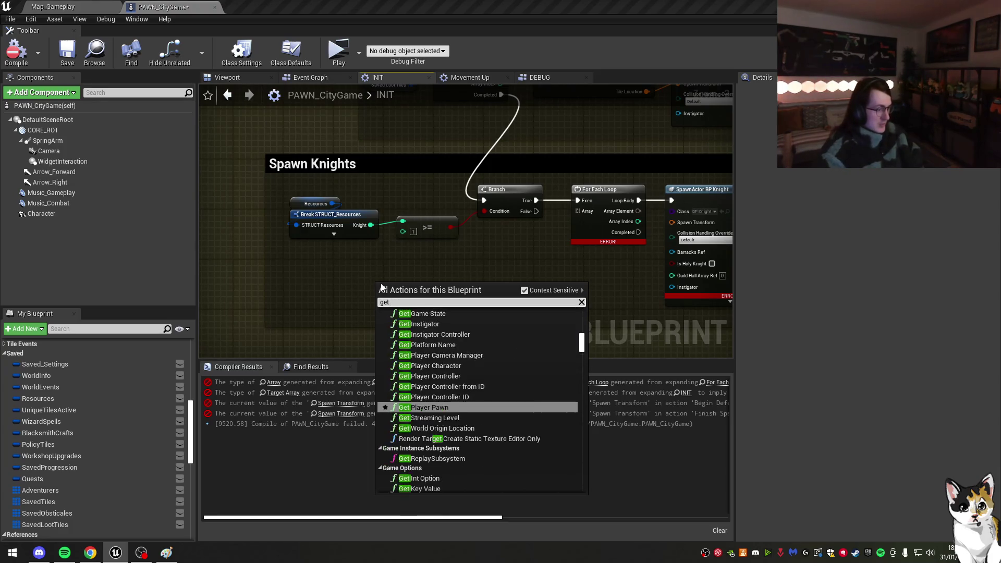
text( actor of)
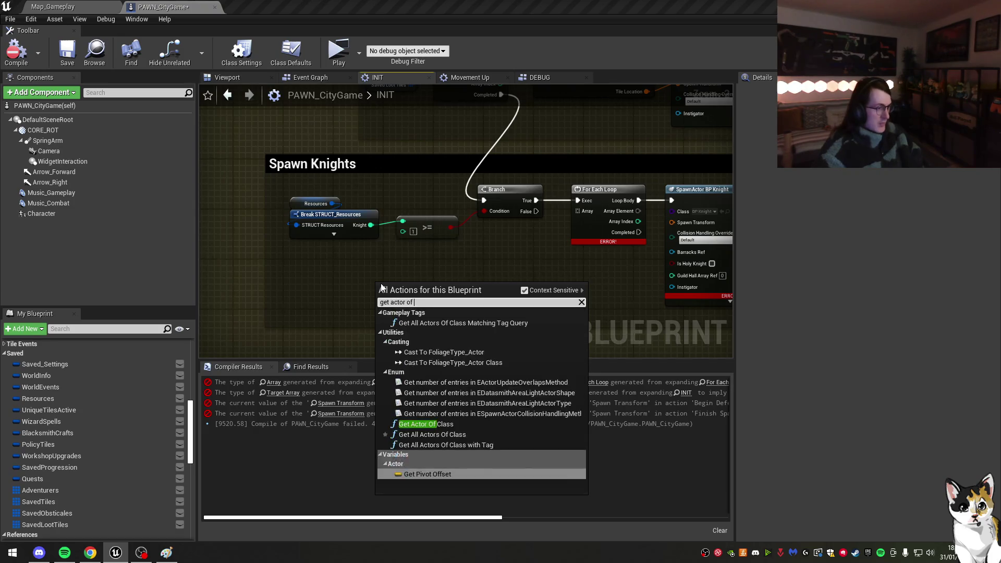
click(425, 423)
click(396, 323)
text(barr)
click(434, 356)
Step: Feed its Return Value into an Is Valid node and promote it to a variable
mouse_move(492, 282)
mouse_down()
mouse_move(529, 281)
mouse_move(518, 285)
mouse_up()
text(is valid)
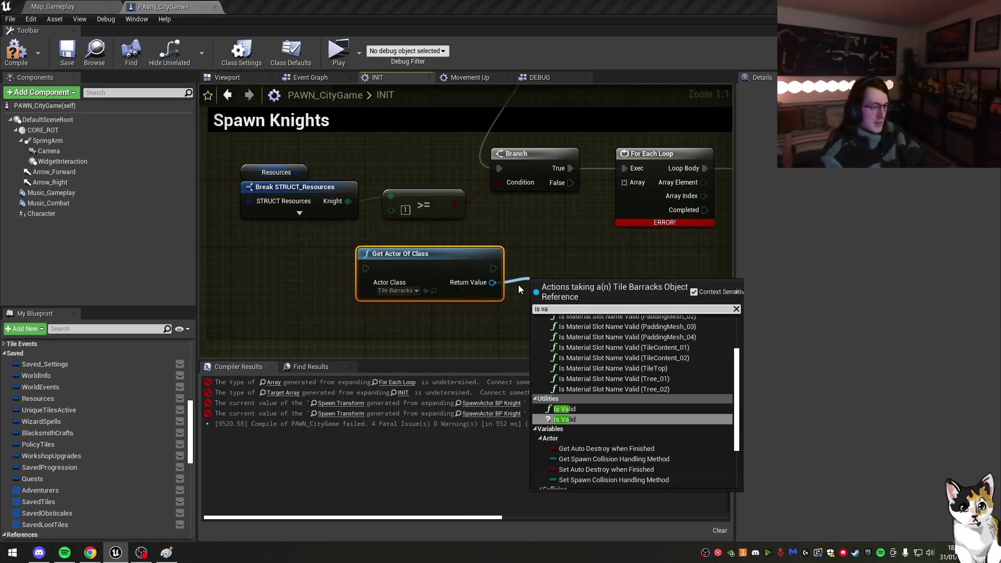
key(Return)
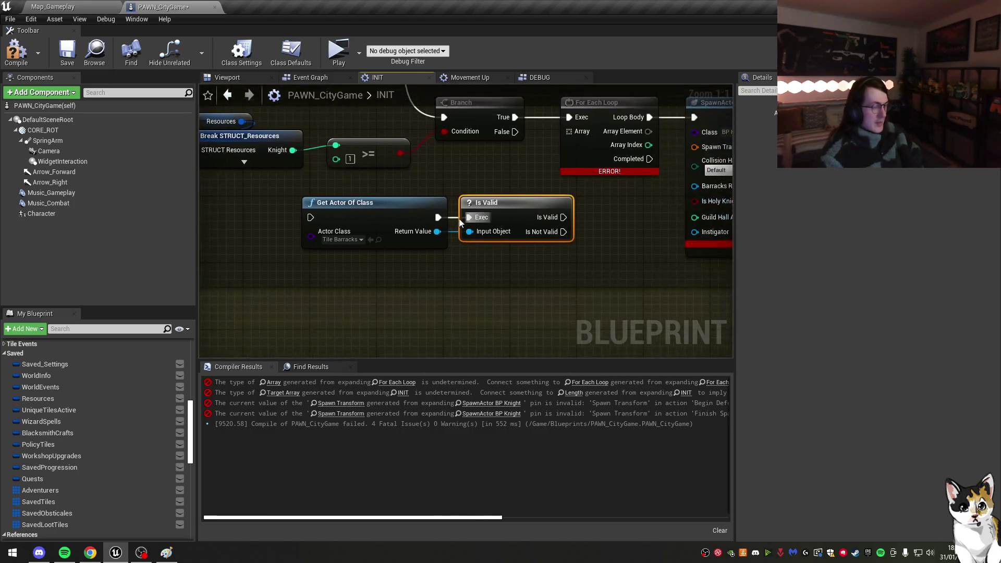
scroll(501, 237, down, 1)
right_click(418, 263)
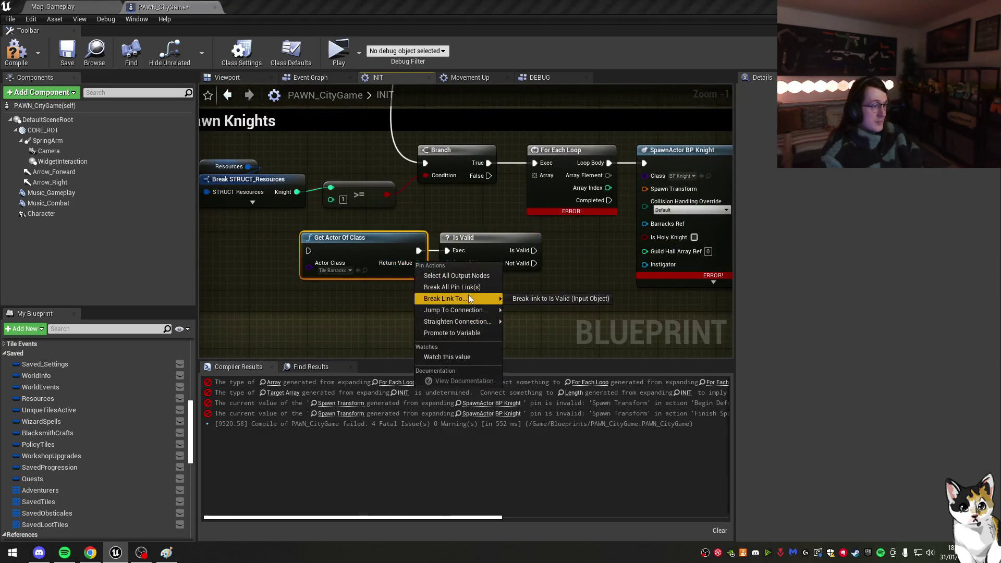
click(468, 331)
text(Barracks_R)
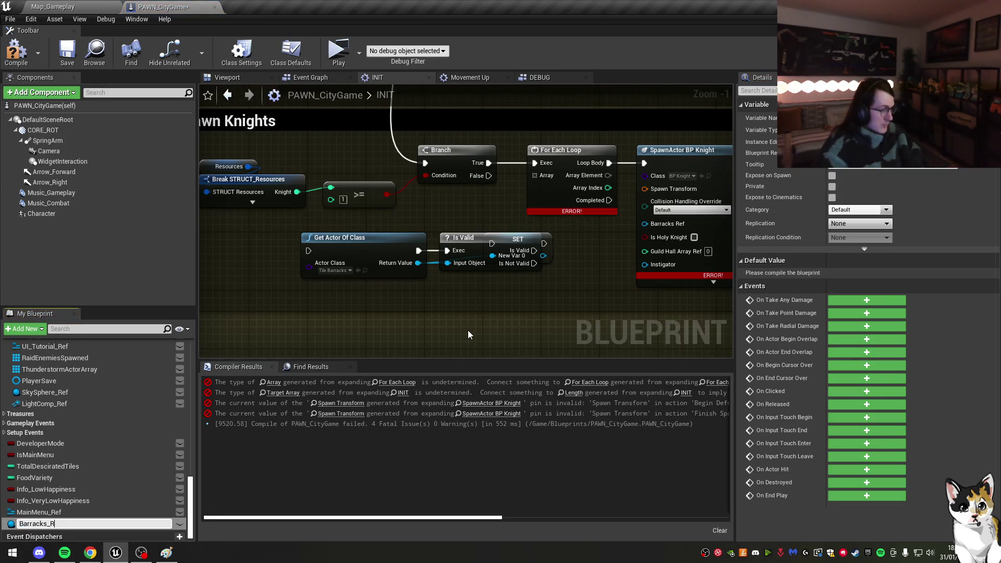
Step: Rename the promoted variable KnightSpawnerRef and make it a Master Tile reference
text(ef)
key(Return)
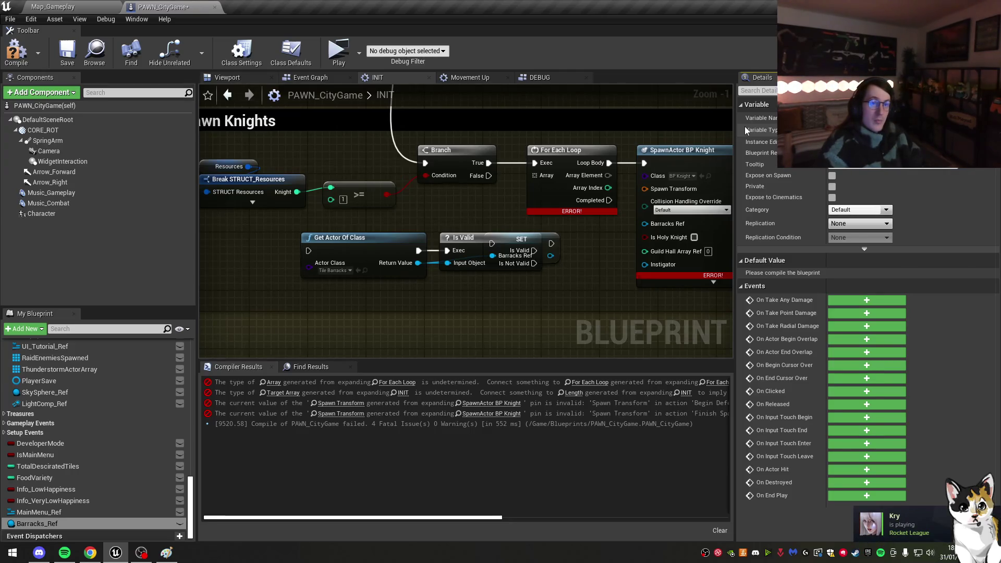
text(KnightSpawnerRef)
key(Return)
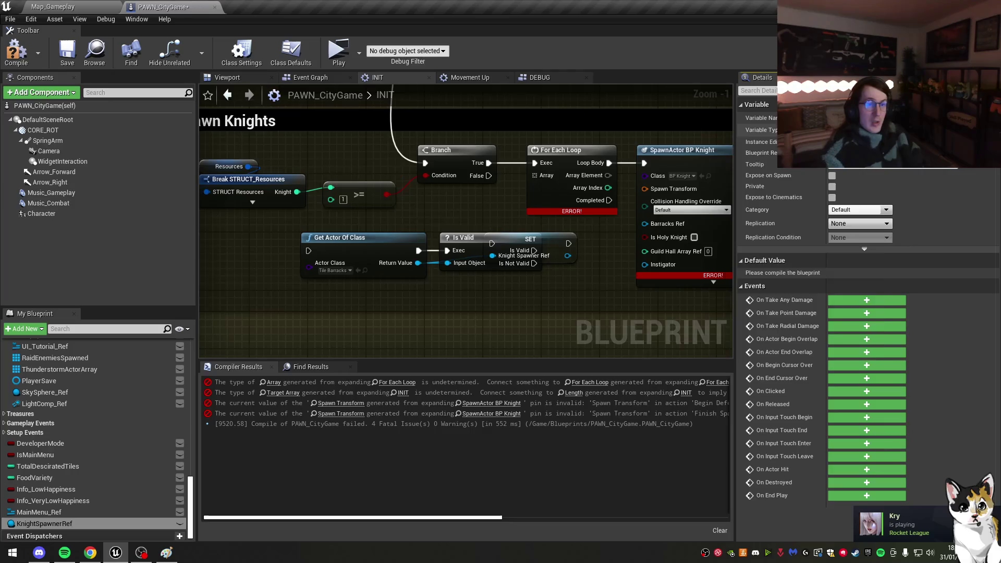
click(860, 130)
text(master tile)
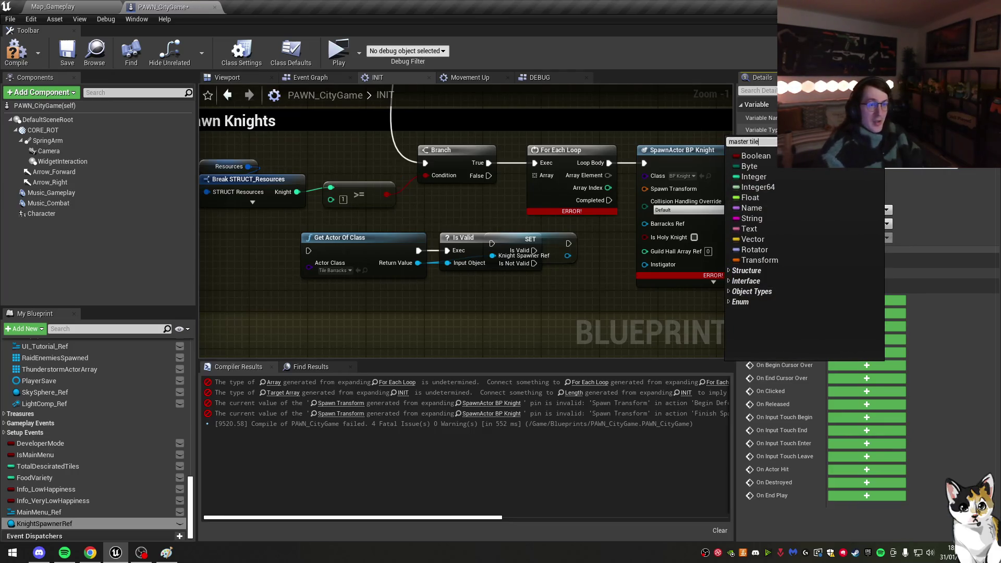
click(912, 175)
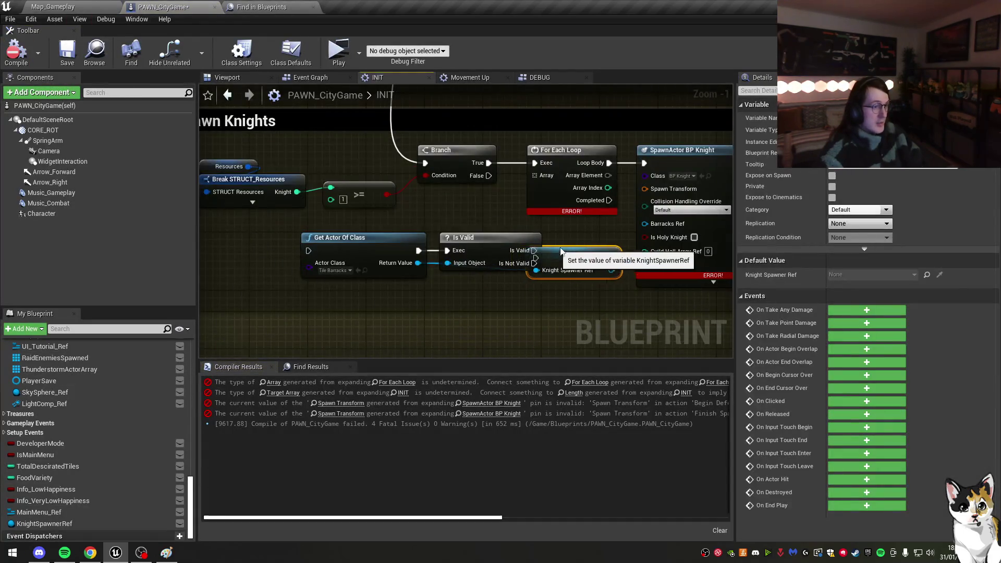
Step: Add a reroute on the execution wire and move the lookup nodes up beside the Branch
scroll(549, 265, down, 4)
scroll(533, 263, up, 2)
scroll(533, 262, down, 1)
mouse_move(532, 263)
mouse_down()
mouse_move(599, 323)
mouse_move(542, 271)
mouse_move(469, 313)
mouse_move(399, 232)
mouse_move(630, 212)
mouse_move(687, 143)
mouse_move(553, 177)
mouse_move(599, 177)
mouse_move(324, 172)
mouse_move(544, 173)
mouse_move(540, 228)
mouse_move(297, 254)
mouse_up()
double_click(503, 239)
scroll(295, 254, up, 1)
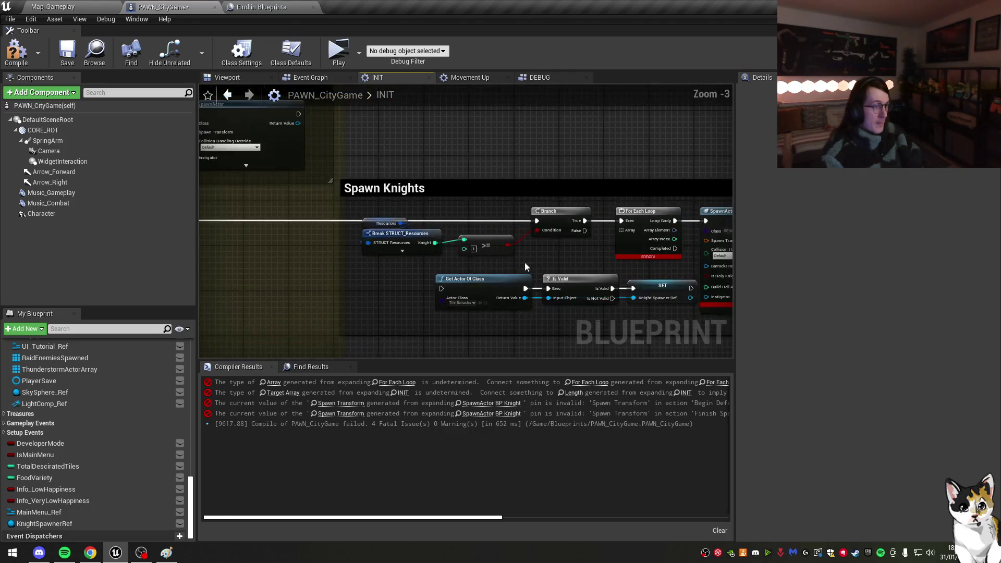
scroll(532, 224, up, 1)
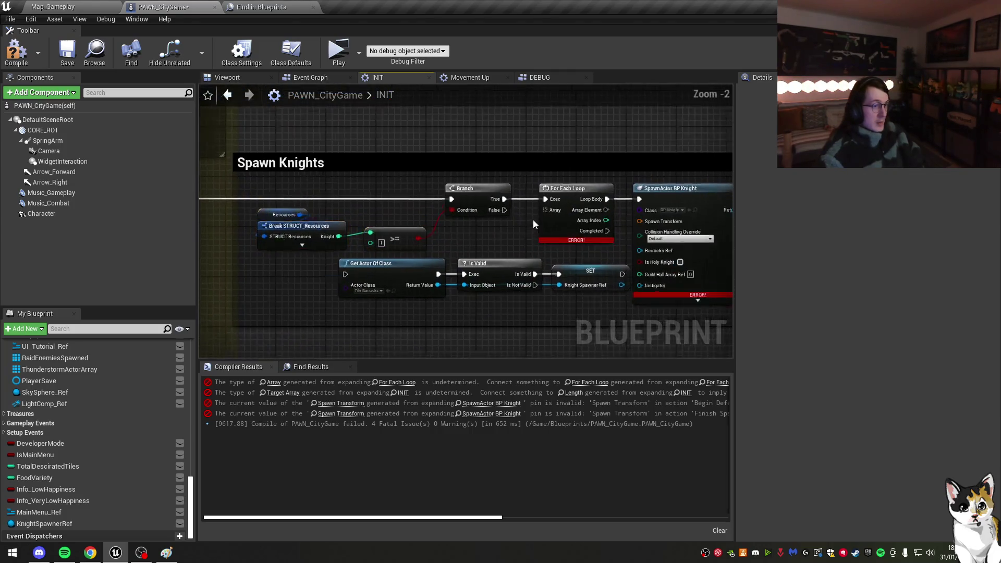
scroll(498, 233, down, 1)
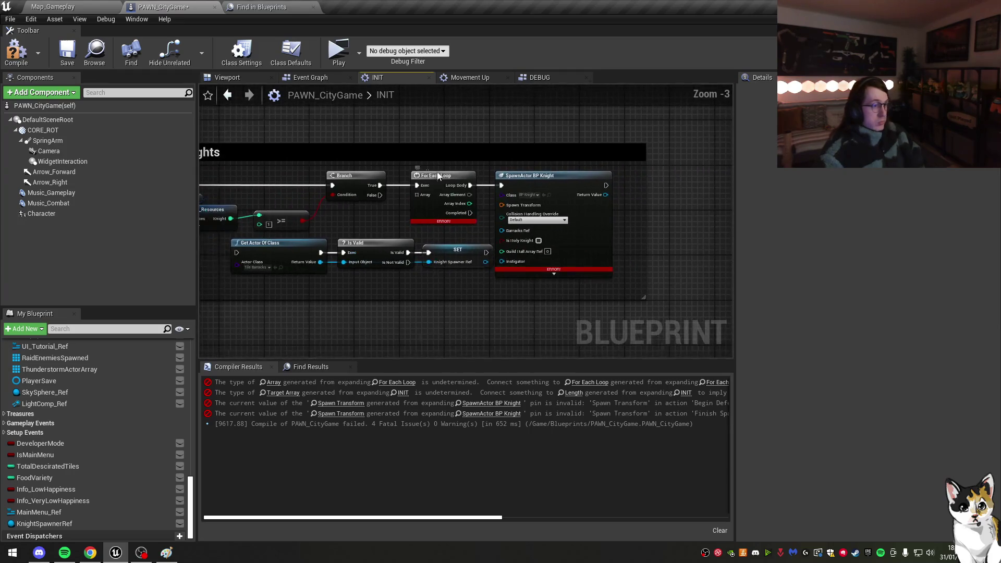
drag(438, 176, 597, 174)
drag(229, 235, 492, 279)
drag(274, 242, 449, 177)
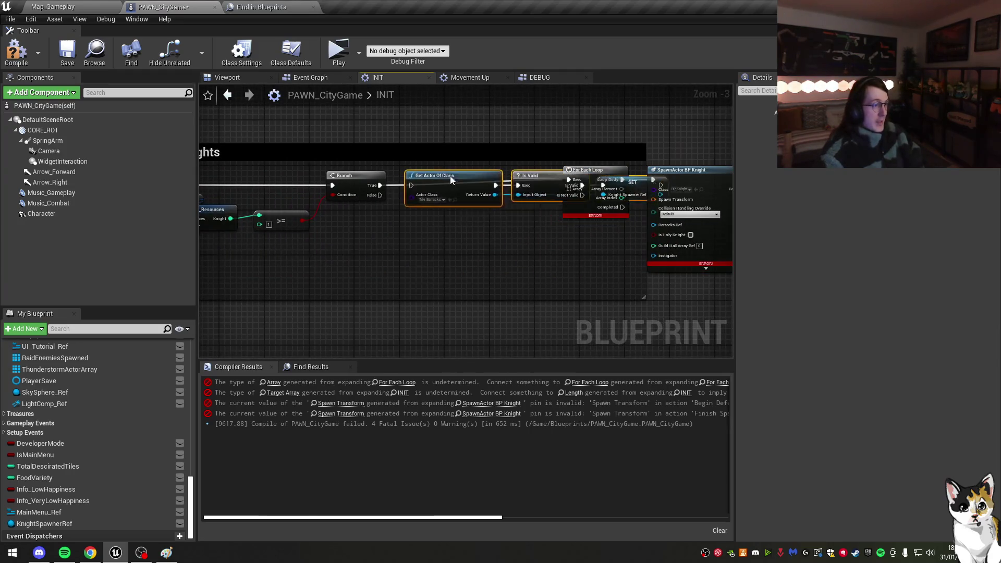
Step: Line up Get Actor Of Class, Is Valid and SET beside the Branch, moving For Each Loop toward SpawnActor
click(384, 188)
drag(385, 188, 430, 202)
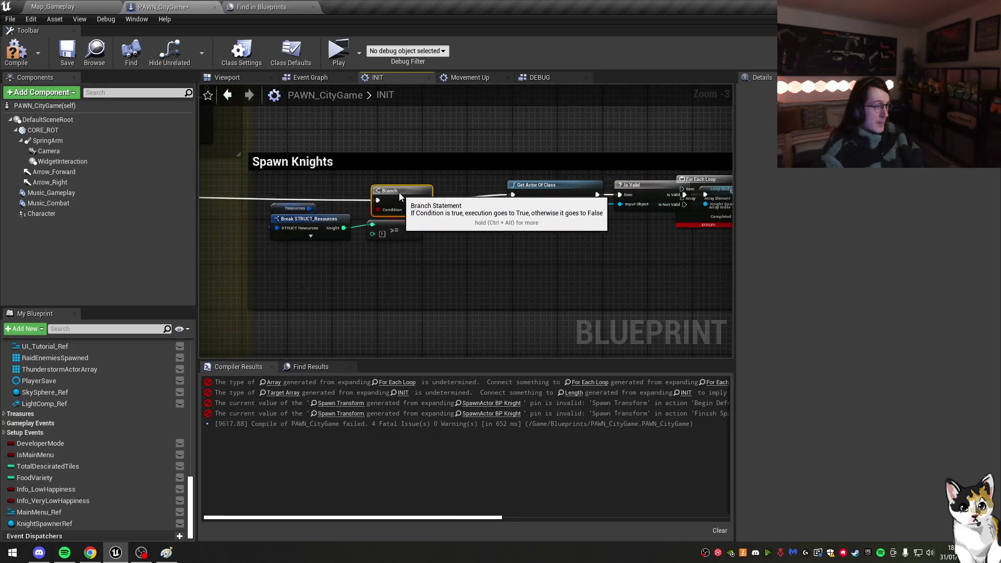
click(469, 198)
ctrl+click(587, 213)
drag(586, 213, 519, 213)
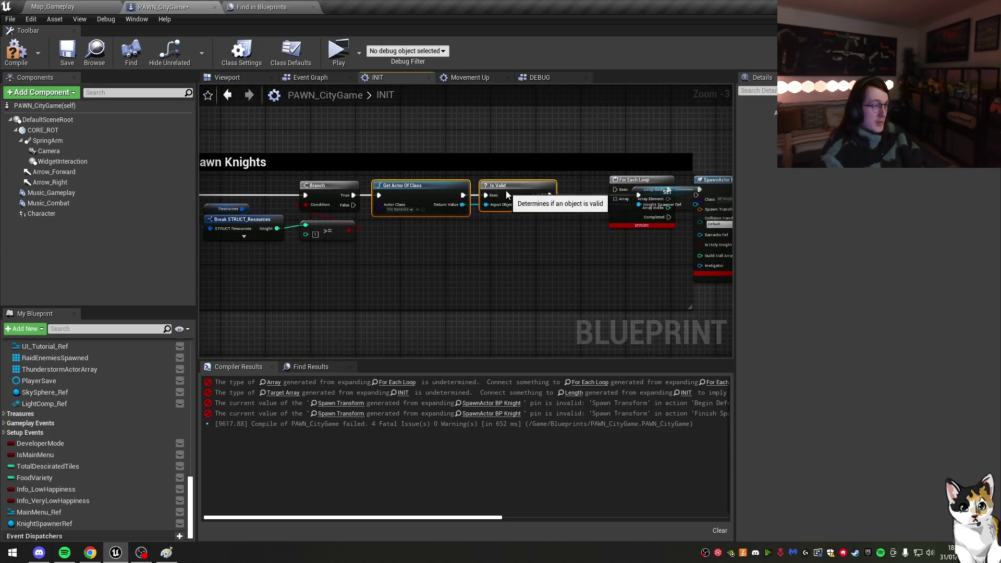
drag(598, 199, 582, 233)
drag(657, 202, 589, 203)
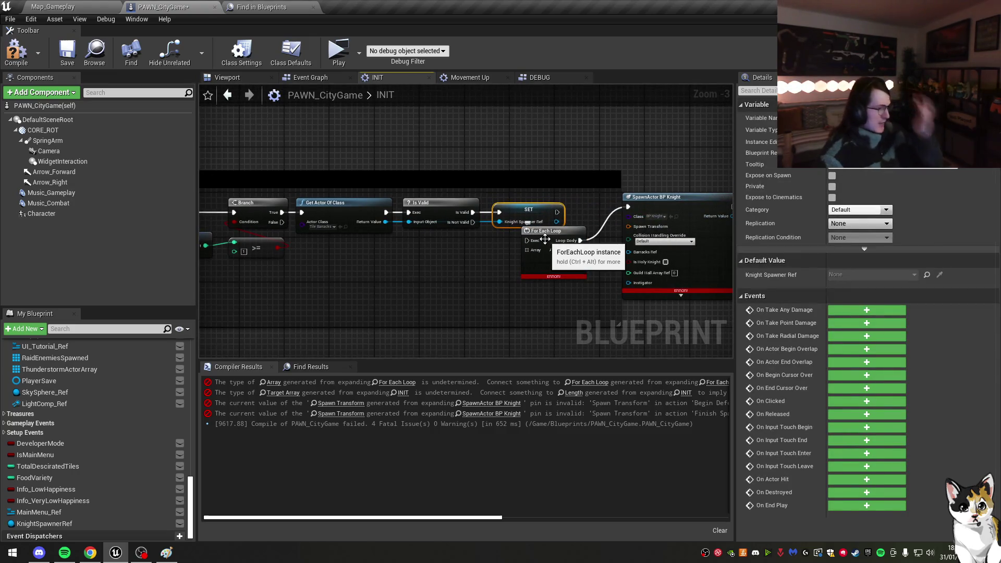
mouse_move(545, 239)
mouse_down()
mouse_move(592, 209)
mouse_move(647, 218)
mouse_up()
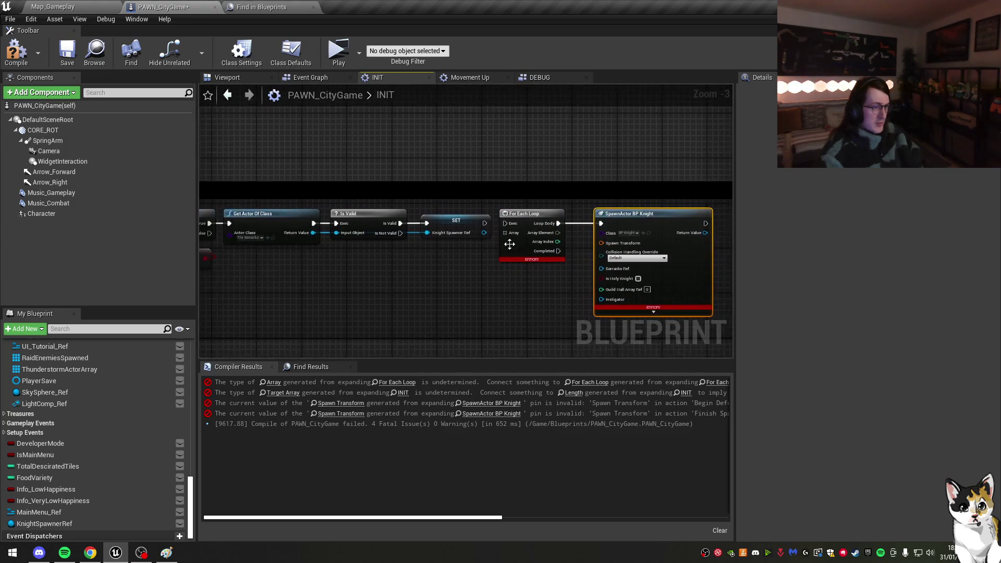
Step: Remove the For Each Loop node from the Spawn Knights chain
drag(569, 200, 483, 242)
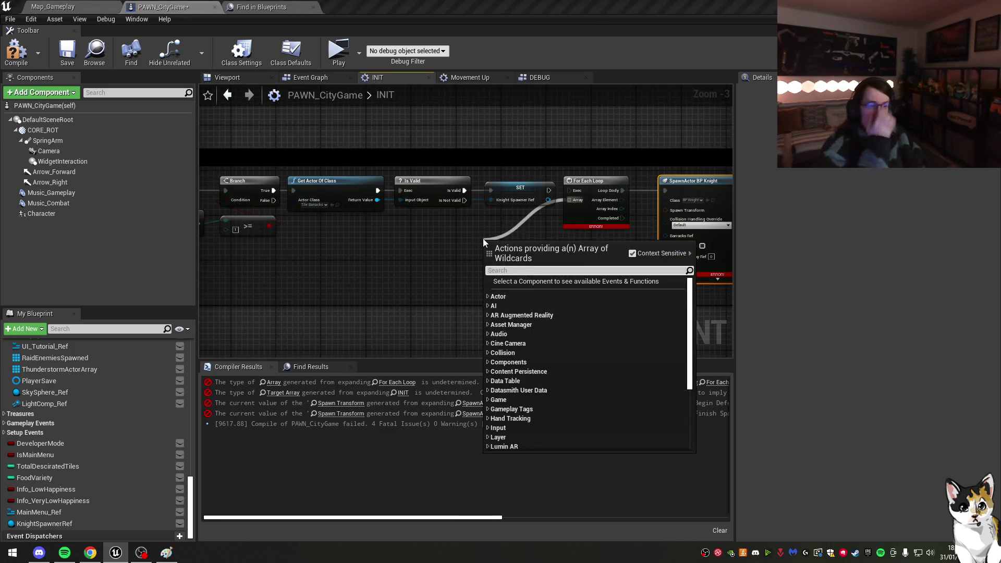
key(Escape)
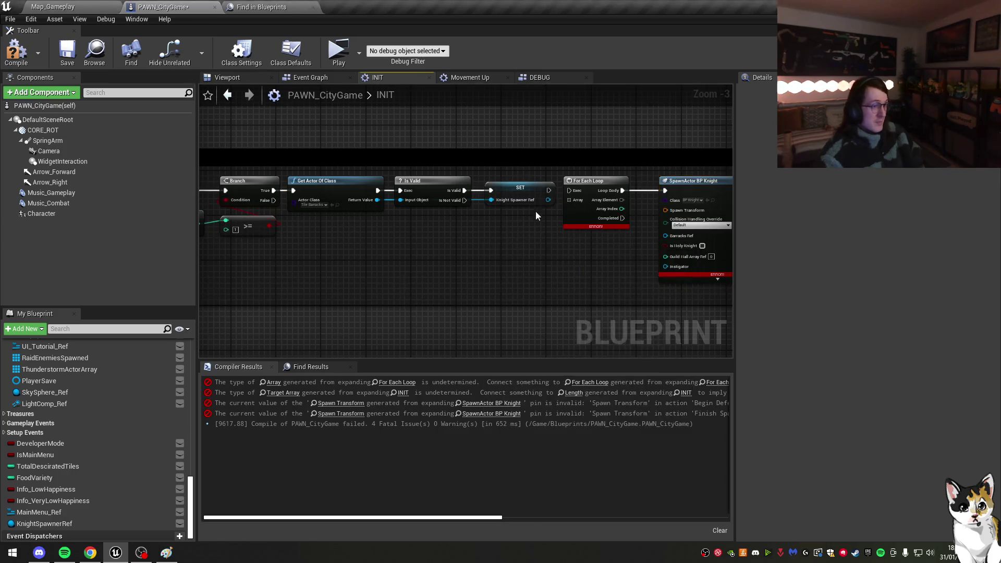
click(568, 213)
drag(568, 213, 536, 217)
mouse_move(564, 231)
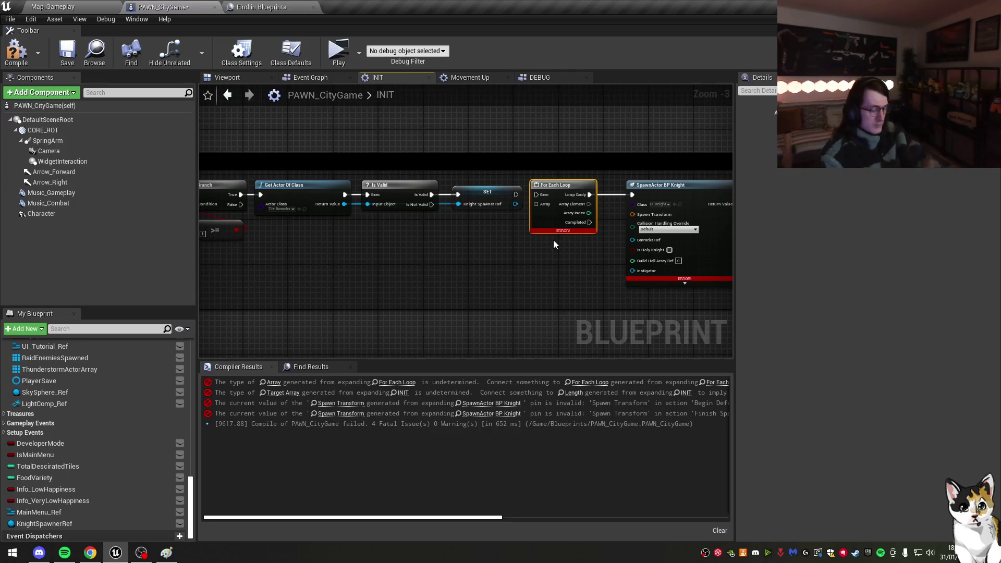
key(Delete)
mouse_move(533, 238)
mouse_down()
mouse_move(556, 226)
mouse_move(447, 228)
mouse_up()
drag(560, 205, 622, 219)
click(362, 222)
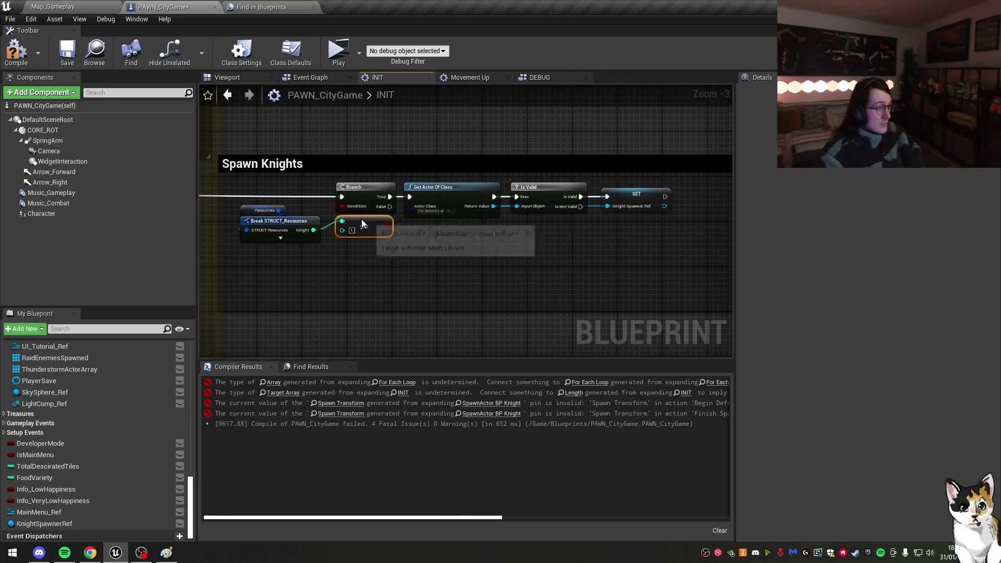
Step: Split SpawnActor BP Knight's Spawn Transform into location, rotation and scale, then compile and save
mouse_move(385, 245)
mouse_down()
mouse_move(433, 244)
mouse_move(344, 234)
mouse_move(321, 260)
mouse_up()
click(472, 205)
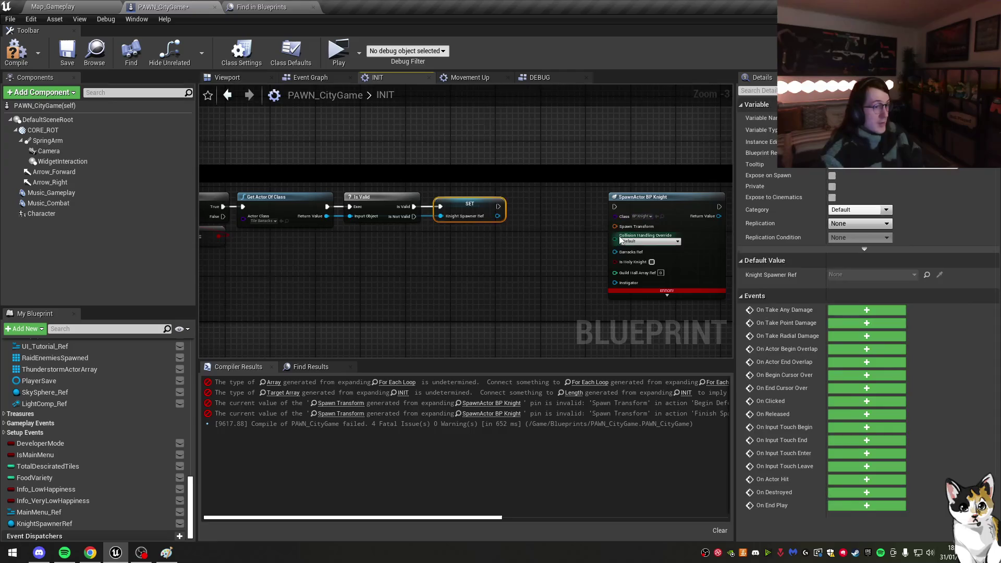
right_click(615, 227)
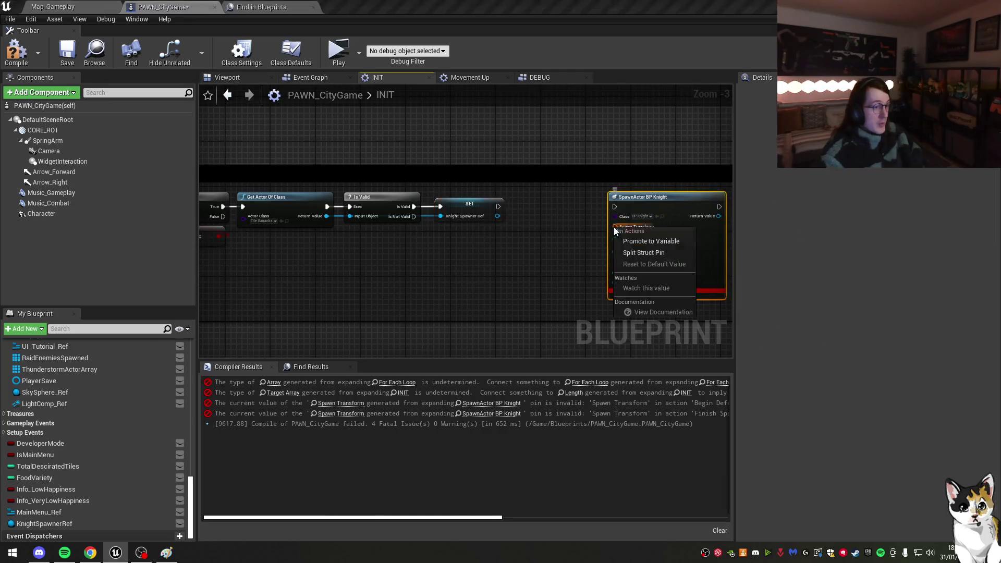
click(631, 253)
mouse_move(556, 251)
mouse_down()
mouse_move(546, 276)
mouse_move(478, 259)
mouse_up()
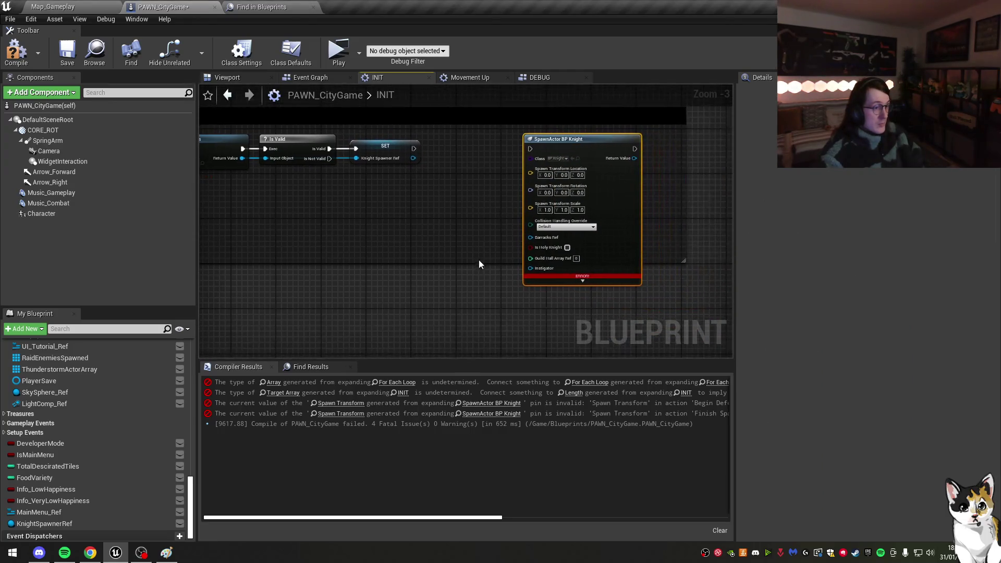
click(67, 52)
Step: Wire the SET node's execution output into SpawnActor BP Knight
scroll(508, 216, up, 1)
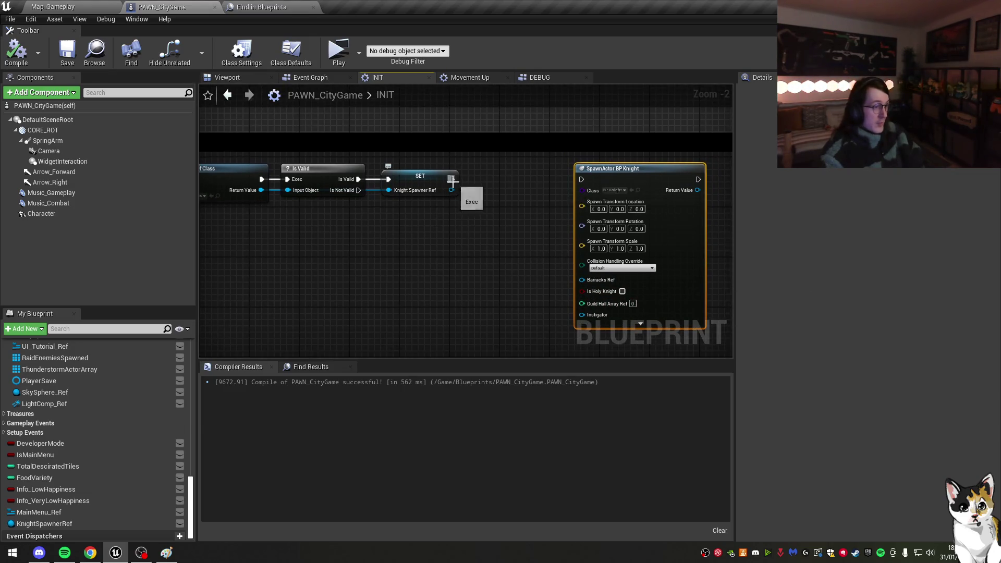
mouse_move(451, 178)
mouse_down()
mouse_move(581, 179)
mouse_move(346, 209)
mouse_move(295, 196)
mouse_move(486, 198)
mouse_move(367, 236)
mouse_up()
click(433, 195)
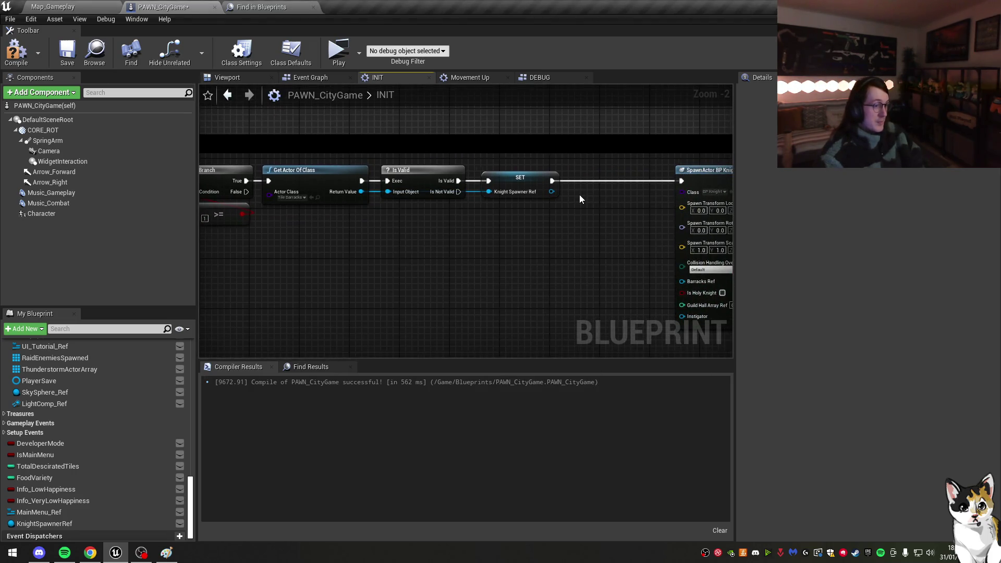
right_click(579, 196)
Step: Create integer variable KnightsToSpawn and set it from Break STRUCT's Knight pin
drag(581, 195, 617, 183)
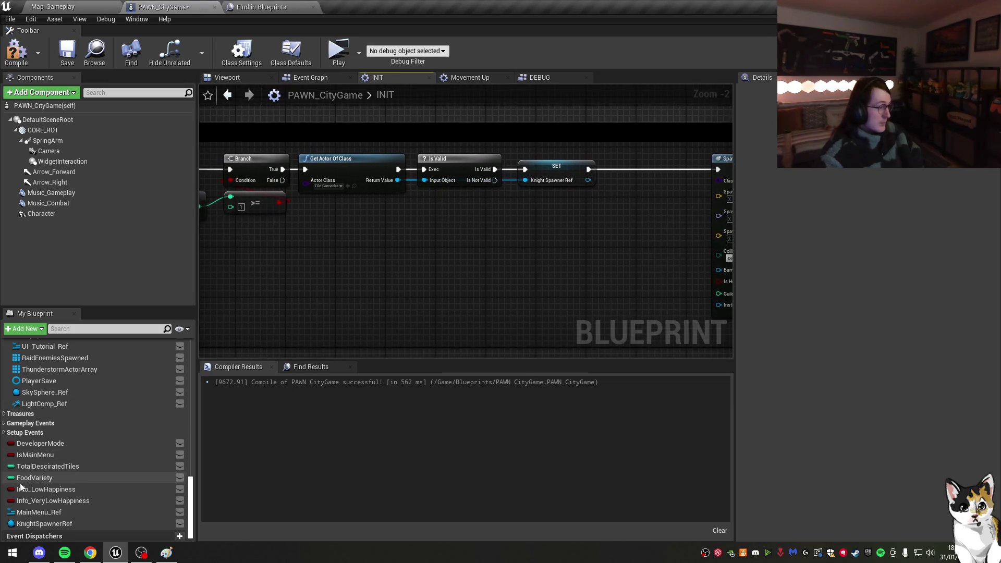
right_click(45, 474)
key(ctrl+w)
text(Knights)
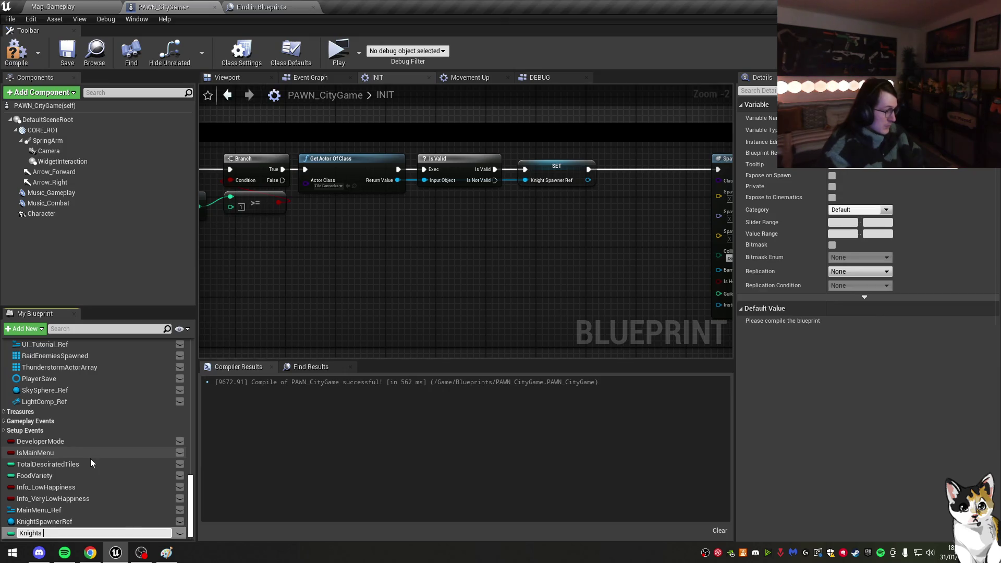
text(ToSpawn)
key(Return)
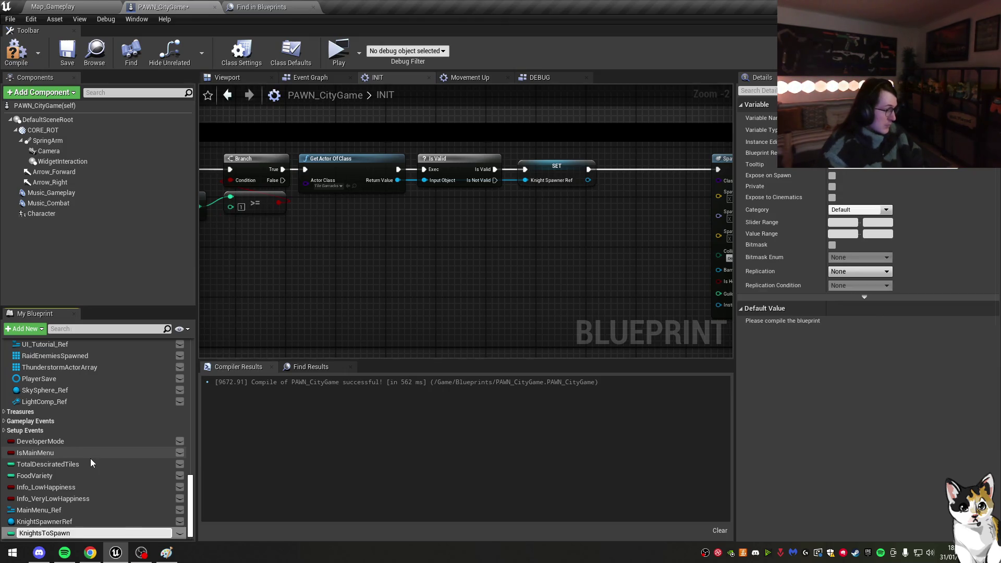
drag(482, 271, 480, 230)
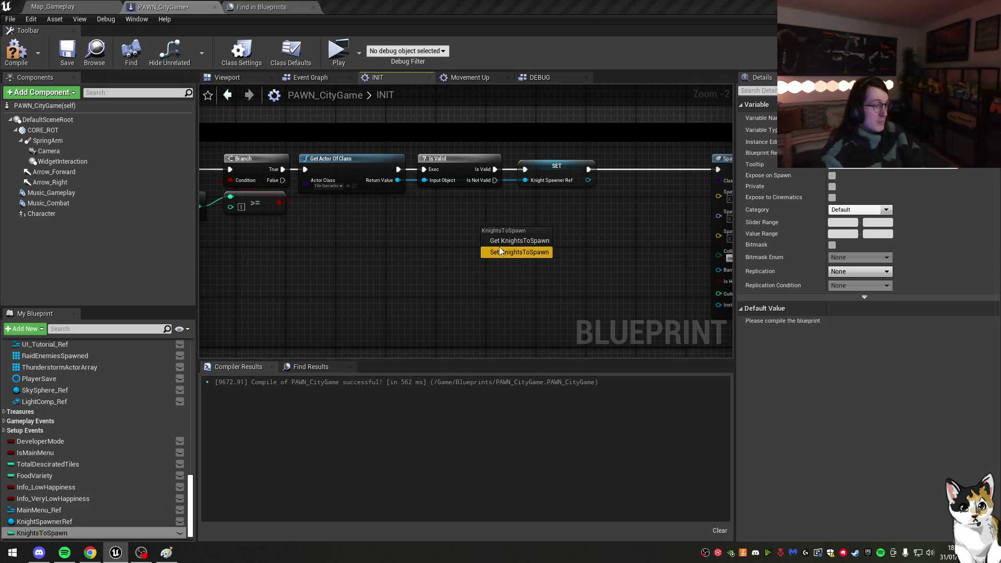
click(500, 249)
mouse_move(436, 264)
mouse_down()
mouse_move(552, 197)
mouse_move(245, 225)
mouse_move(490, 242)
mouse_move(532, 232)
mouse_move(519, 231)
mouse_up()
mouse_move(378, 225)
mouse_down()
mouse_move(691, 202)
mouse_move(408, 235)
mouse_up()
Step: Branch on KnightsToSpawn == 0, spawning BP Knight from the False output
mouse_move(538, 213)
mouse_down()
mouse_move(544, 202)
mouse_move(586, 198)
mouse_move(435, 202)
mouse_up()
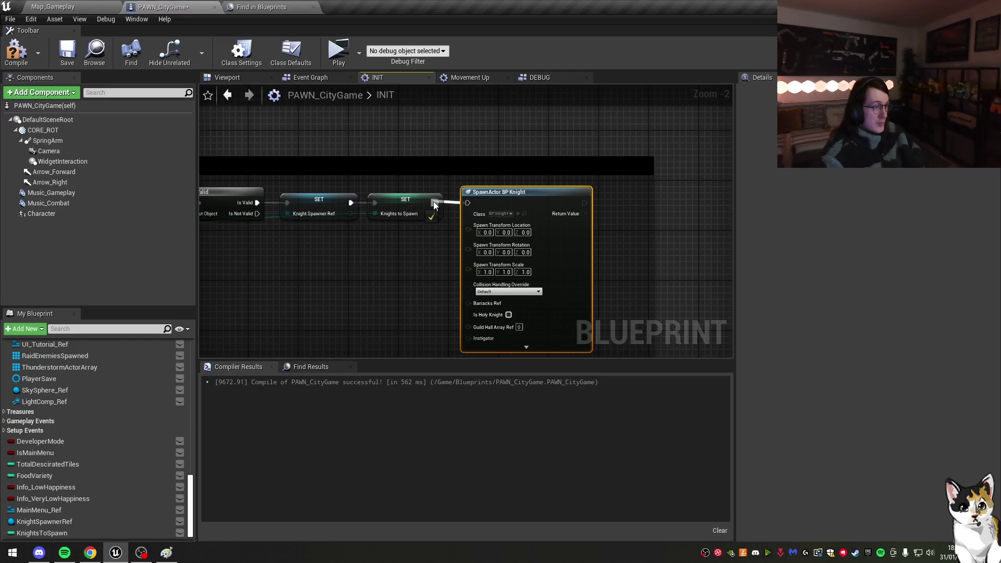
mouse_move(62, 532)
mouse_down()
mouse_move(633, 248)
mouse_move(521, 244)
mouse_move(275, 280)
mouse_up()
mouse_move(416, 199)
mouse_down()
mouse_move(681, 175)
mouse_move(525, 182)
mouse_move(632, 185)
mouse_up()
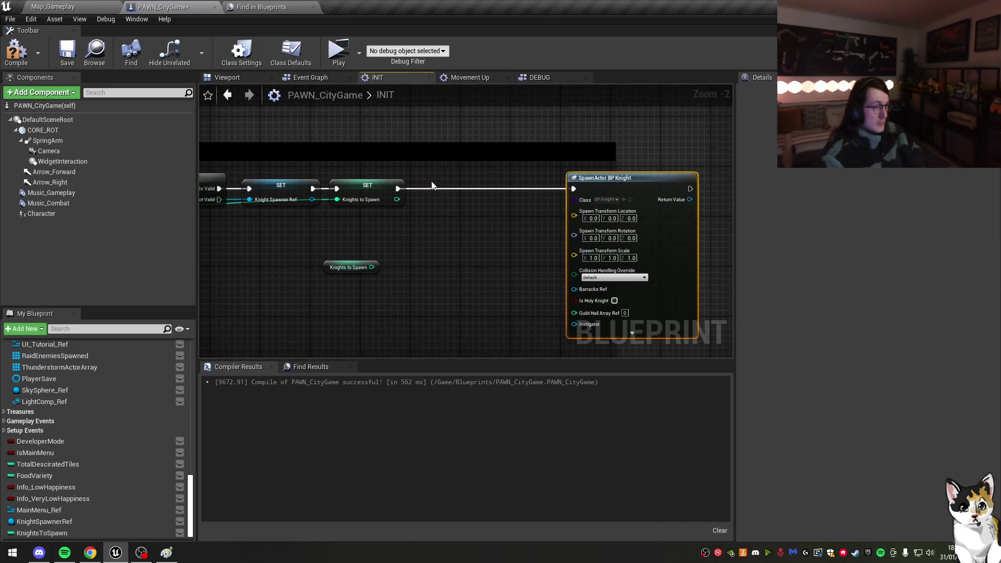
click(442, 176)
mouse_move(449, 189)
mouse_down()
mouse_move(399, 188)
mouse_move(416, 214)
mouse_move(470, 217)
mouse_move(449, 201)
mouse_move(521, 186)
mouse_move(574, 199)
mouse_move(574, 218)
mouse_up()
text(=)
key(Return)
click(440, 221)
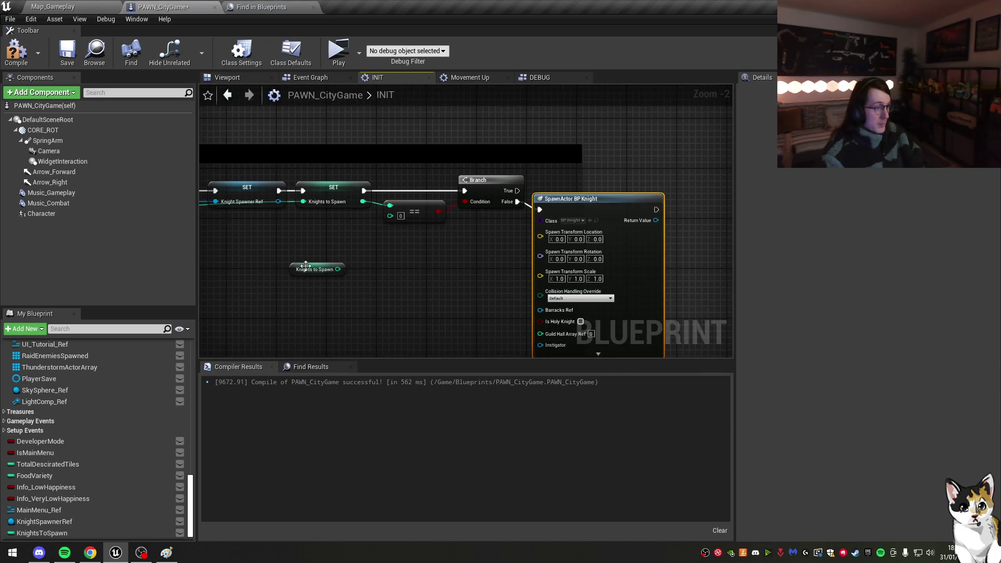
drag(305, 269, 478, 219)
drag(692, 203, 532, 219)
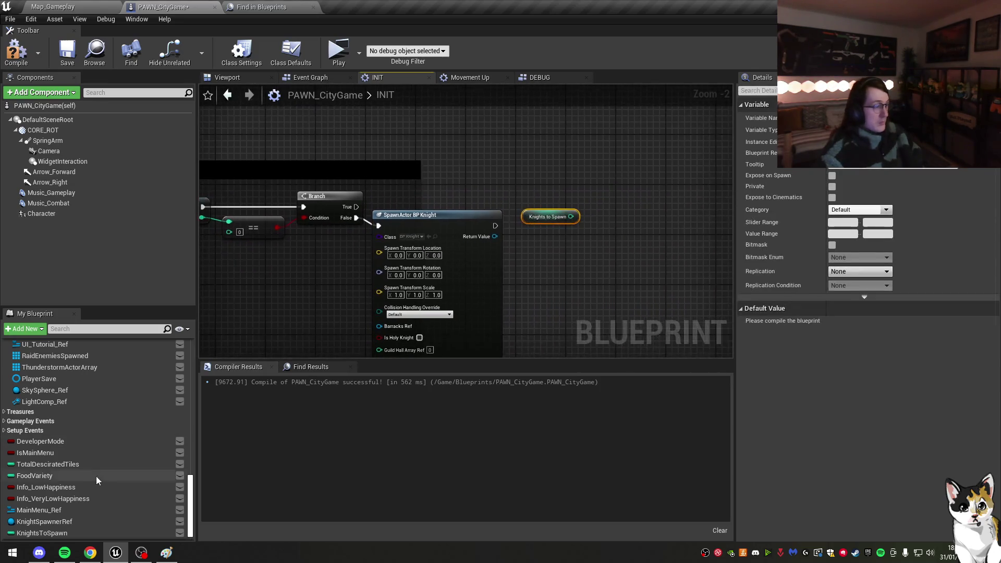
Step: Add a SET KnightsToSpawn node fed by KnightsToSpawn through an int - node
mouse_move(42, 533)
mouse_down()
mouse_move(523, 276)
mouse_move(530, 238)
mouse_move(558, 261)
mouse_up()
click(557, 265)
text(int)
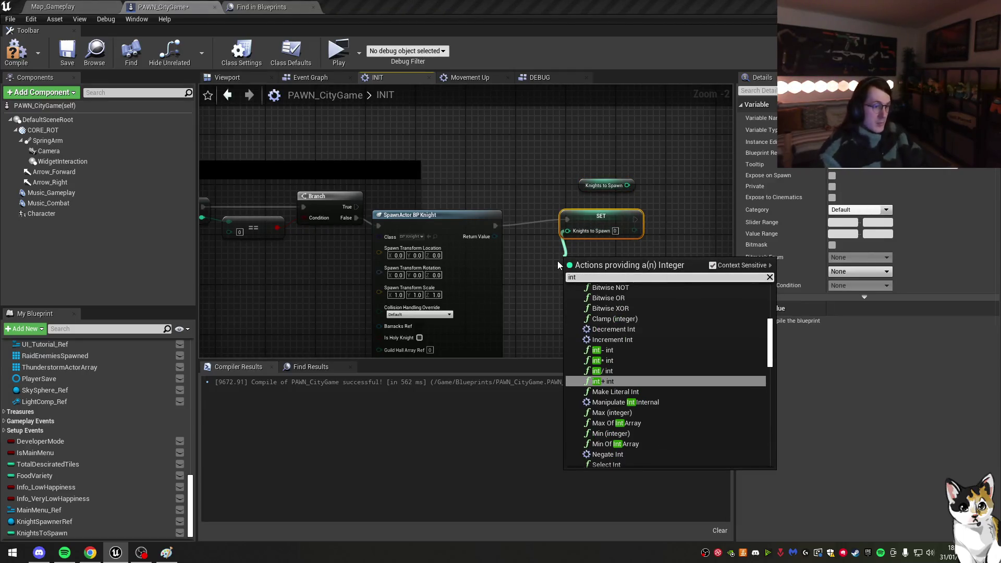
text(+)
key(Return)
mouse_move(542, 260)
mouse_down()
mouse_move(627, 185)
mouse_move(561, 291)
mouse_move(565, 269)
mouse_move(610, 274)
mouse_move(581, 264)
mouse_up()
click(557, 260)
key(Delete)
text(int -)
key(Return)
Step: Wire the spawn node's execution into SET KnightsToSpawn and line the nodes up beside it
mouse_move(600, 216)
mouse_down()
mouse_move(440, 245)
mouse_move(381, 229)
mouse_up()
drag(558, 258, 559, 251)
drag(557, 291, 531, 213)
drag(576, 225, 551, 225)
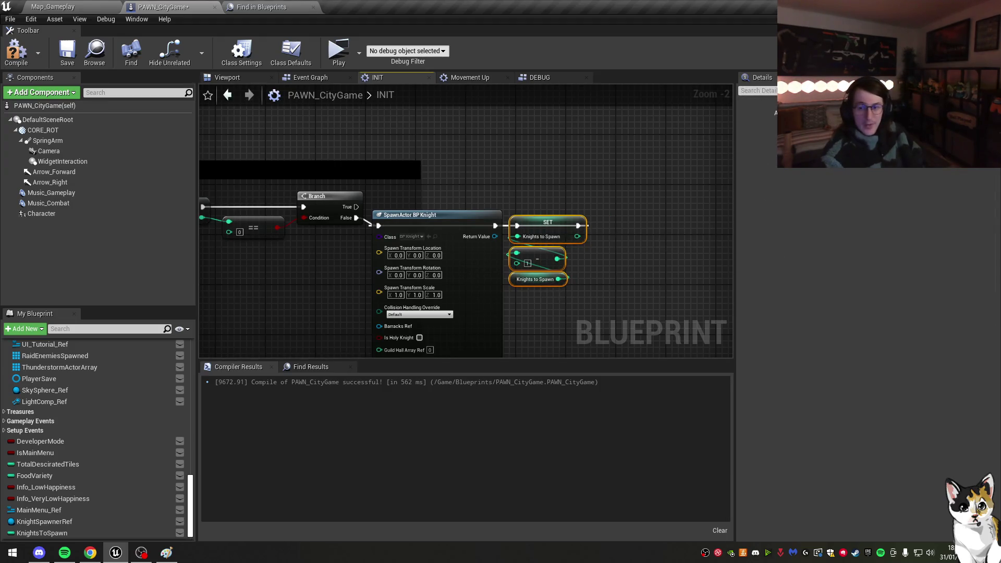
Step: Widen the comment box to the right and reposition the spawn and SET nodes
key(alt+Tab)
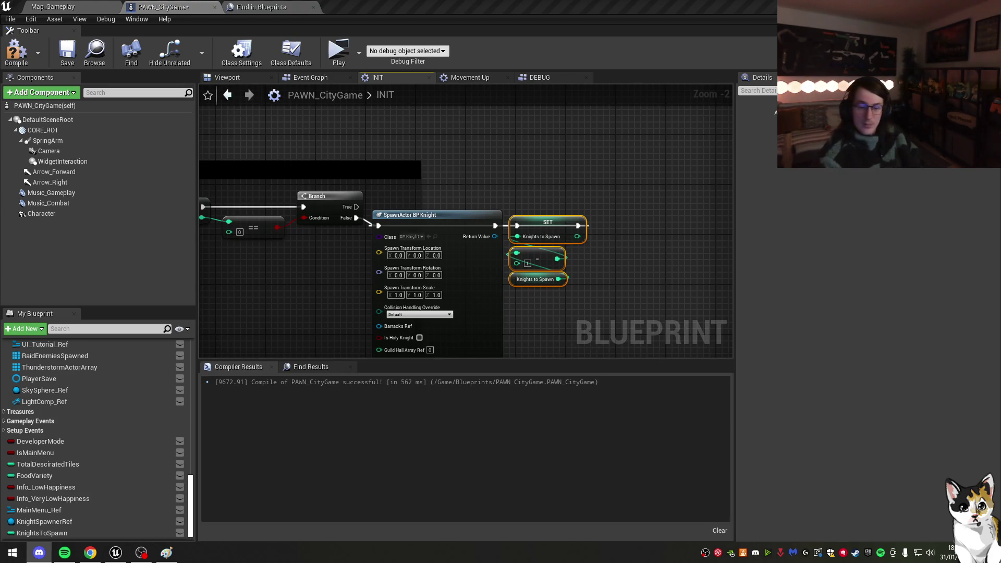
mouse_move(602, 289)
mouse_down()
mouse_move(657, 270)
mouse_move(631, 172)
mouse_up()
drag(562, 222, 519, 166)
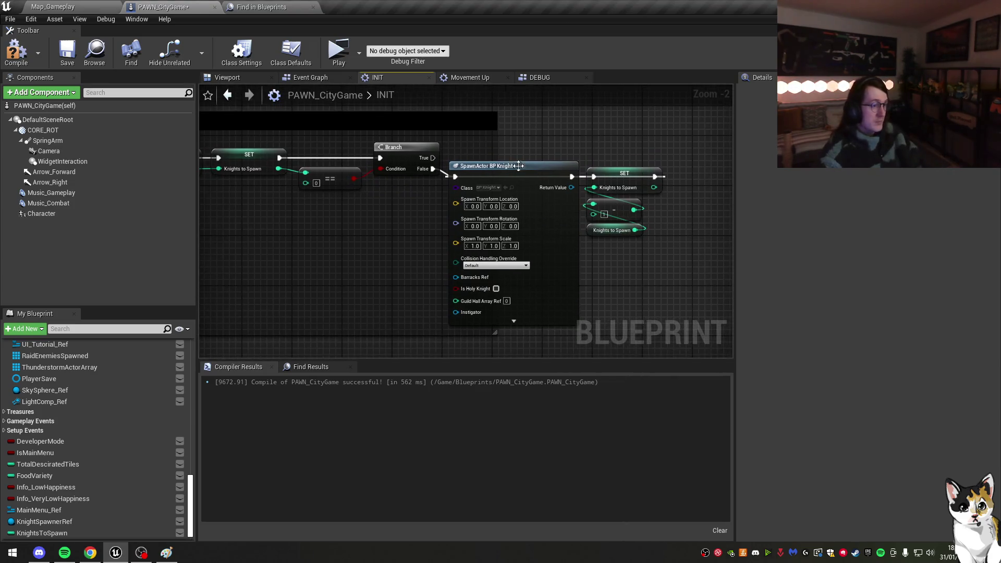
drag(495, 135, 727, 130)
mouse_move(626, 260)
mouse_down()
mouse_move(661, 244)
mouse_move(543, 164)
mouse_up()
click(405, 230)
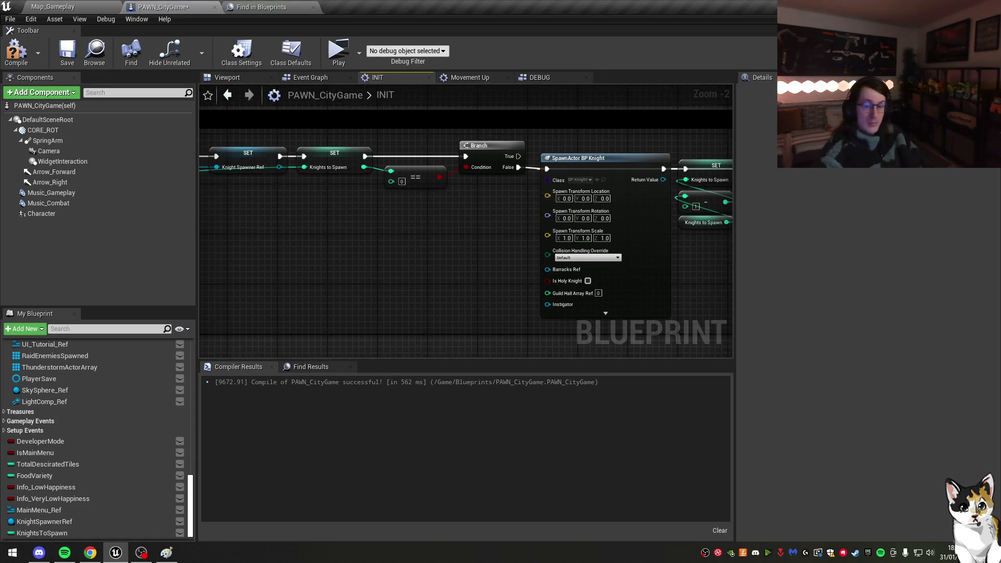
Step: Add a reroute point on the green wire by the Get Actor Of Class nodes
key(alt+Tab)
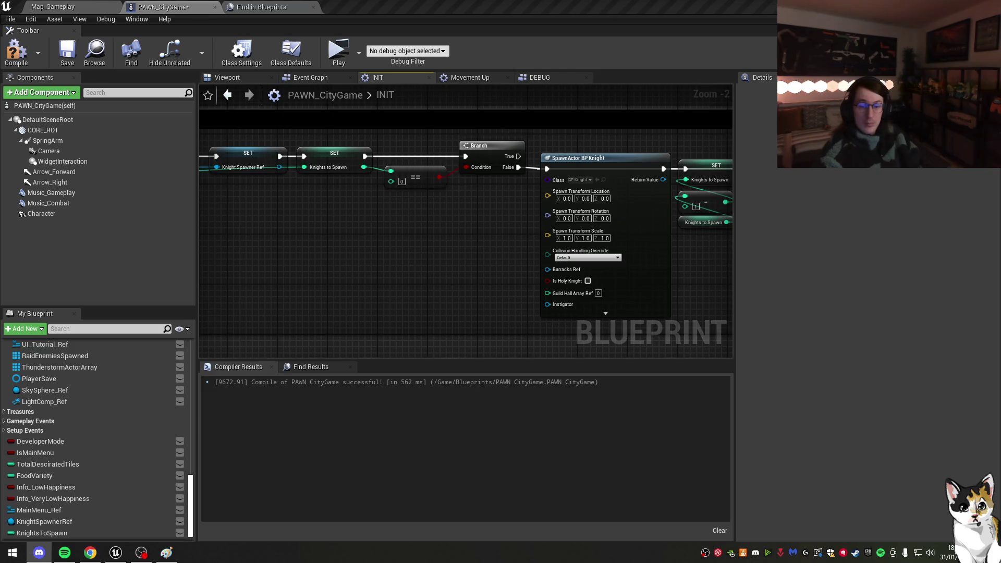
scroll(396, 245, down, 1)
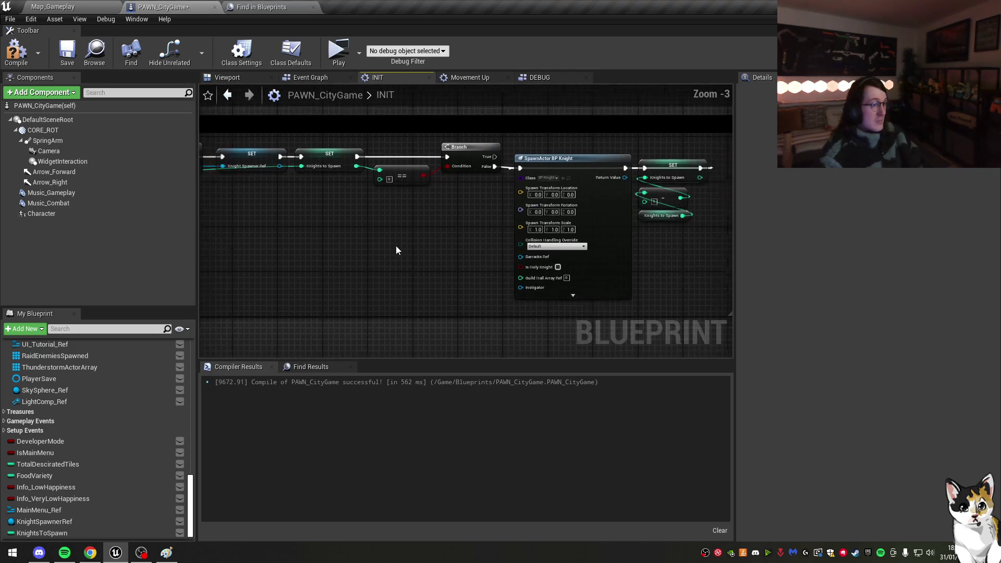
mouse_move(355, 252)
mouse_down()
mouse_move(423, 239)
mouse_move(638, 237)
mouse_up()
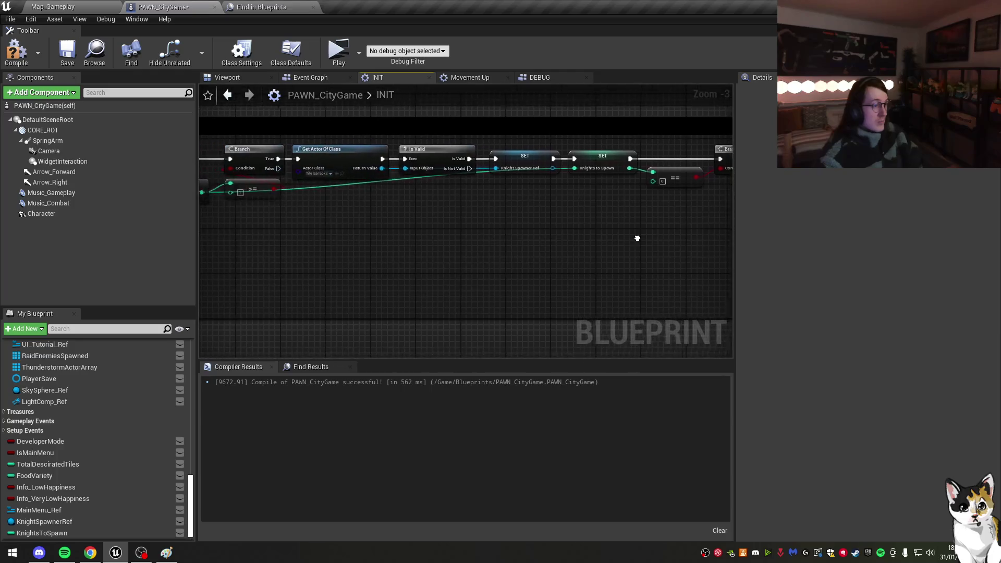
double_click(298, 188)
drag(298, 189, 621, 191)
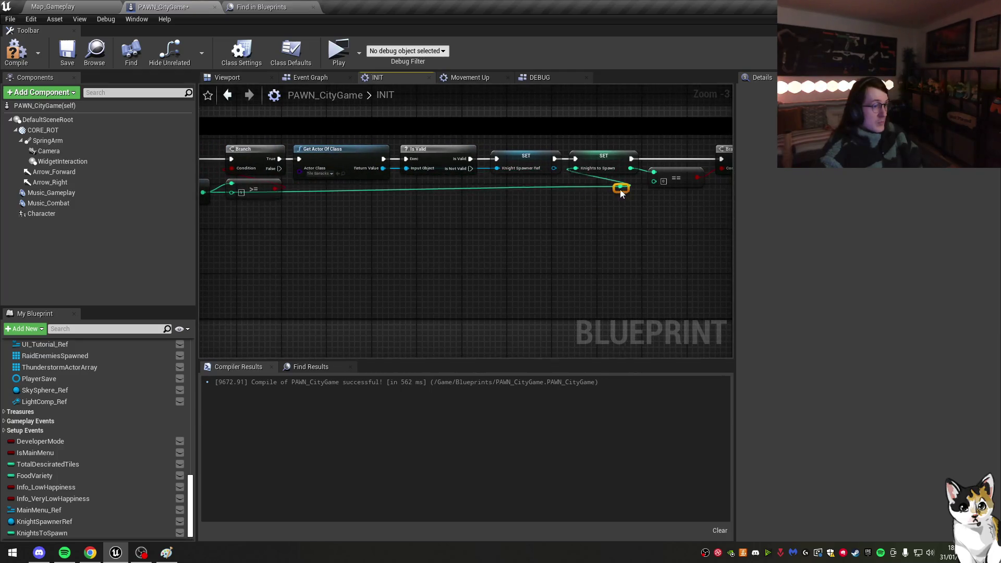
drag(528, 219, 490, 209)
Step: Copy and paste the Get Actor Of Class and Is Valid nodes below the originals
drag(346, 163, 417, 181)
key(ctrl+c)
key(ctrl+v)
click(469, 228)
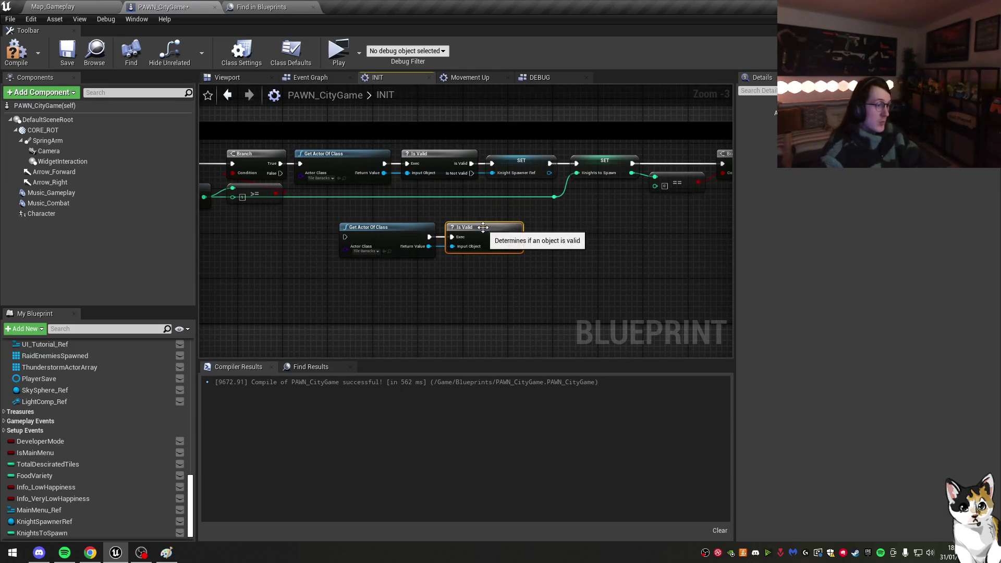
Step: Set the copied Get Actor Of Class to Tile Castle and run it on the Not Valid path
key(Delete)
click(374, 252)
text(CAST)
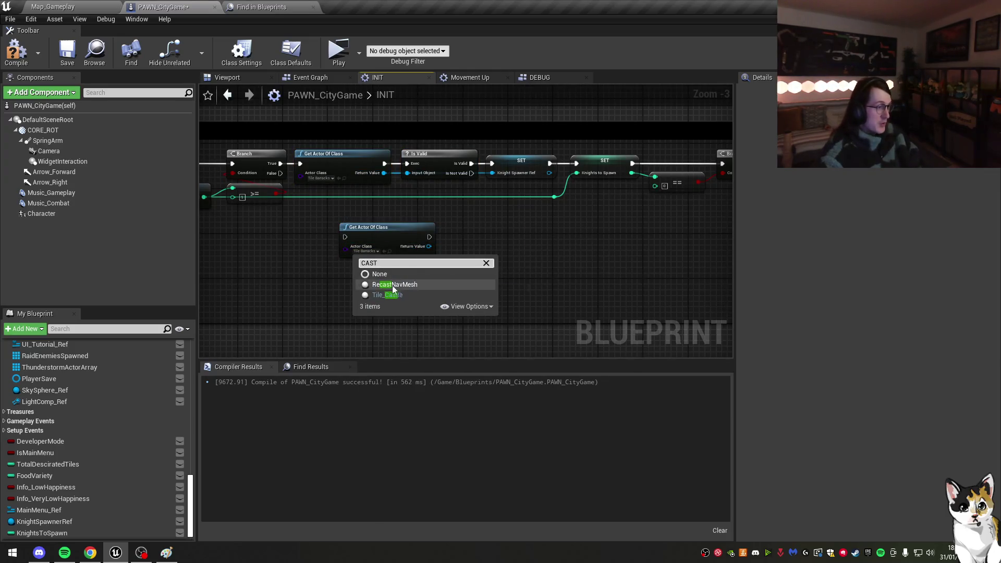
click(387, 285)
drag(346, 237, 471, 173)
drag(396, 227, 480, 216)
Step: Add a SET Knight Spawner Ref node and make the variable an Actor Object Reference
mouse_move(58, 521)
mouse_down()
mouse_move(409, 273)
mouse_move(486, 236)
mouse_up()
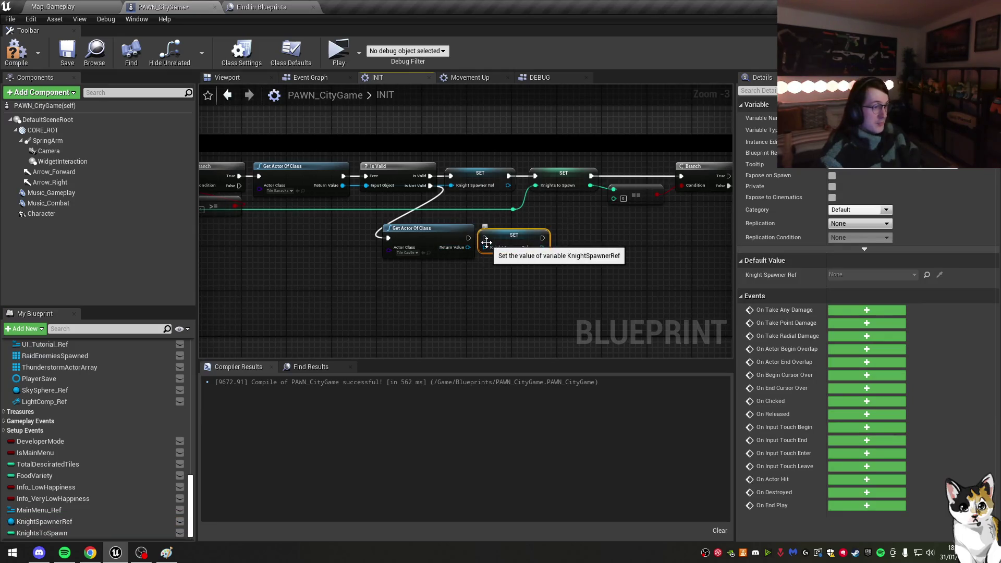
scroll(447, 252, up, 2)
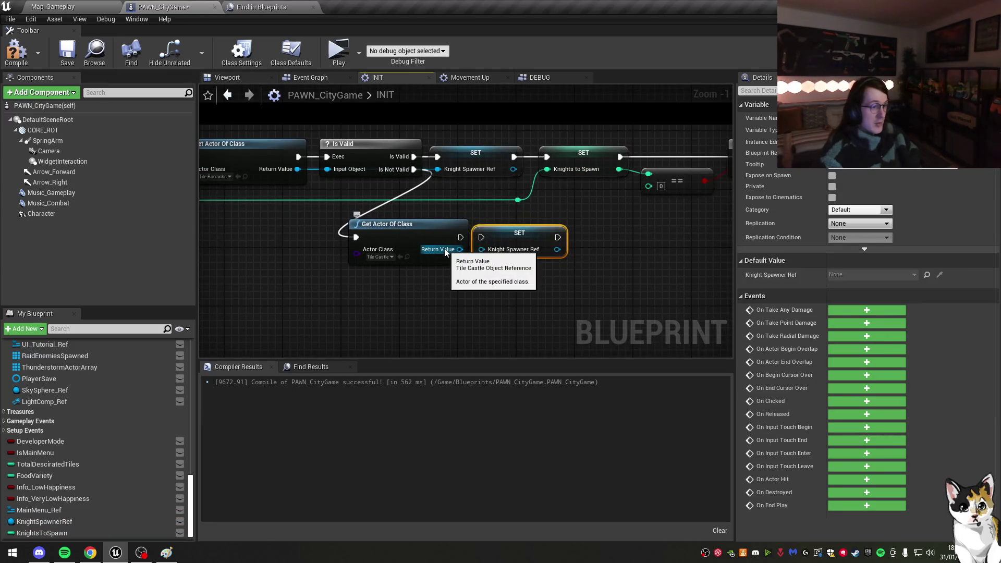
drag(537, 237, 504, 264)
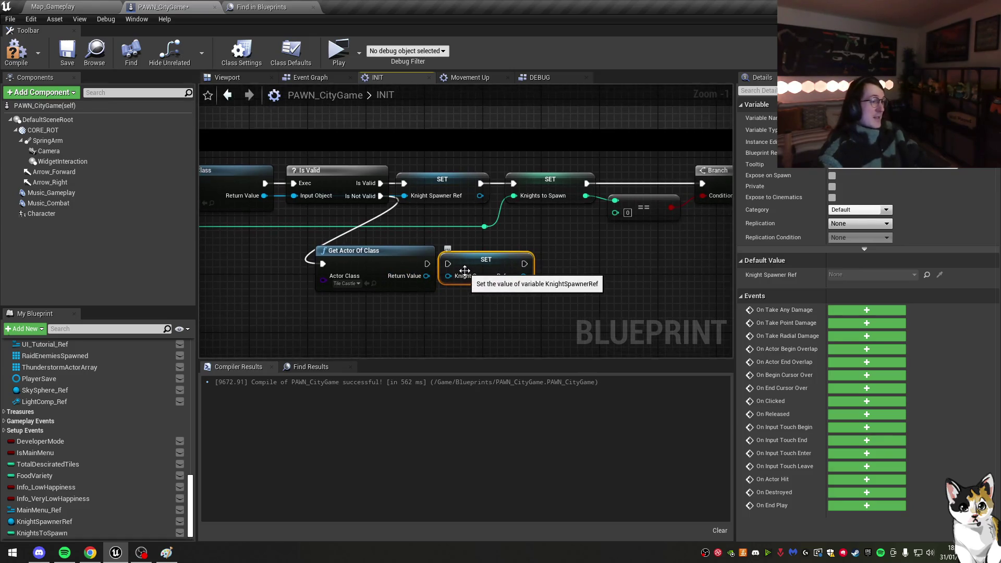
click(429, 179)
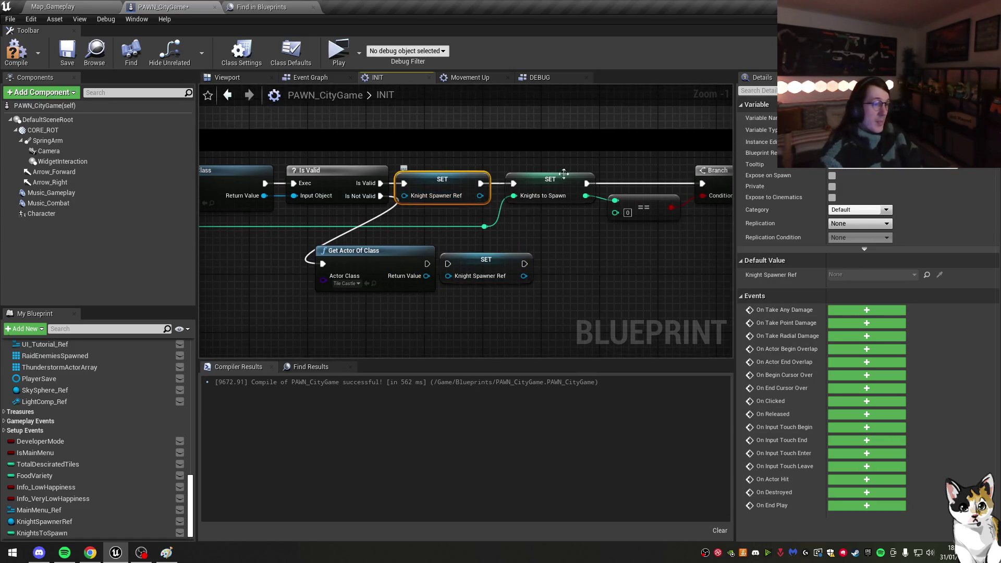
click(871, 129)
text(CA)
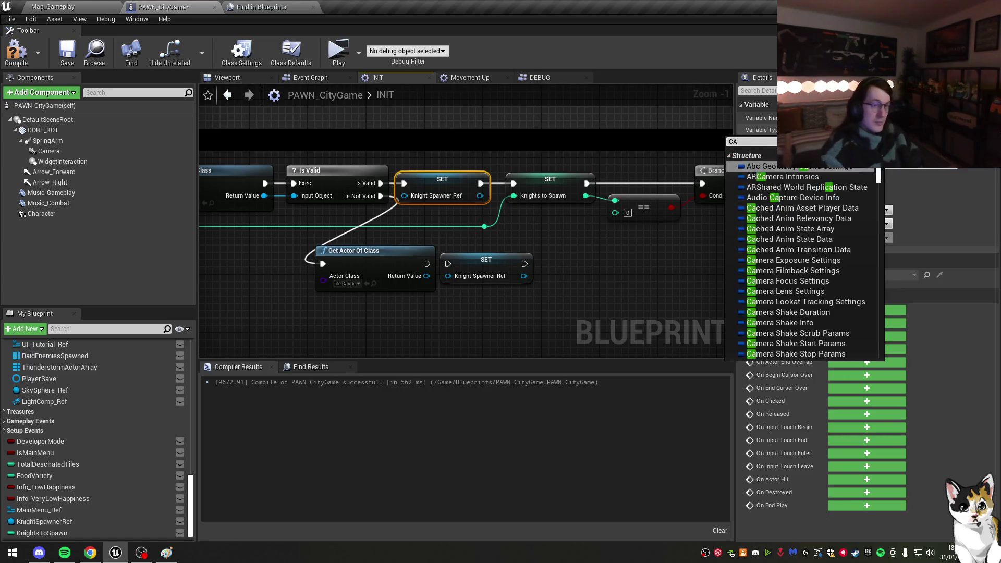
text(ACTOR)
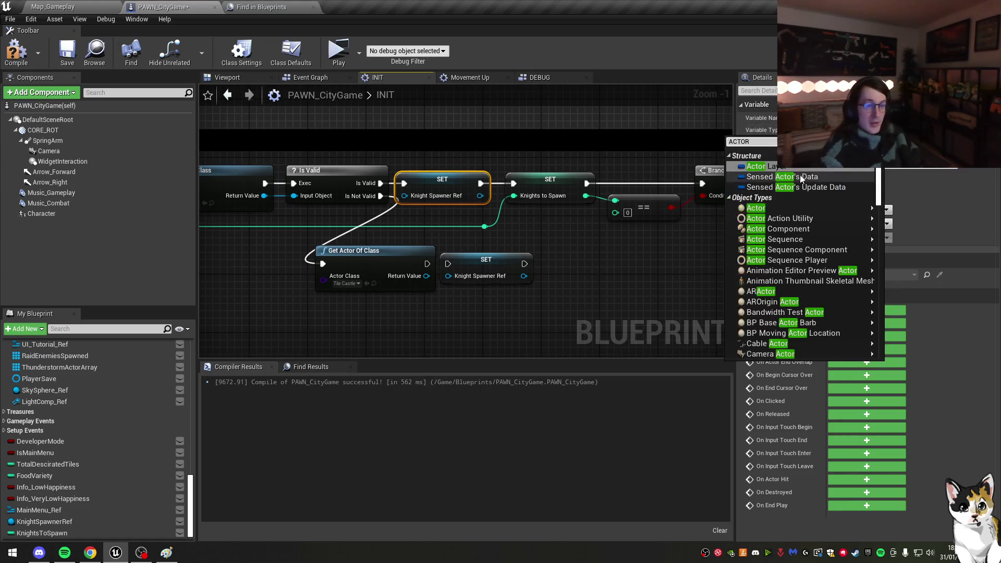
mouse_move(792, 175)
click(881, 174)
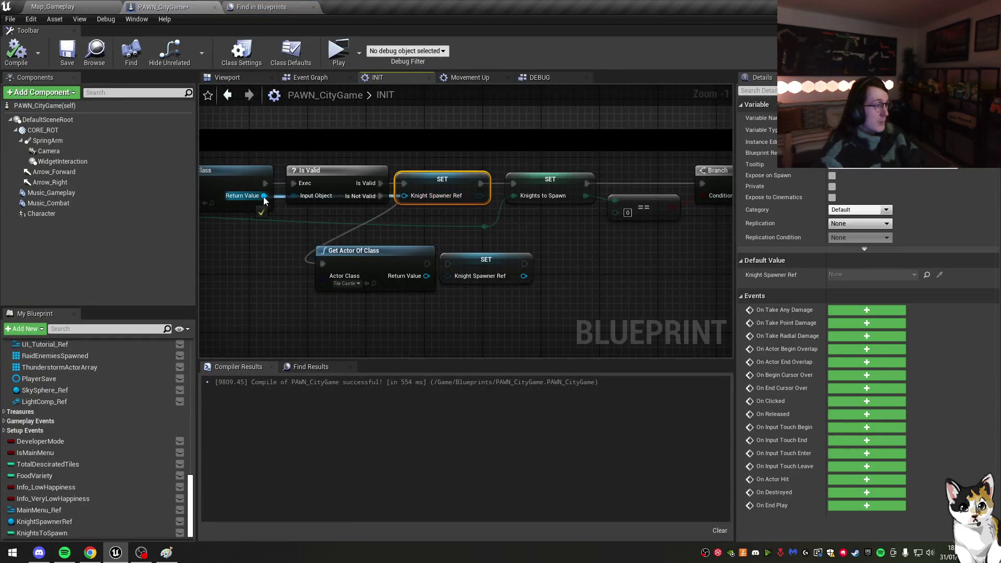
Step: Feed the Tile Castle lookup into the fallback SET and tidy its exec wire with reroutes
mouse_move(438, 270)
mouse_down()
mouse_move(484, 267)
mouse_move(483, 254)
mouse_up()
mouse_move(512, 286)
mouse_down()
mouse_move(564, 275)
mouse_move(469, 242)
mouse_move(304, 208)
mouse_up()
click(533, 262)
mouse_move(395, 221)
mouse_down()
mouse_move(423, 219)
mouse_move(408, 217)
mouse_move(404, 230)
mouse_move(499, 166)
mouse_up()
double_click(384, 211)
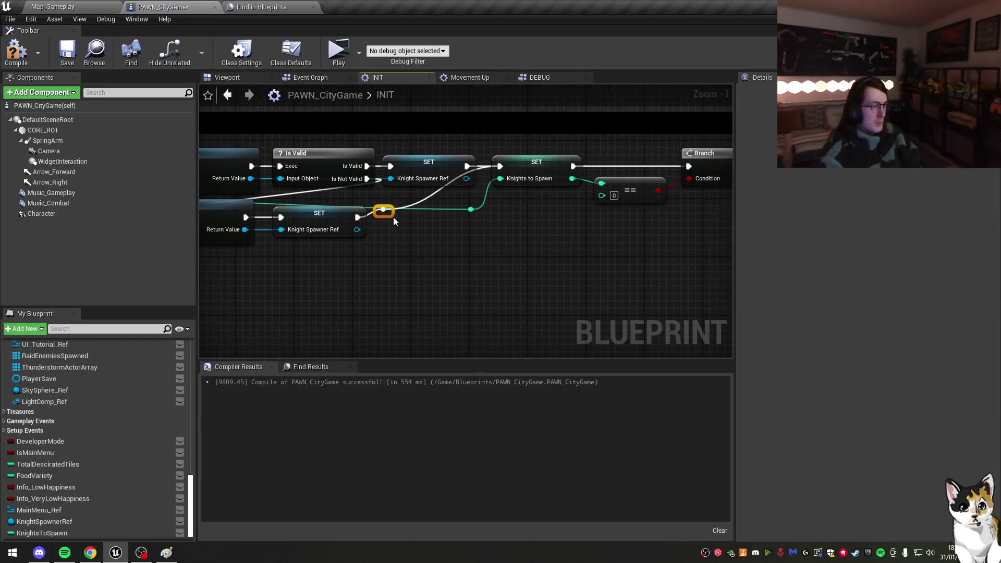
drag(501, 223, 480, 227)
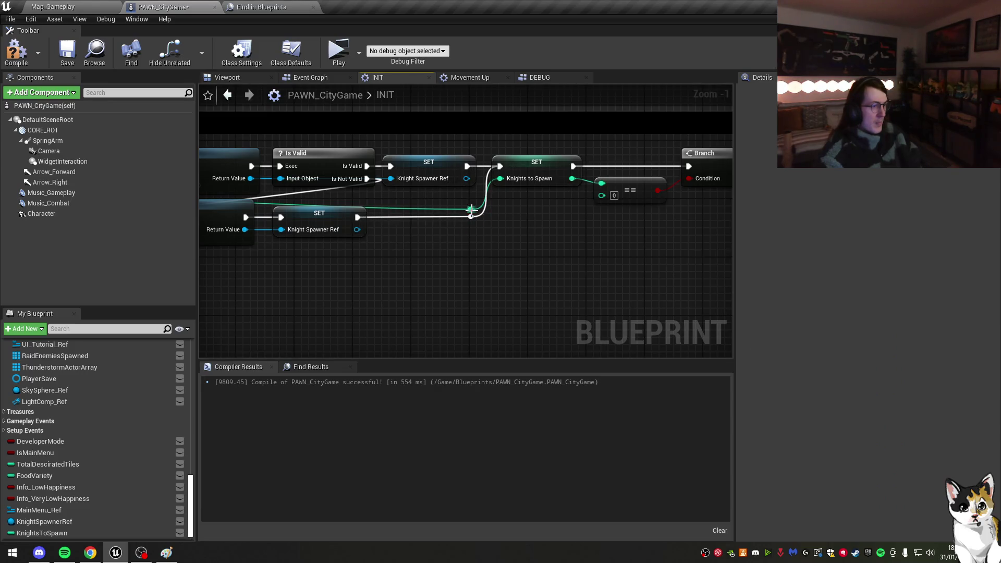
click(476, 211)
mouse_move(476, 211)
mouse_down()
mouse_move(664, 204)
mouse_move(597, 231)
mouse_move(370, 212)
mouse_move(426, 232)
mouse_up()
Step: Place a Knight Spawner Ref getter in the graph
scroll(494, 212, down, 1)
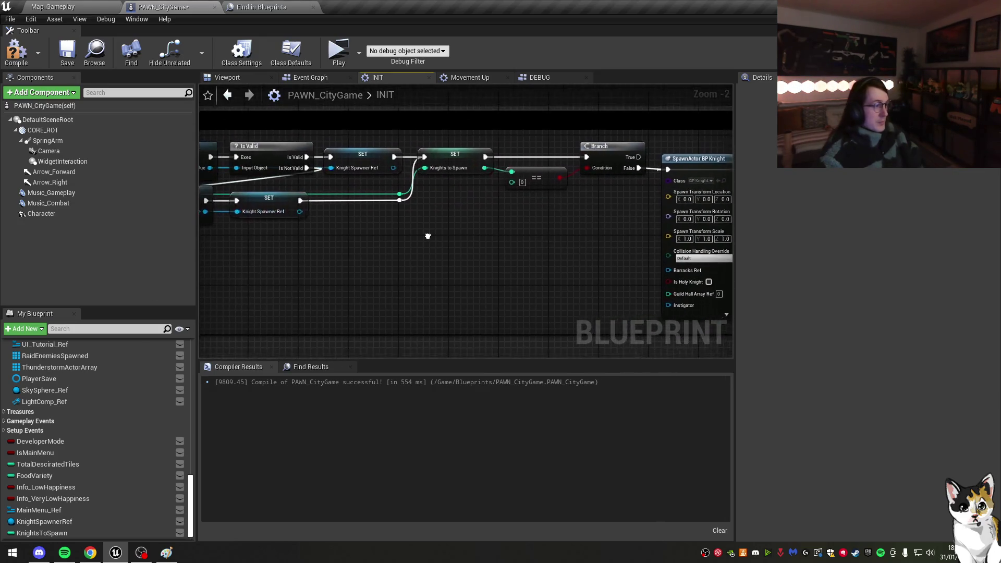
mouse_move(44, 521)
mouse_down()
mouse_move(515, 279)
mouse_move(523, 235)
mouse_move(583, 206)
mouse_up()
click(523, 235)
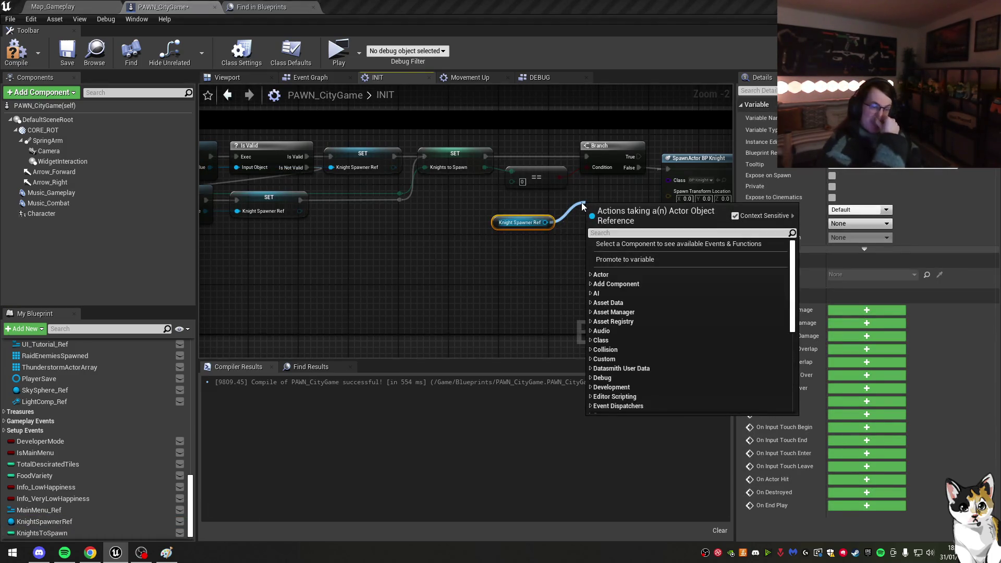
text(GET ACTOR L)
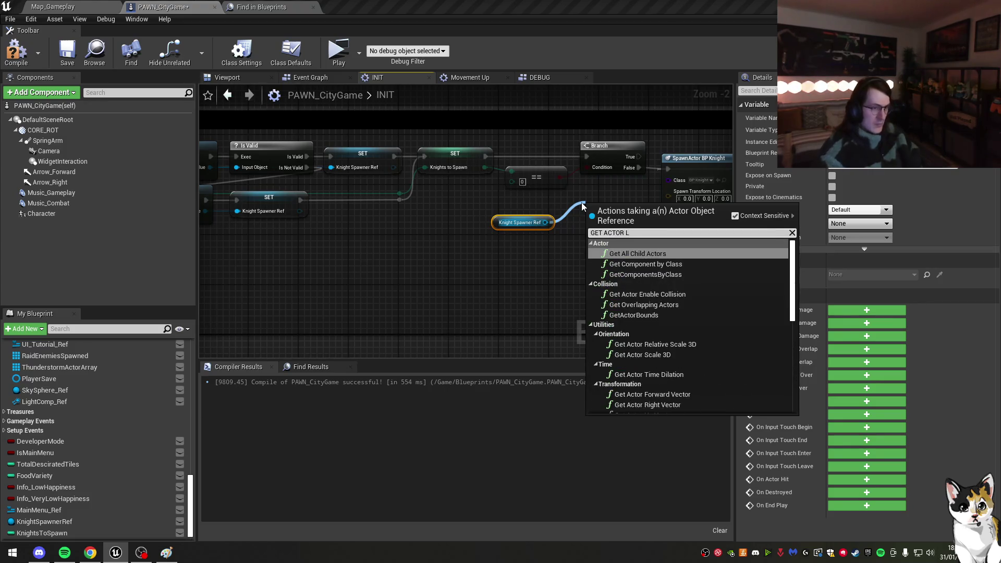
click(575, 208)
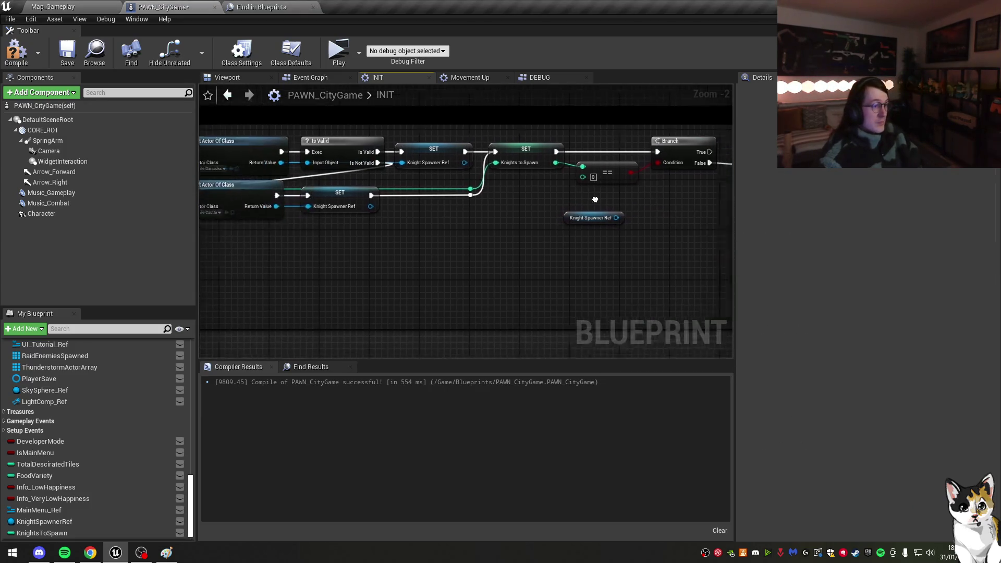
drag(426, 161, 500, 180)
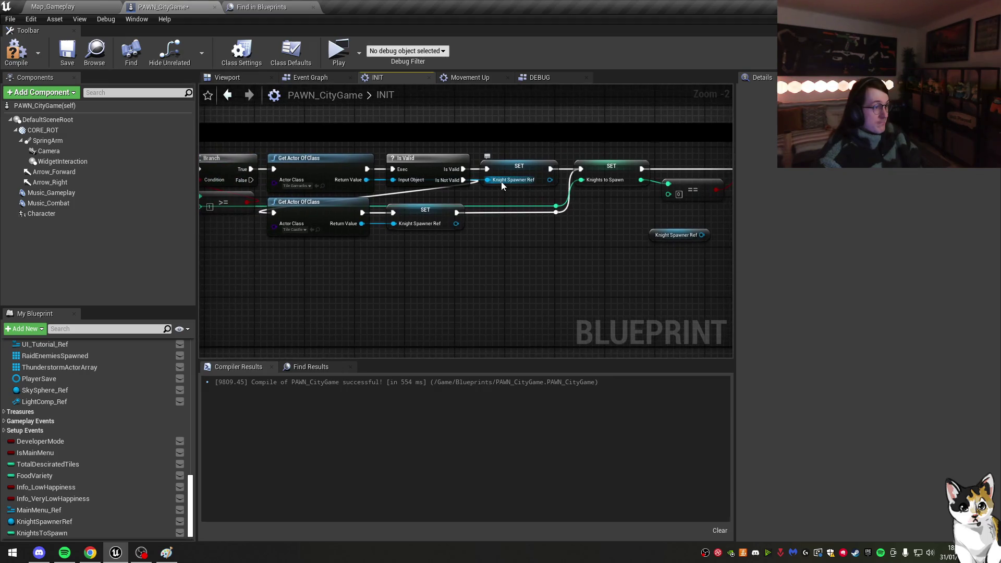
click(323, 187)
double_click(207, 449)
scroll(95, 231, up, 5)
scroll(448, 196, down, 2)
drag(546, 207, 517, 194)
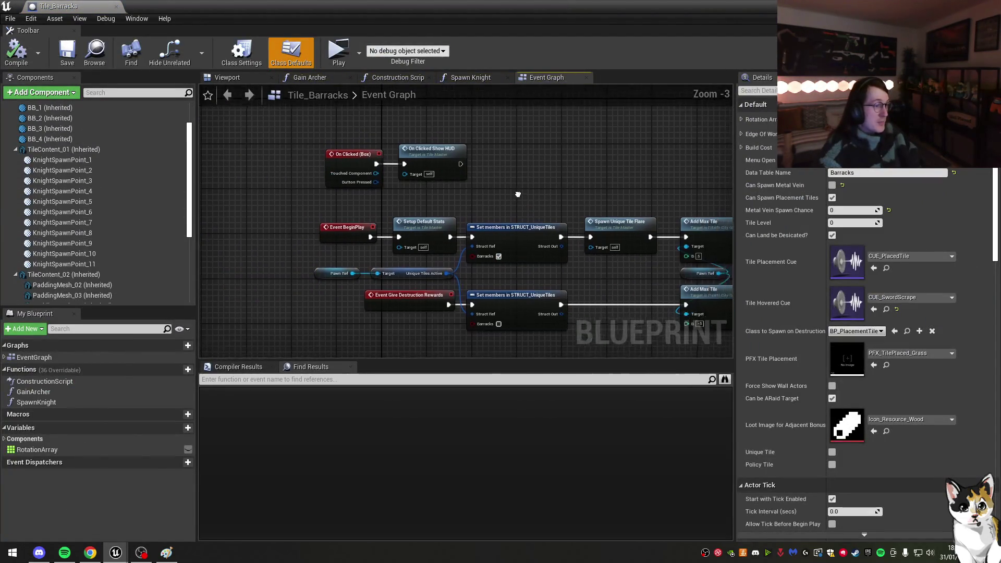
right_click(50, 180)
click(96, 184)
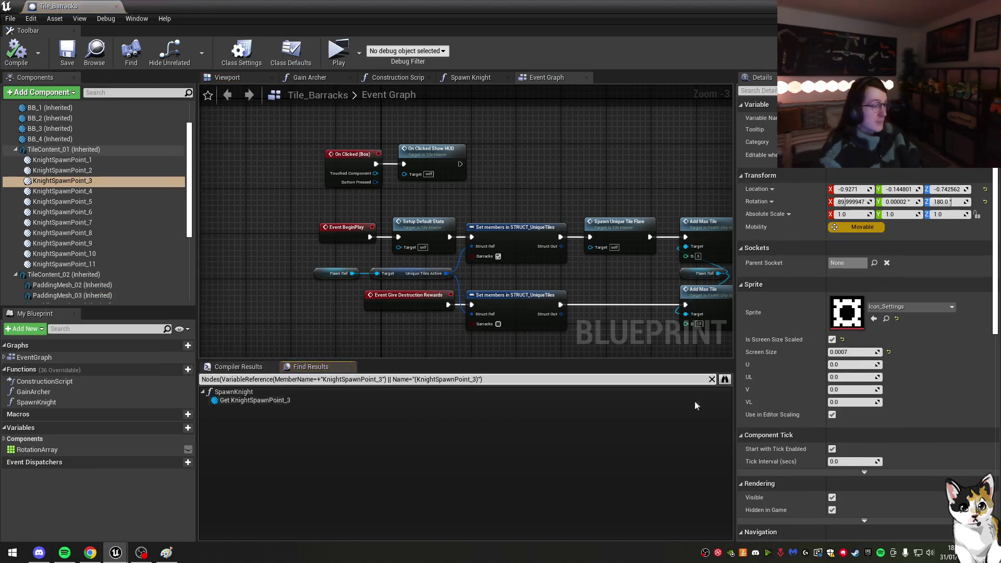
double_click(688, 400)
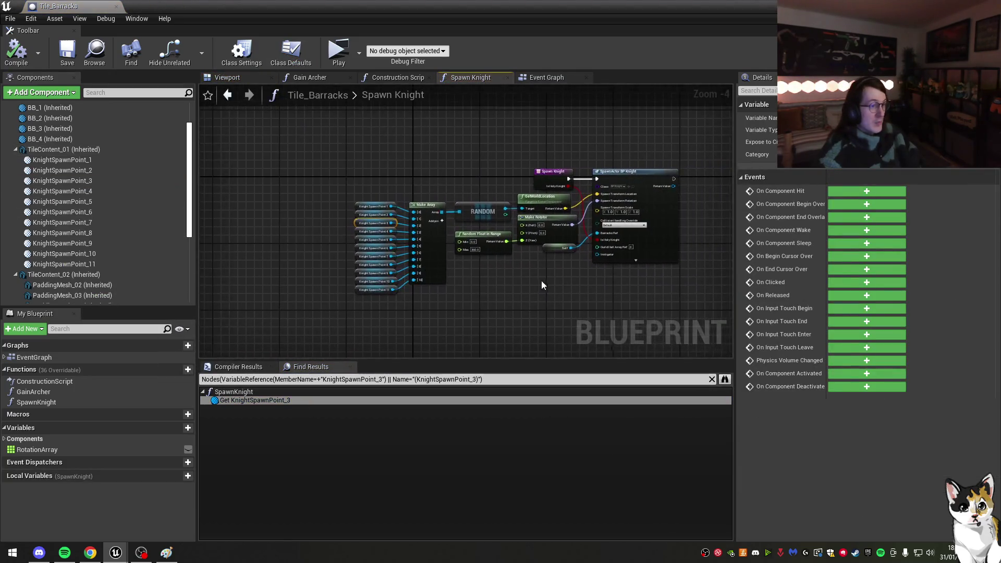
scroll(542, 286, up, 3)
click(115, 6)
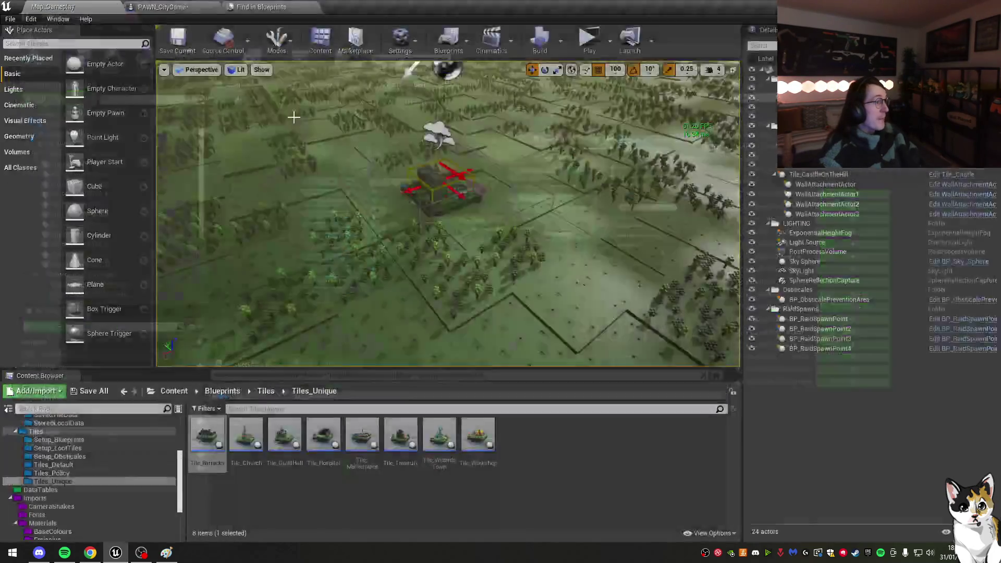
click(183, 5)
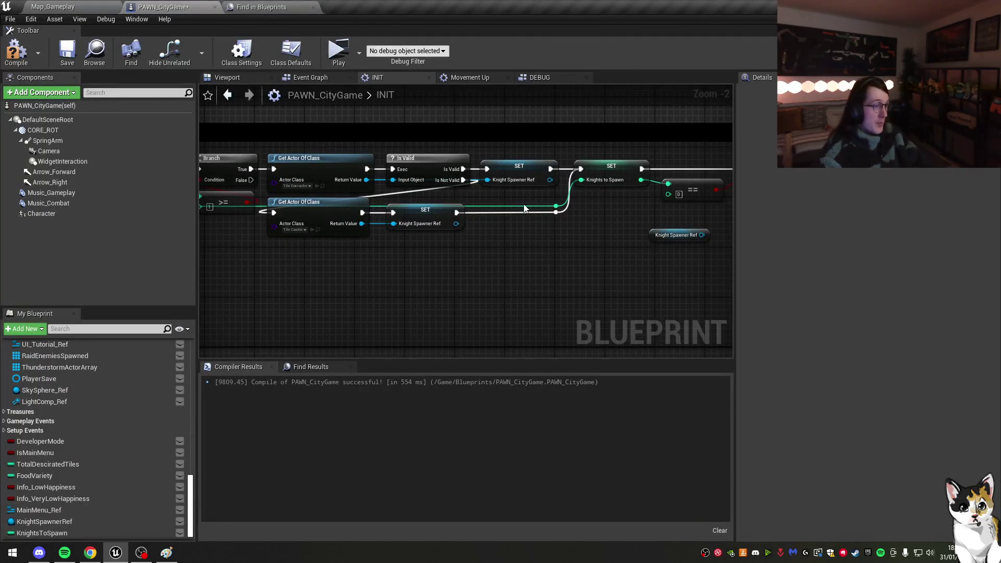
Step: Change Knight Spawner Ref's type to Tile Barracks Object Reference
click(470, 186)
click(834, 130)
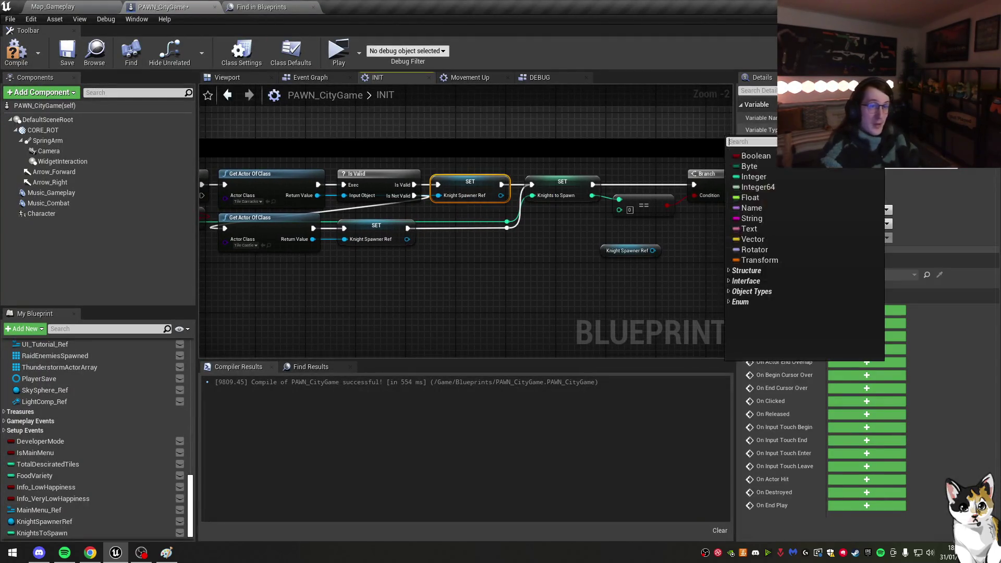
text(Bknight)
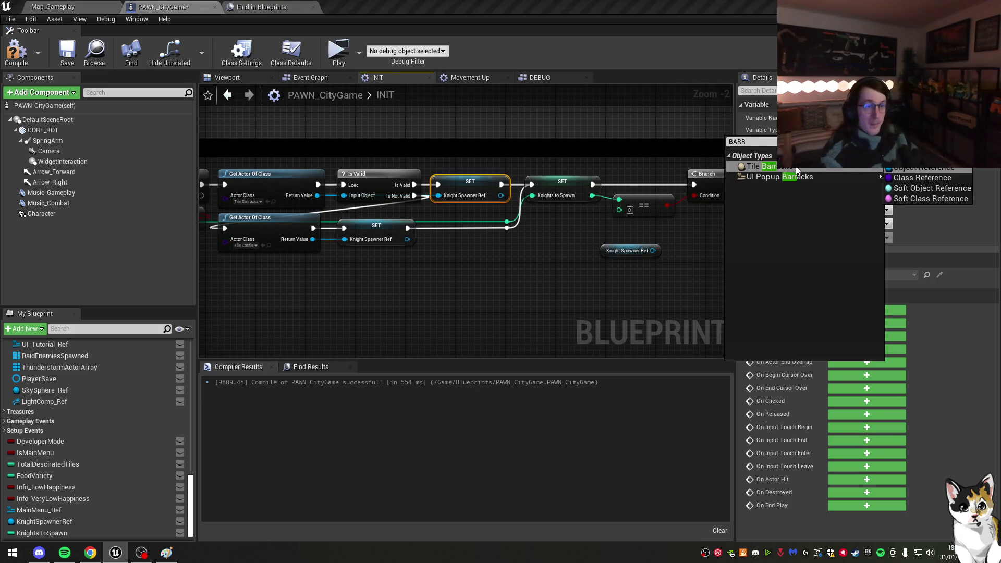
click(914, 171)
click(311, 7)
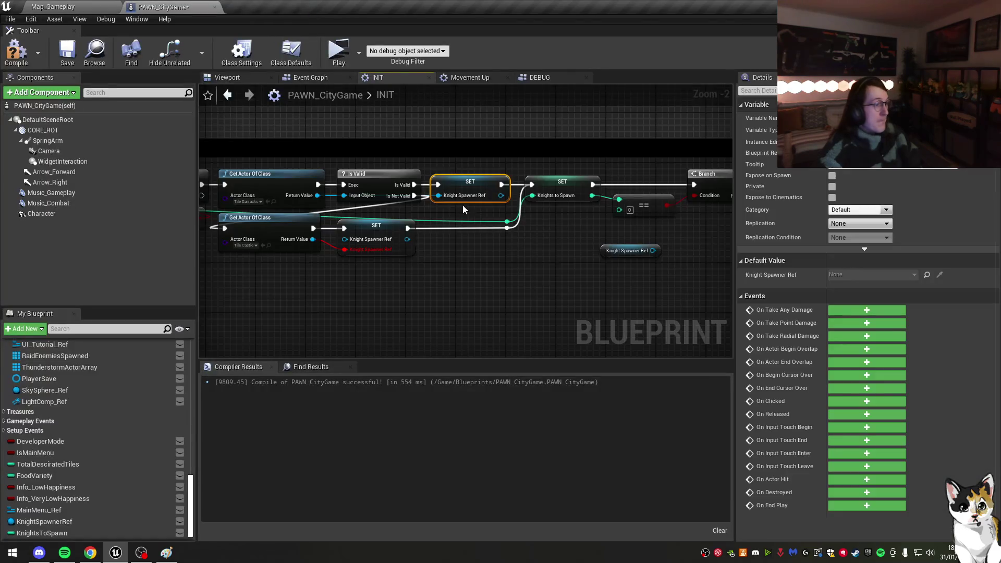
Step: Replace SpawnActor BP Knight with a Spawn Knight call on Knight Spawner Ref, run from Branch False
drag(513, 224, 317, 203)
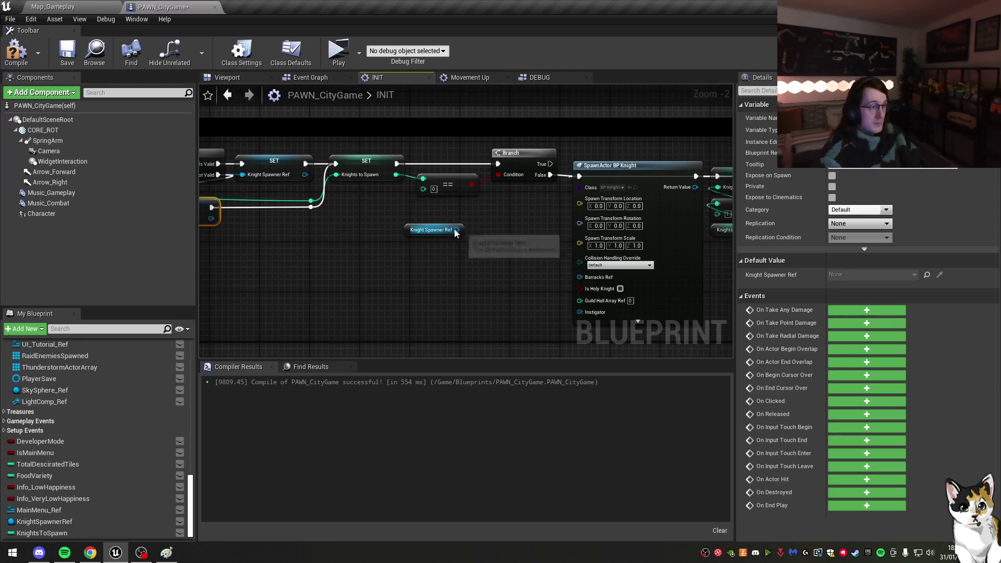
drag(457, 229, 486, 216)
text(SPAWN)
scroll(602, 339, up, 10)
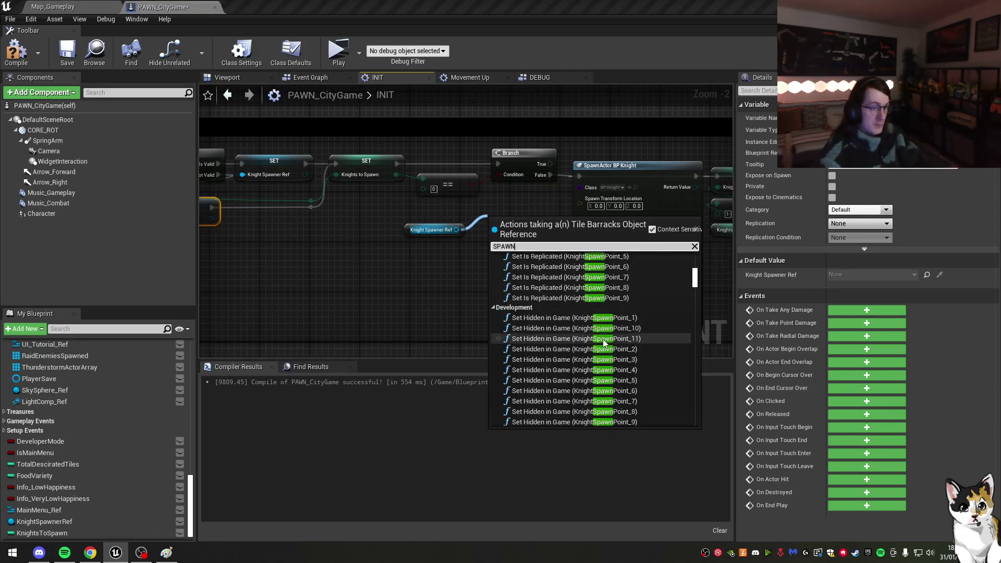
click(542, 308)
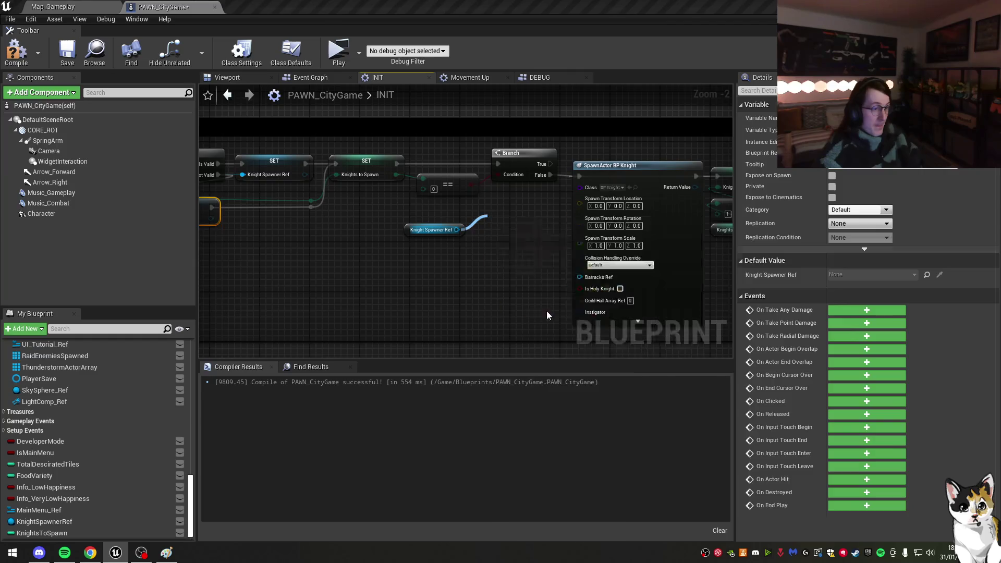
click(553, 238)
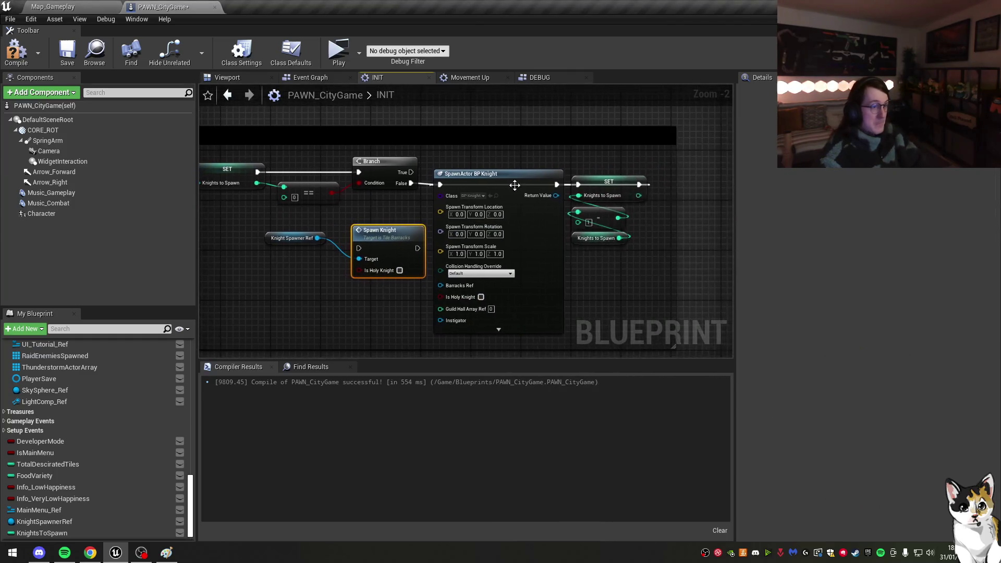
key(Delete)
mouse_move(392, 246)
mouse_down()
mouse_move(476, 191)
mouse_move(405, 185)
mouse_up()
mouse_move(290, 238)
mouse_down()
mouse_move(390, 198)
mouse_move(378, 206)
mouse_up()
Step: Connect Spawn Knight to the Knights to Spawn decrement SET and rearrange the nodes
drag(563, 256, 651, 174)
drag(579, 190, 505, 192)
click(610, 207)
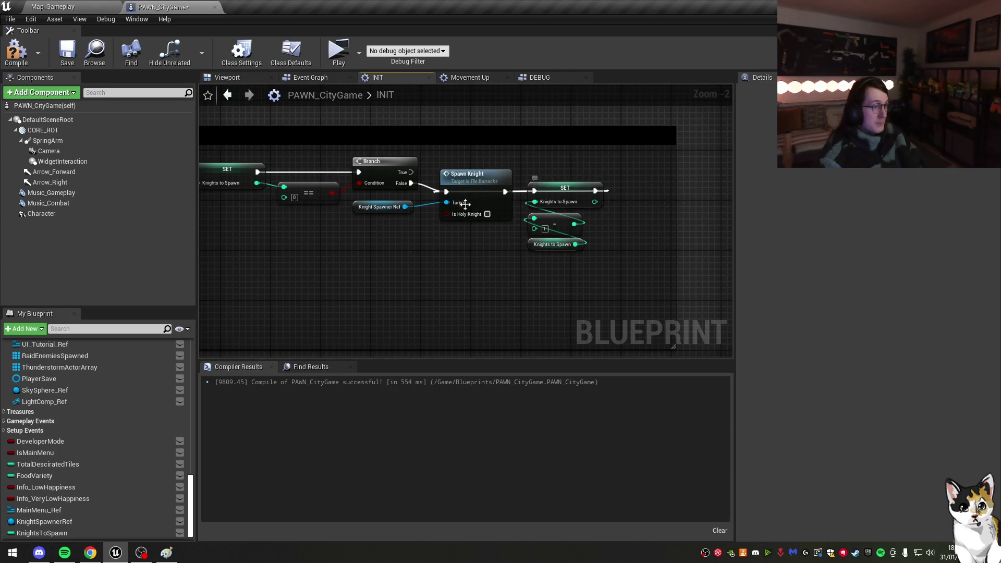
drag(405, 206, 491, 163)
click(417, 206)
drag(455, 227, 528, 223)
mouse_move(462, 240)
mouse_down()
mouse_move(318, 211)
mouse_move(428, 240)
mouse_move(435, 260)
mouse_move(417, 259)
mouse_up()
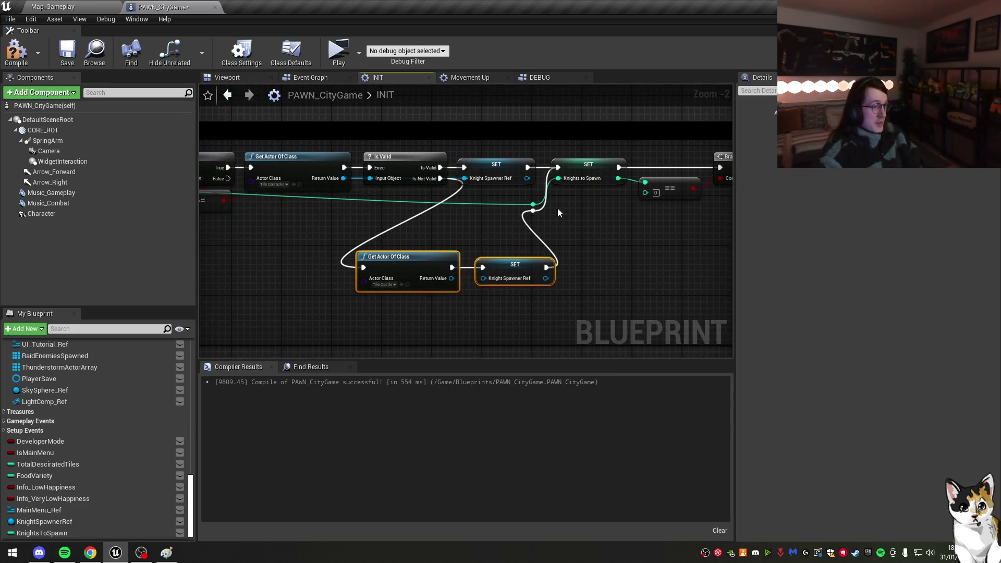
Step: Tidy the fallback setter's exec wiring with a reroute and compile PAWN_CityGame
double_click(521, 206)
drag(545, 268, 550, 172)
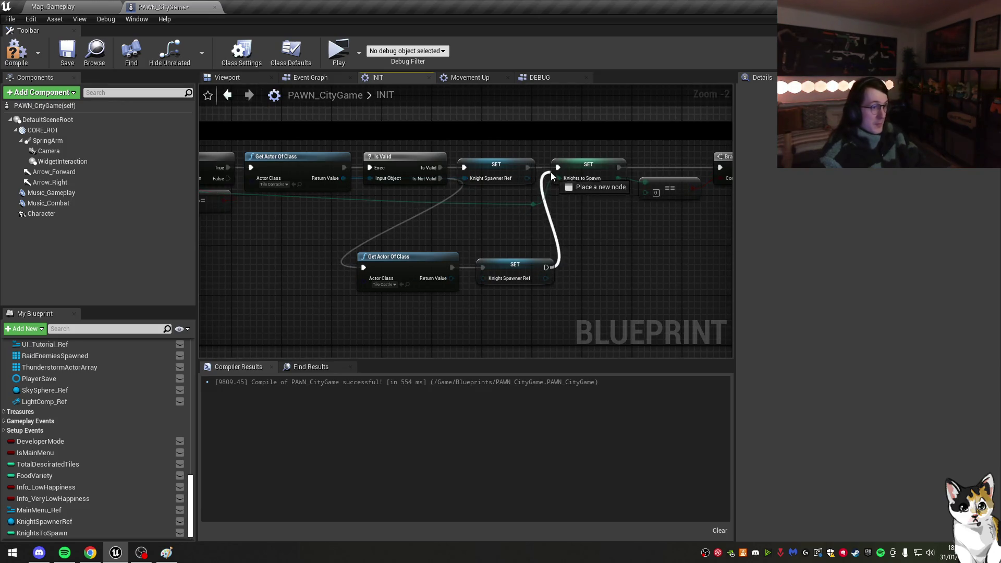
mouse_move(571, 243)
mouse_down()
mouse_move(551, 268)
mouse_move(402, 220)
mouse_up()
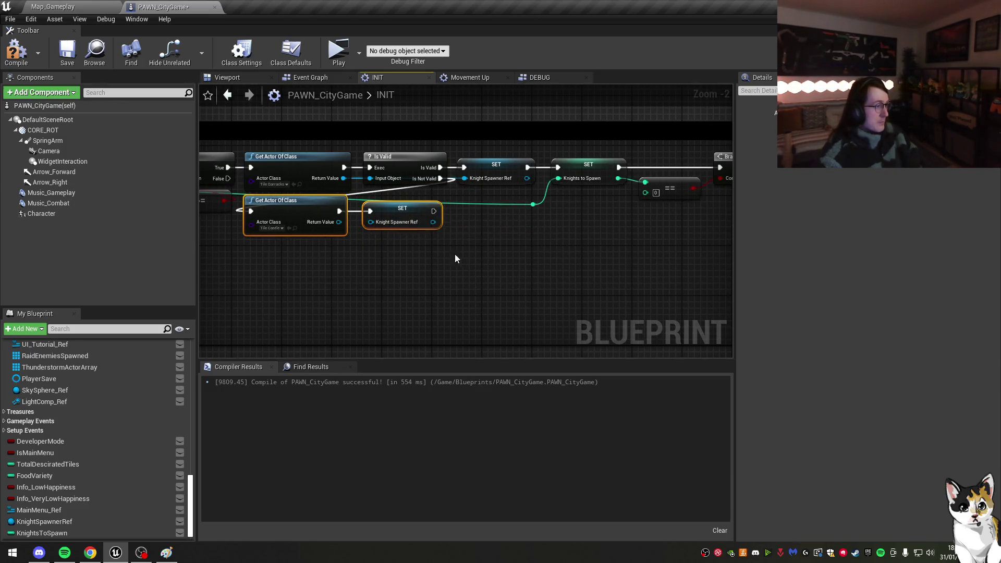
click(15, 52)
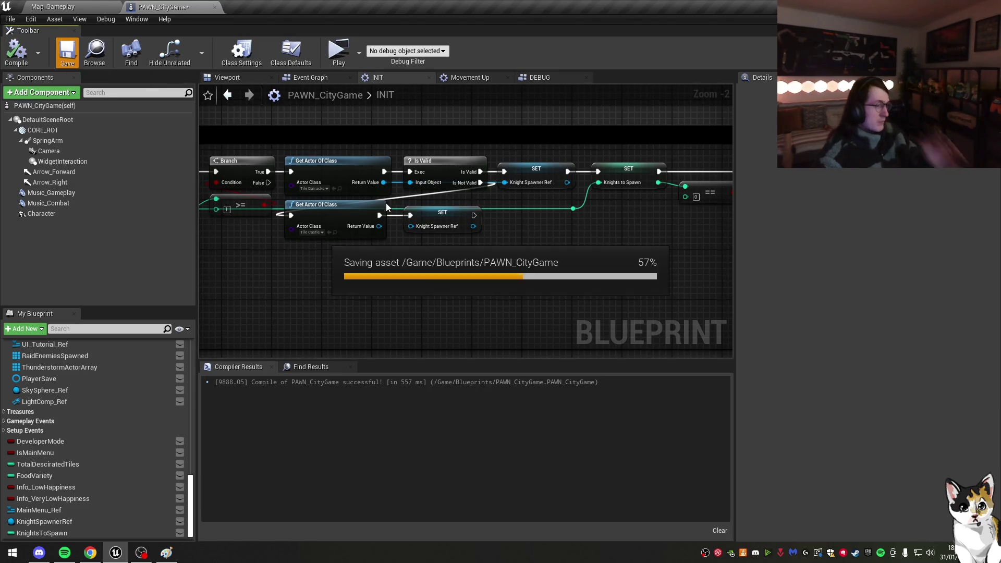
Step: Add a SpawnActor node after the fallback setter with its Class set to BP_Knight
drag(412, 187, 453, 199)
text(SPAWN AC)
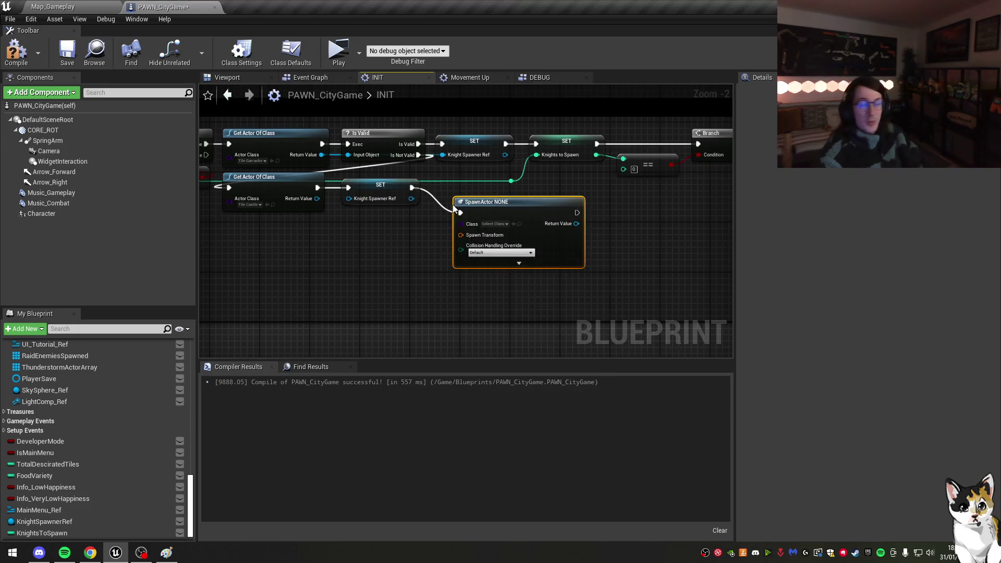
click(489, 224)
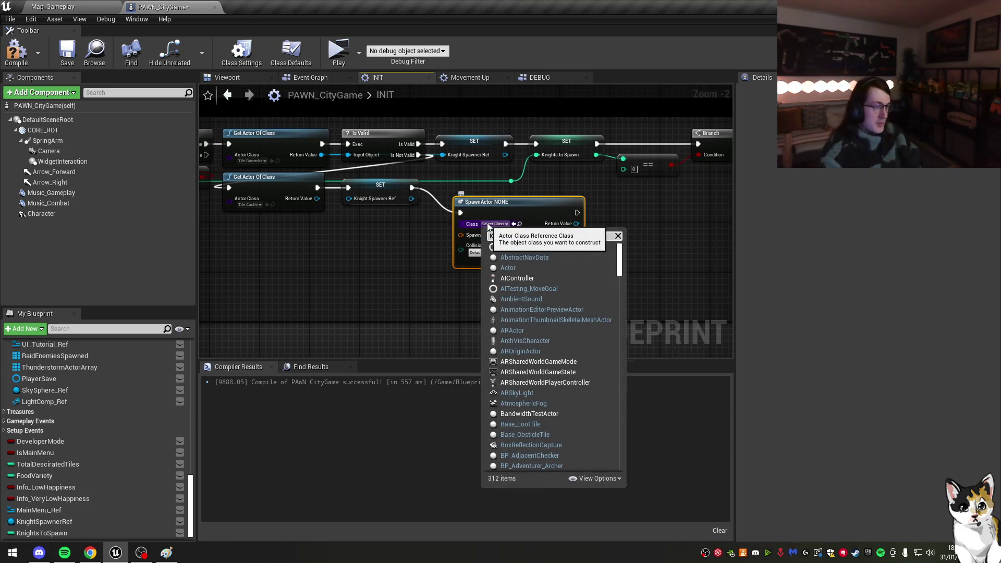
text(KNIG)
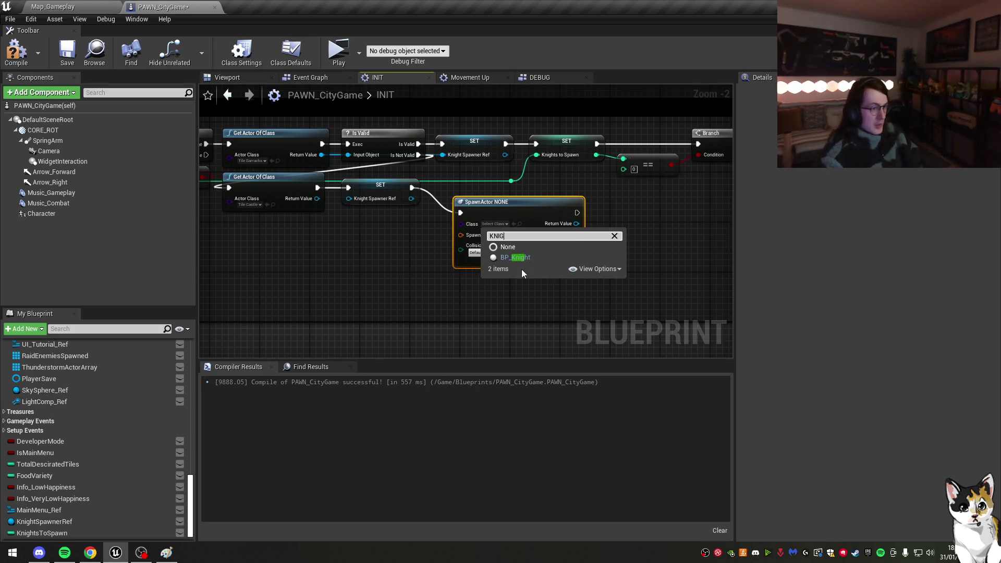
click(526, 258)
Step: Arrange the Get Actor Of Class, SET and SpawnActor nodes, compile, and switch to Map_Gameplay
drag(411, 229, 313, 188)
drag(375, 184, 383, 209)
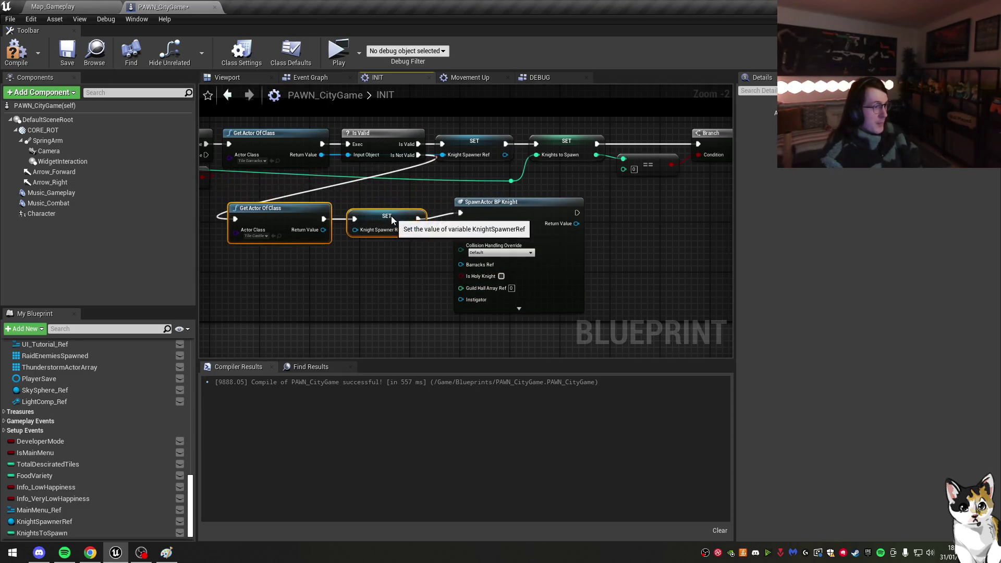
click(523, 211)
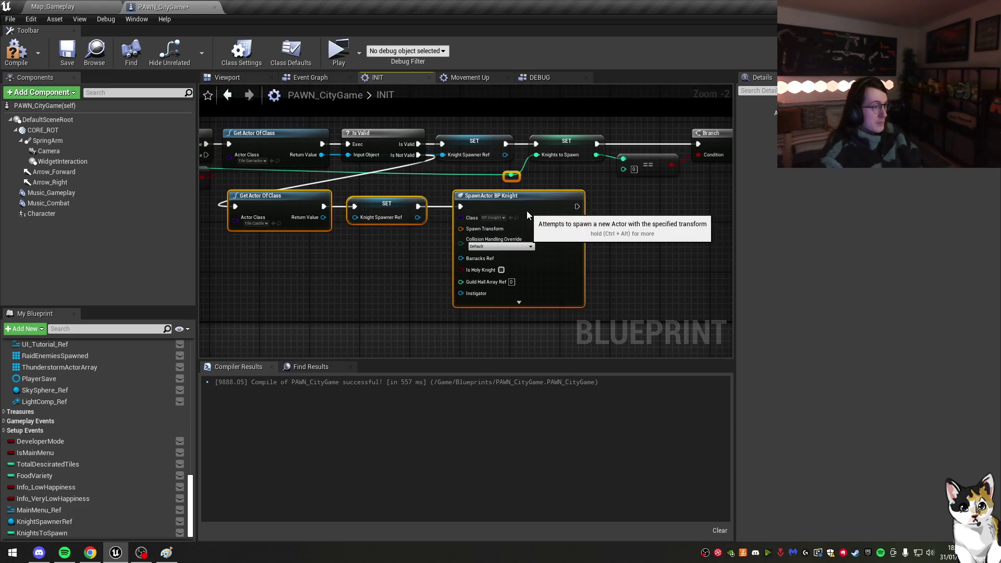
drag(520, 214, 504, 212)
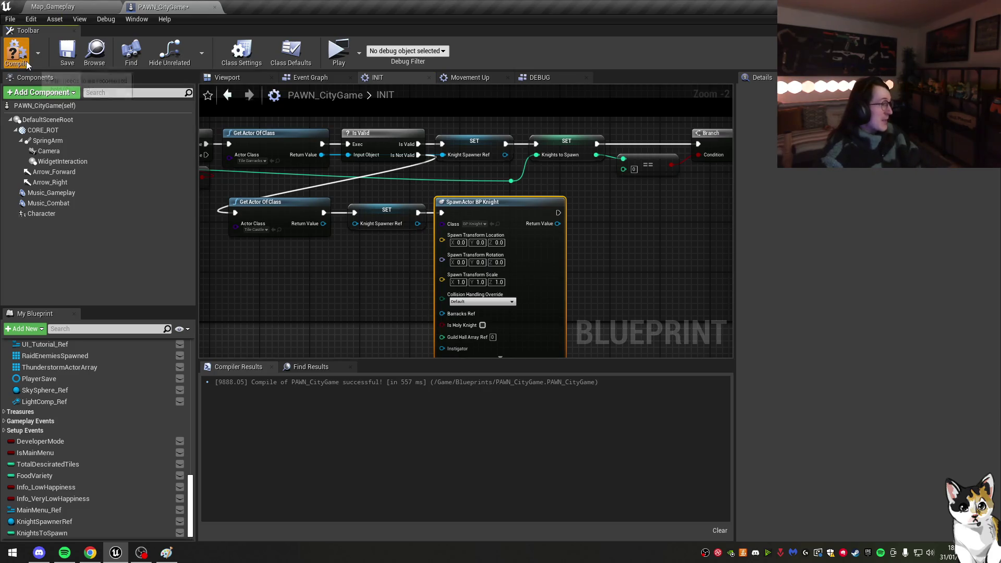
click(68, 55)
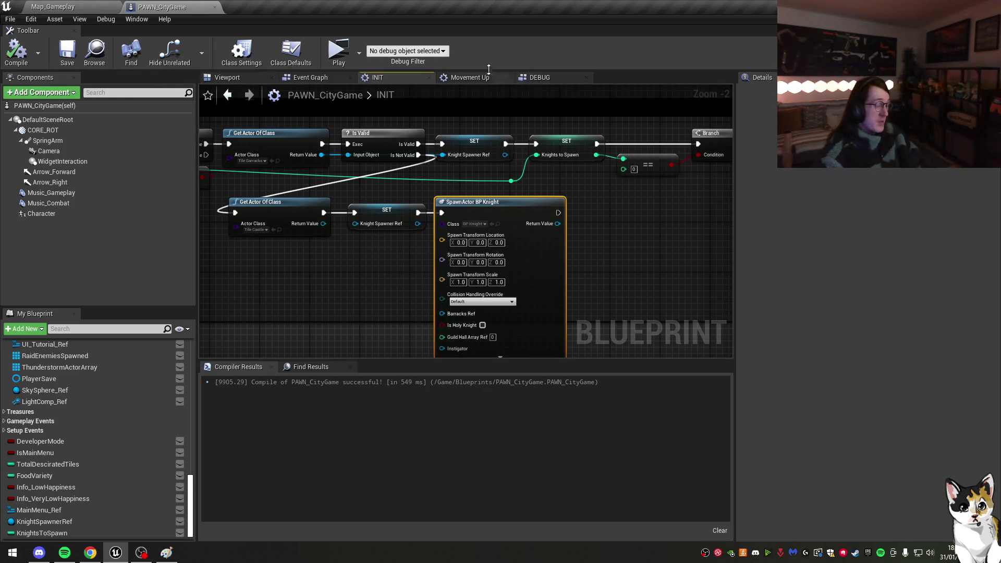
click(93, 5)
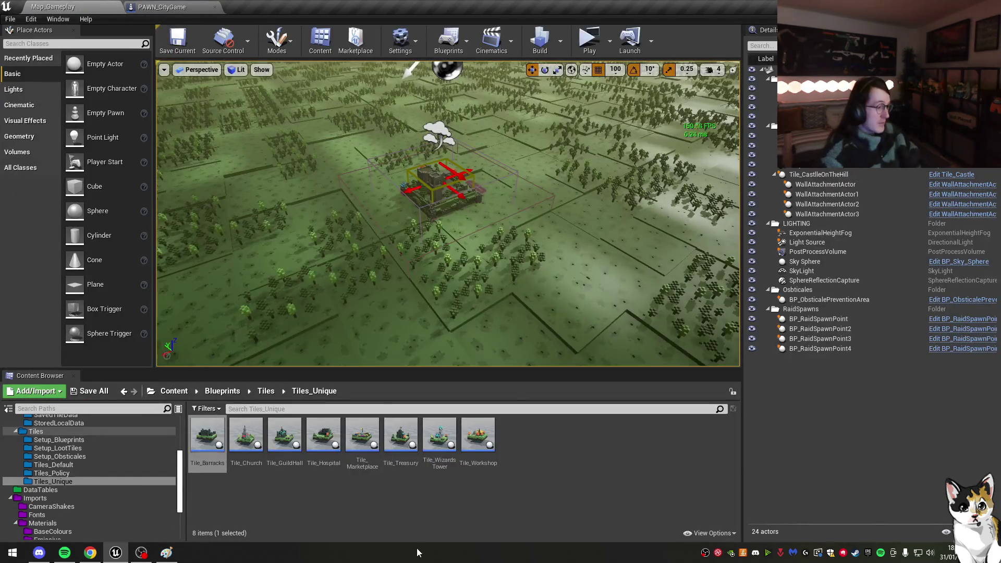
Step: Go to Blueprints > ArmyUnits in the Content Browser and open BP_Knight
scroll(63, 459, up, 4)
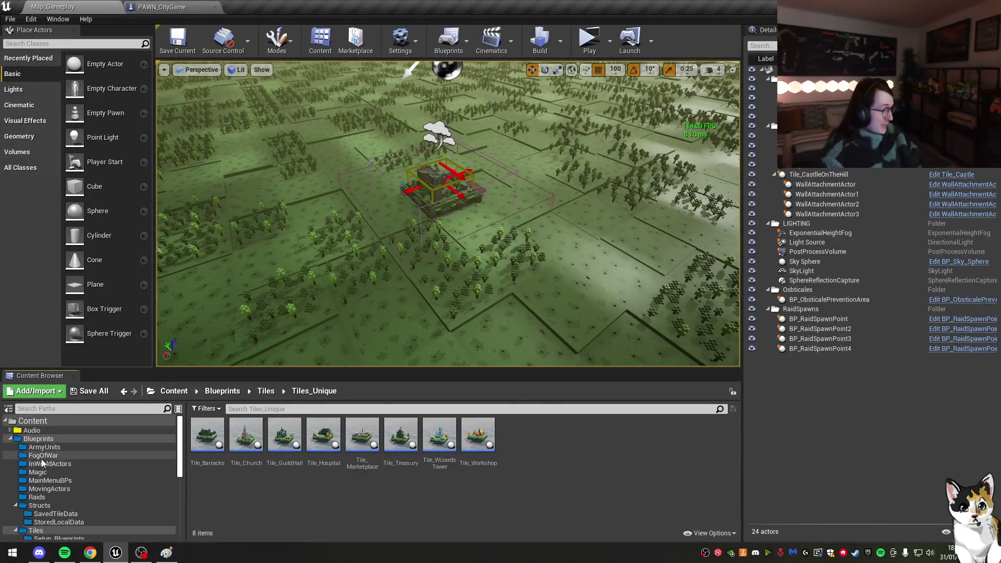
click(39, 439)
click(36, 530)
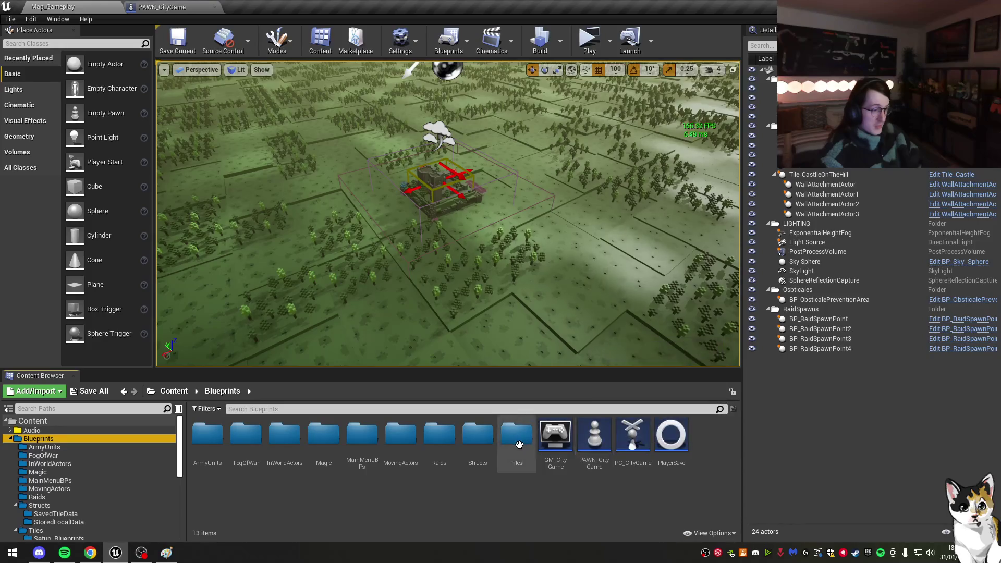
click(45, 440)
click(51, 448)
double_click(554, 438)
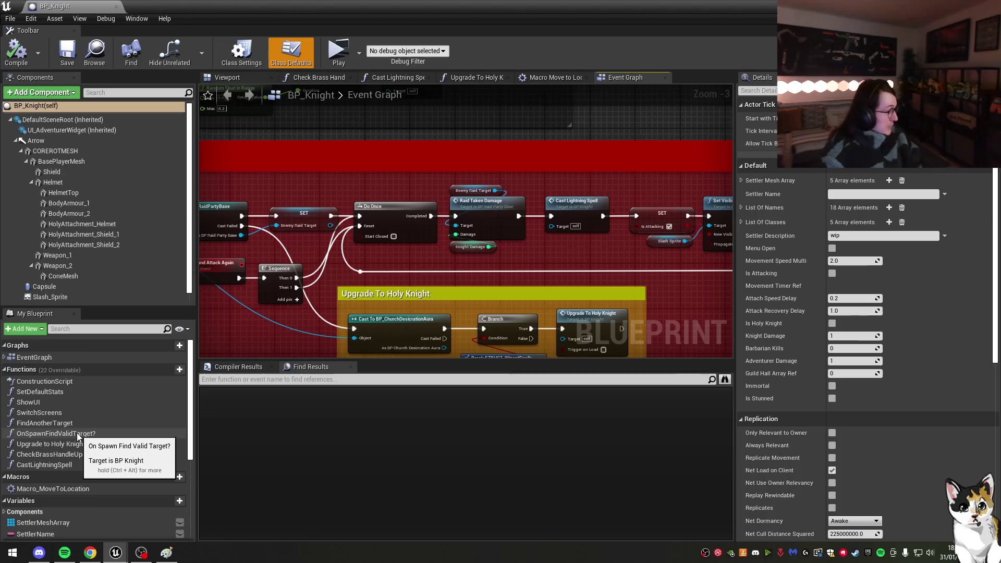
Step: Inspect BP_Knight's function graphs and the Find Target nodes in its Event Graph
double_click(78, 437)
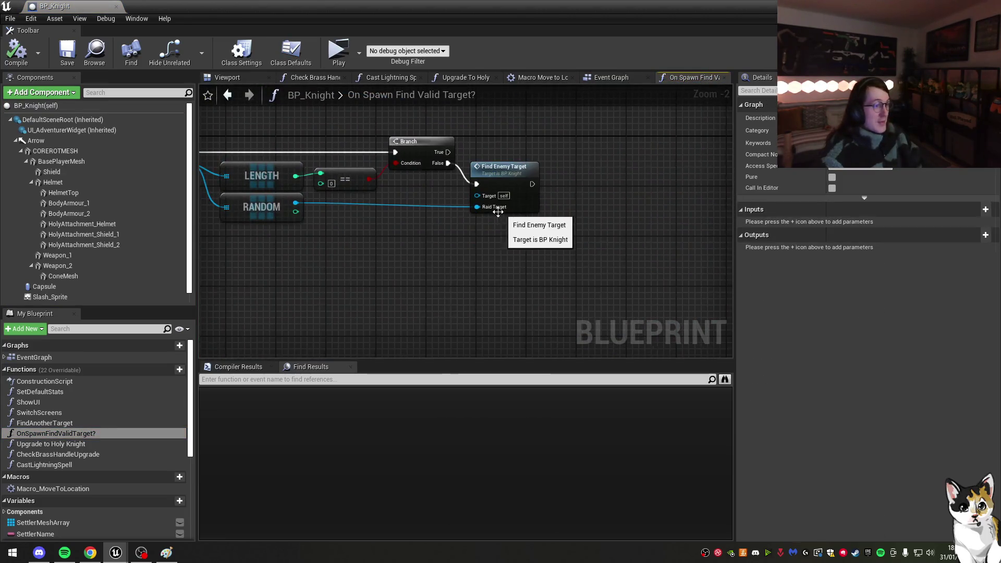
double_click(50, 412)
double_click(40, 391)
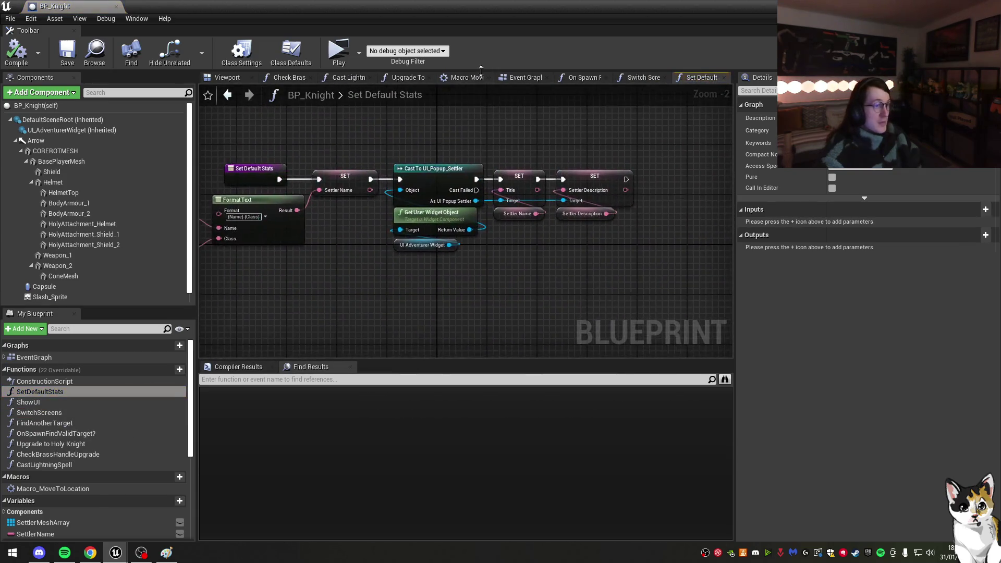
click(524, 78)
scroll(522, 235, down, 2)
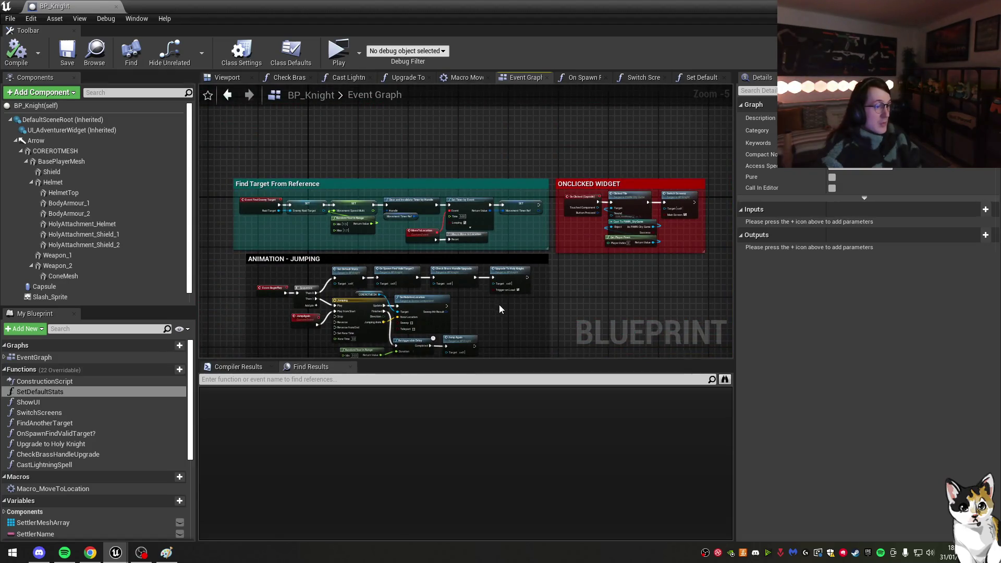
scroll(500, 309, up, 2)
mouse_move(504, 307)
mouse_down()
mouse_move(521, 205)
mouse_move(406, 246)
mouse_move(228, 112)
mouse_up()
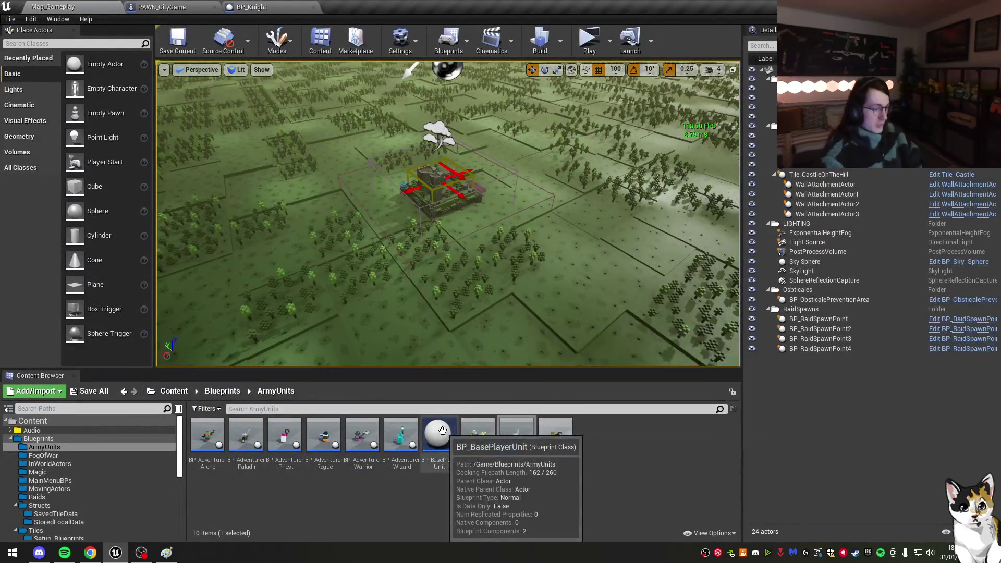
Step: Briefly view BP_BasePlayerUnit, then inspect BP_Knight's Move to Location macro
double_click(439, 435)
scroll(511, 155, down, 3)
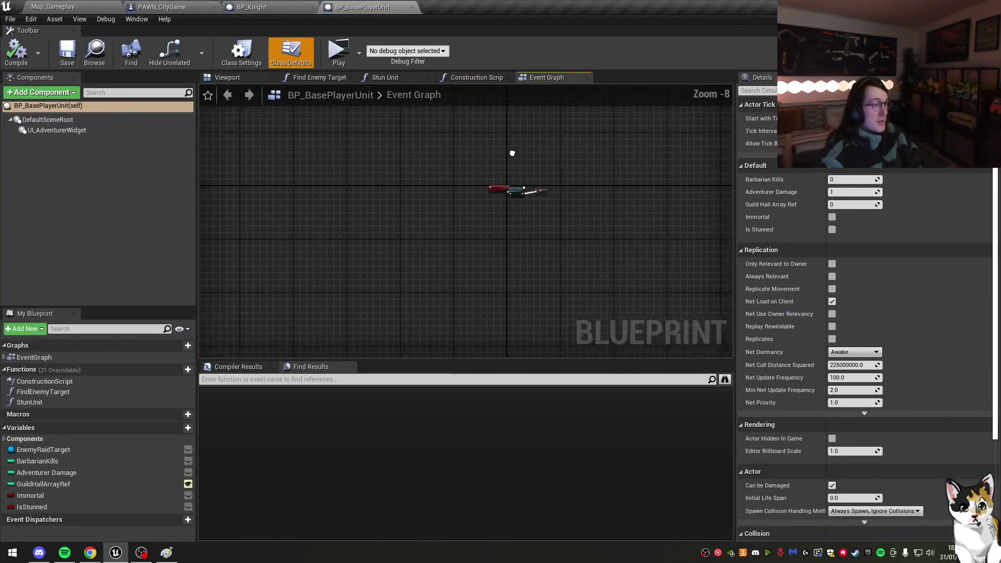
click(411, 7)
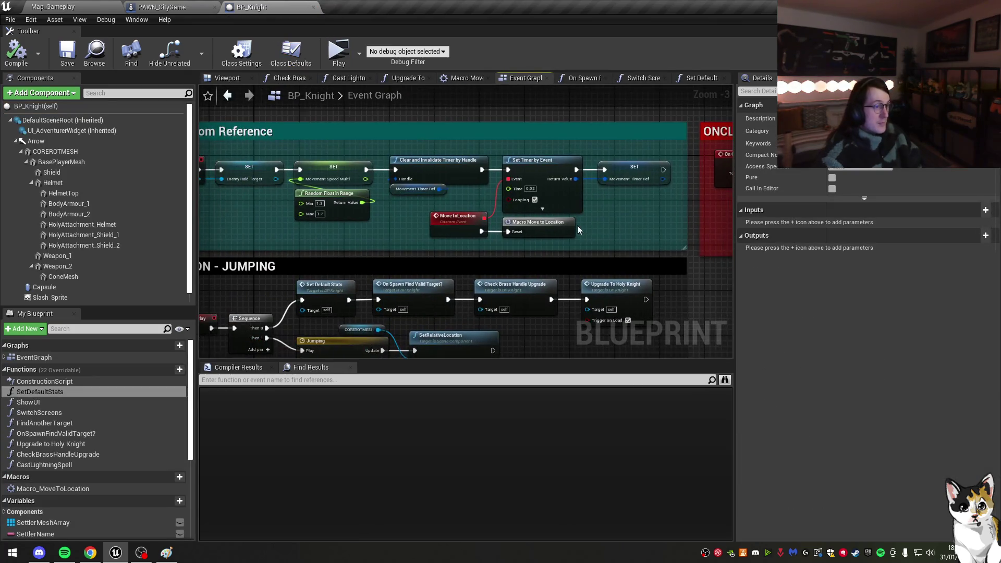
double_click(559, 229)
mouse_move(585, 194)
mouse_down()
mouse_move(310, 169)
mouse_move(502, 194)
mouse_up()
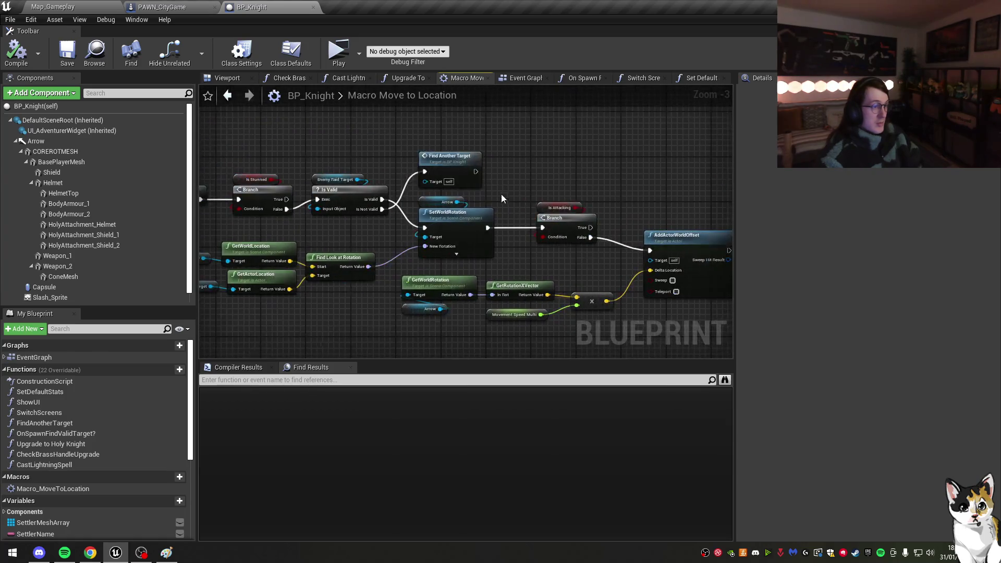
Step: Inspect the Find Another Target function's Branch, Destroy Actor and Spawn Knight logic
double_click(455, 168)
mouse_move(455, 168)
mouse_down()
mouse_move(574, 249)
mouse_move(407, 237)
mouse_up()
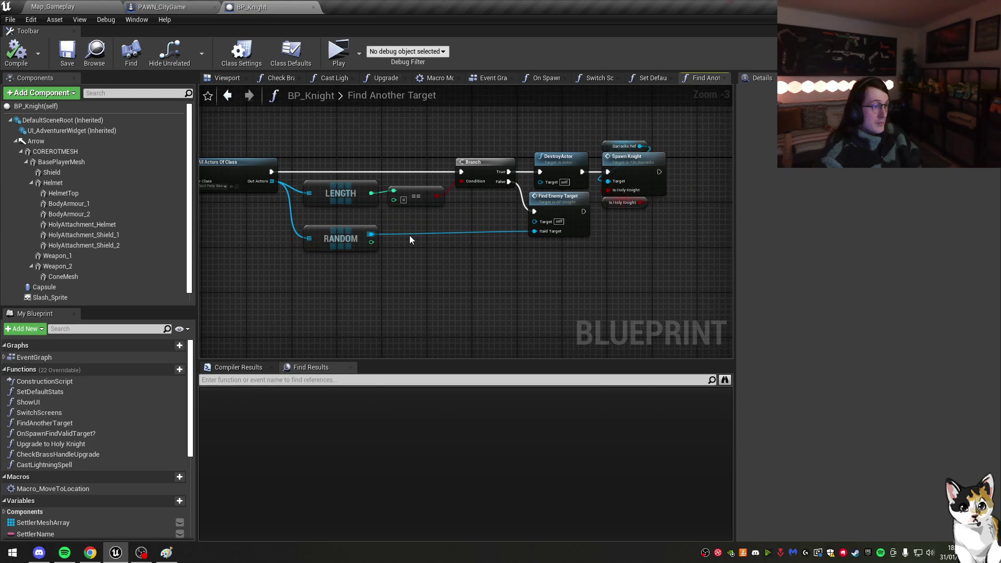
scroll(459, 196, up, 3)
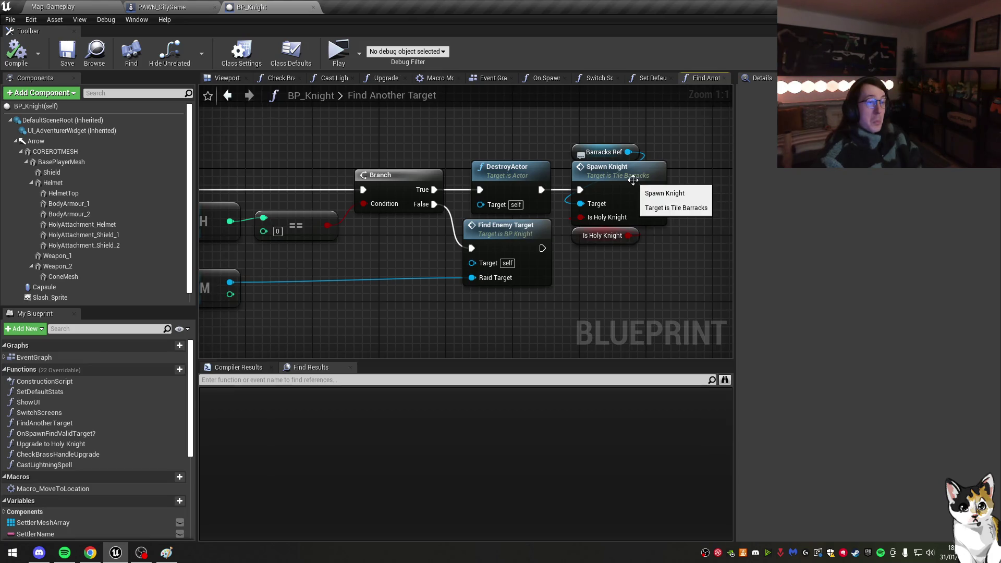
scroll(500, 188, down, 3)
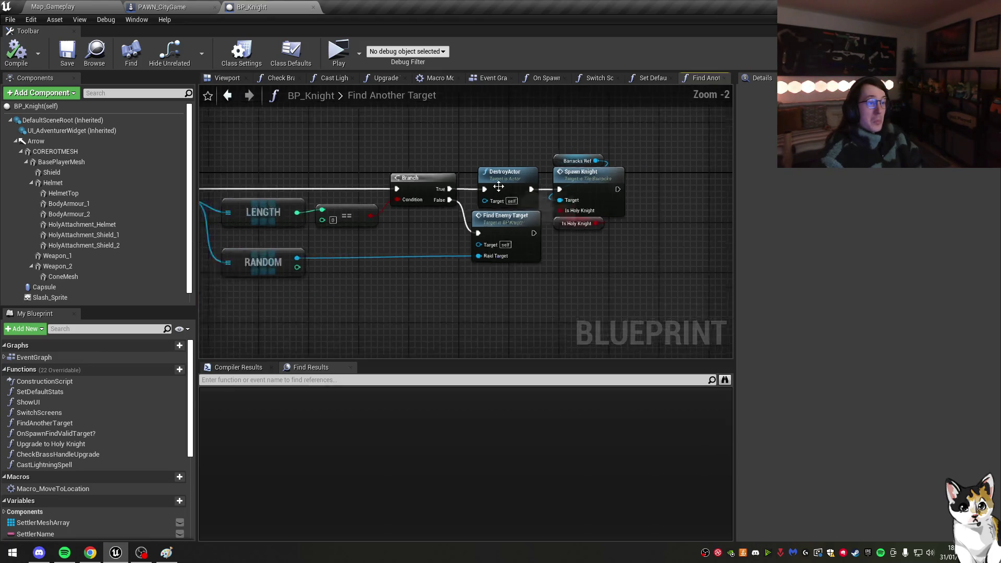
drag(403, 230, 590, 235)
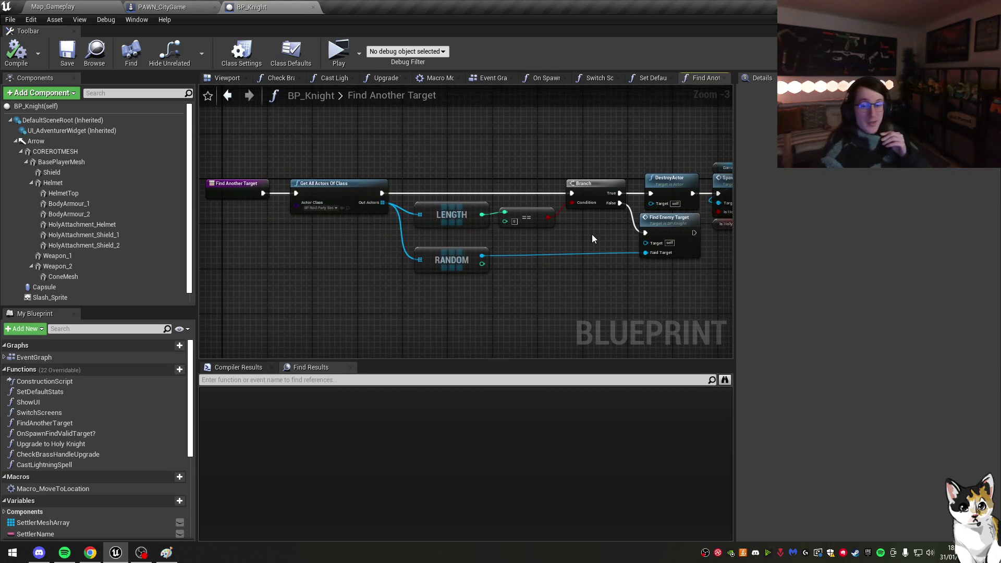
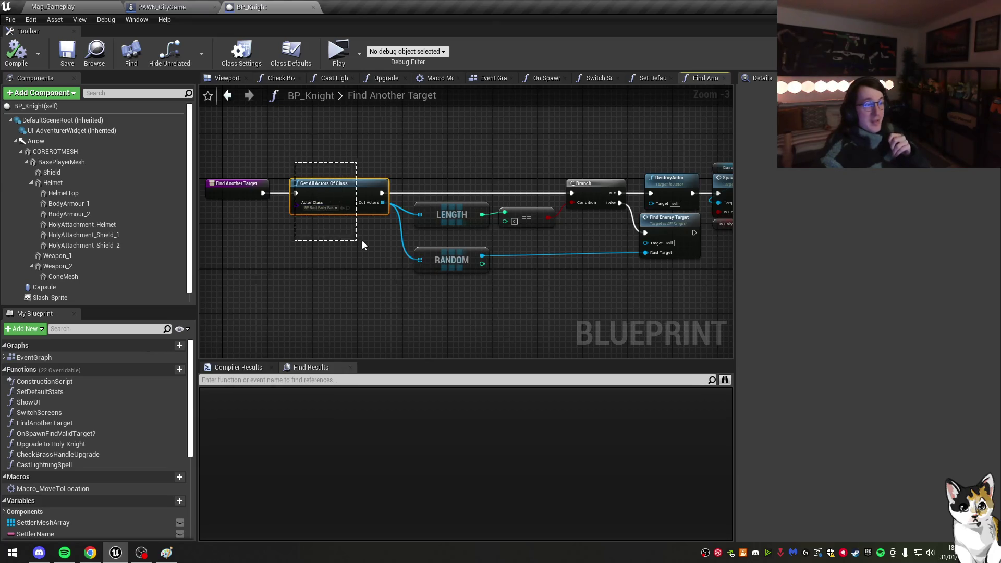
Step: Shift Spawn Knight and Is Holy Knight to the right to make room for a check
drag(640, 138, 534, 148)
click(534, 148)
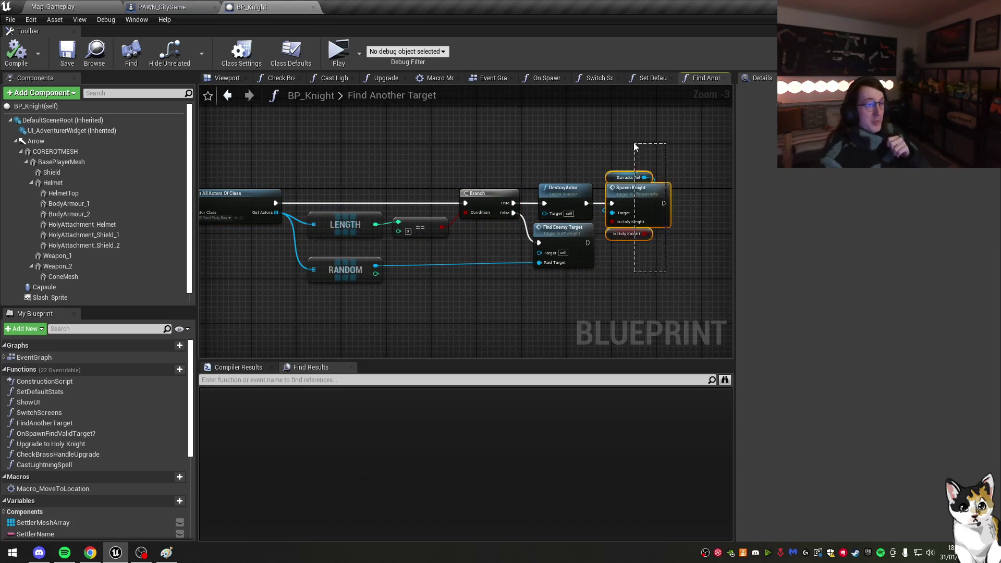
drag(631, 140, 631, 140)
scroll(659, 172, up, 3)
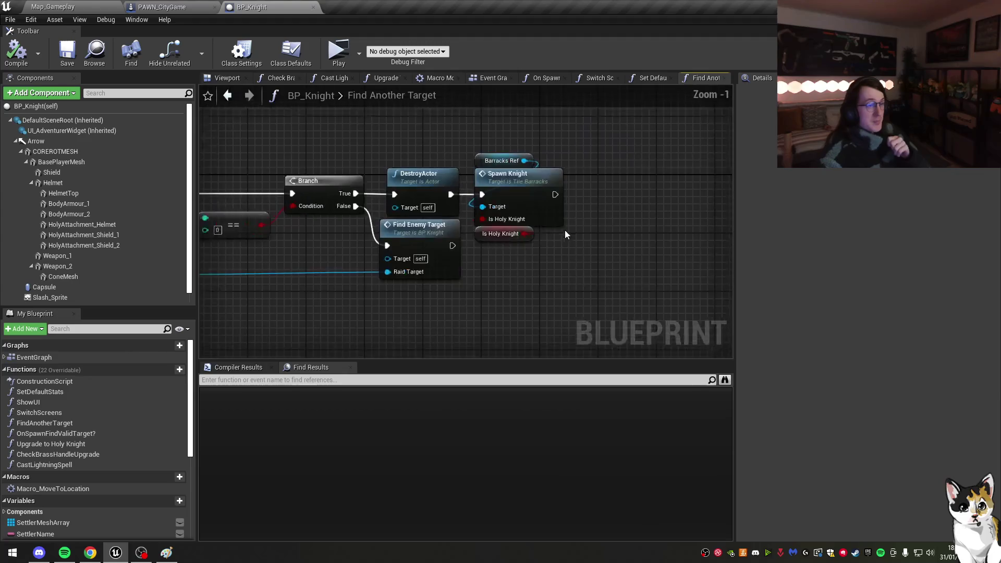
drag(570, 245, 460, 159)
drag(495, 166, 637, 166)
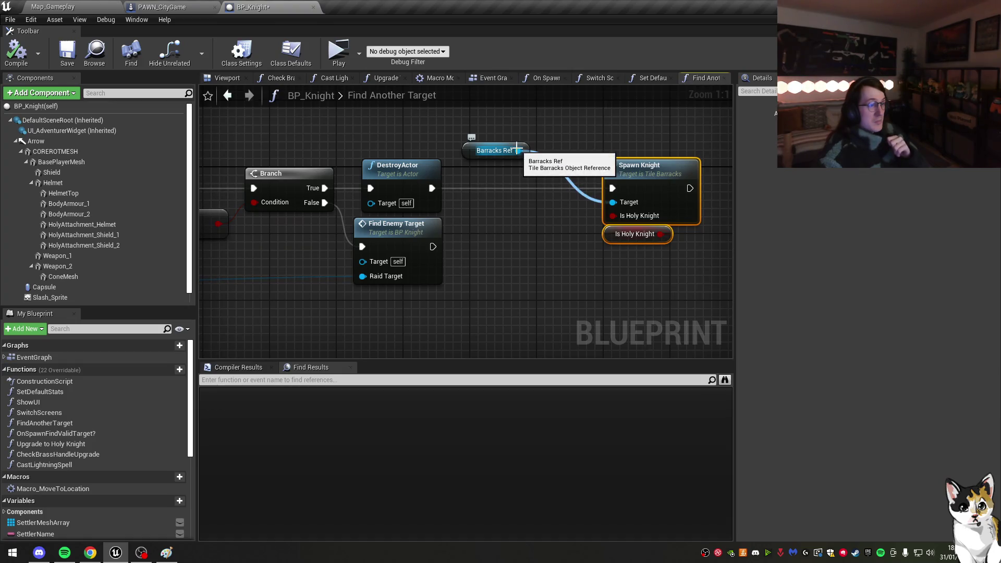
mouse_move(635, 176)
mouse_down()
mouse_move(484, 176)
mouse_move(492, 176)
mouse_up()
click(641, 181)
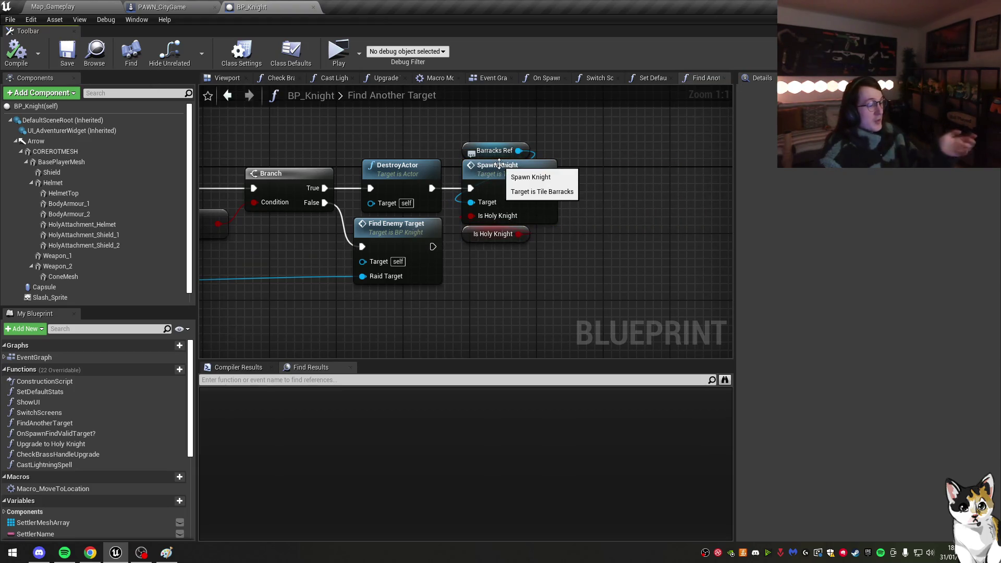
drag(570, 264, 521, 219)
drag(513, 175, 646, 175)
Step: Add an Is Valid node from Barracks Ref and wire its valid output into Spawn Knight
mouse_move(519, 150)
mouse_down()
mouse_move(507, 195)
mouse_move(493, 186)
mouse_up()
text(is valid)
key(Return)
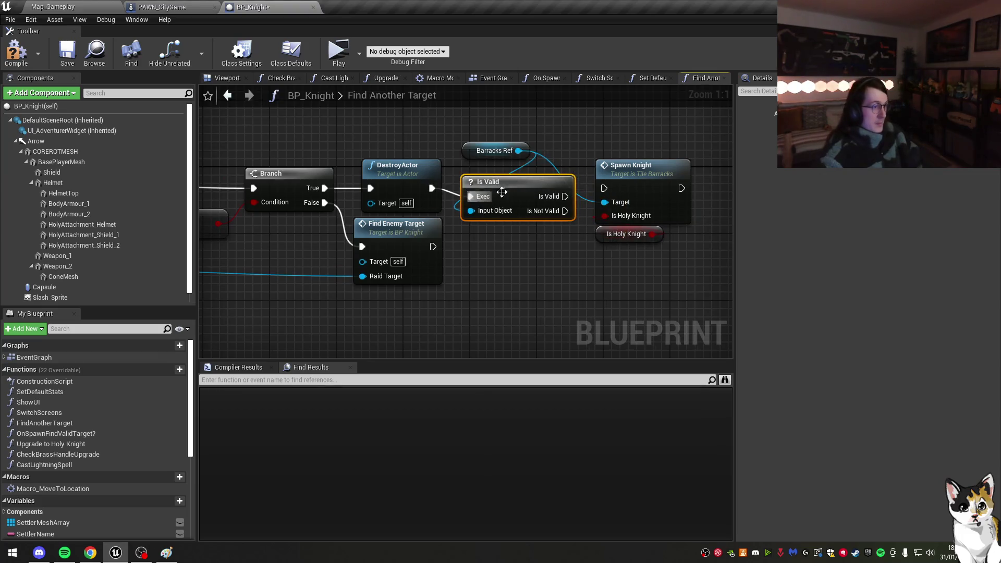
drag(517, 153, 517, 162)
drag(564, 188, 603, 189)
Step: Tidy the layout: Is Holy Knight beside Spawn Knight, Barracks Ref below Is Valid
drag(622, 235, 540, 218)
click(614, 239)
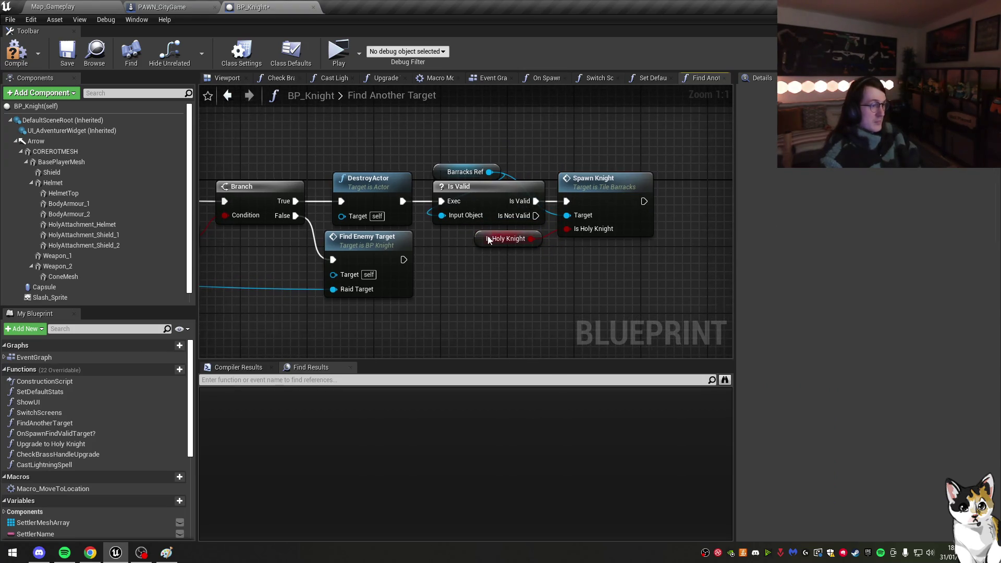
drag(489, 239, 575, 250)
drag(455, 164, 455, 222)
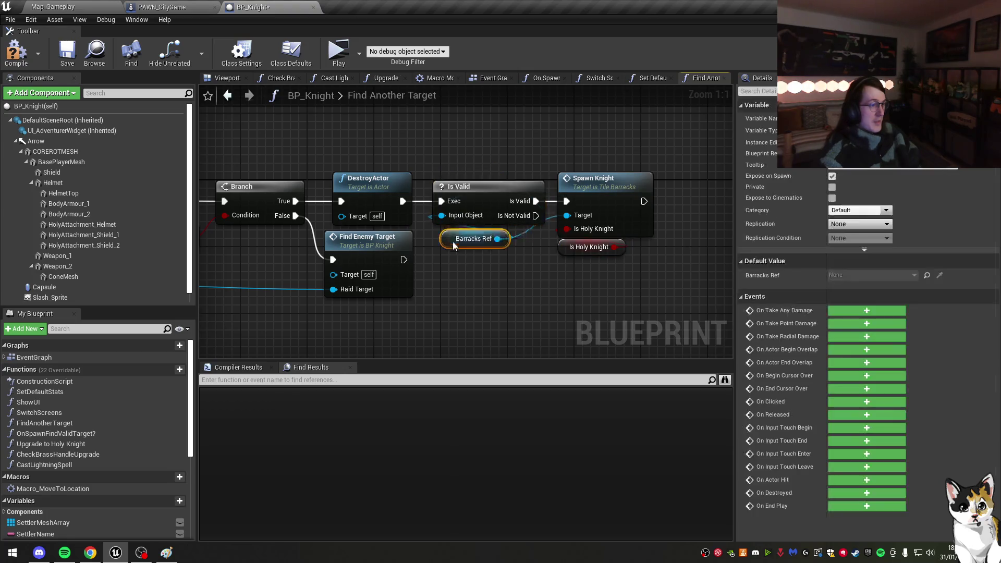
drag(603, 280, 593, 223)
Step: Compile and save the BP_Knight blueprint
click(164, 55)
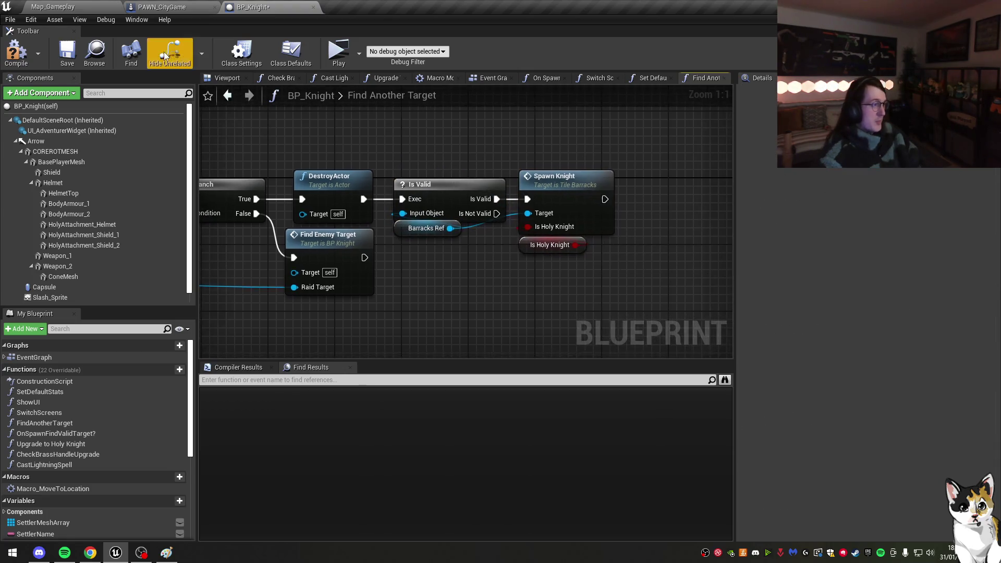
click(22, 57)
click(66, 52)
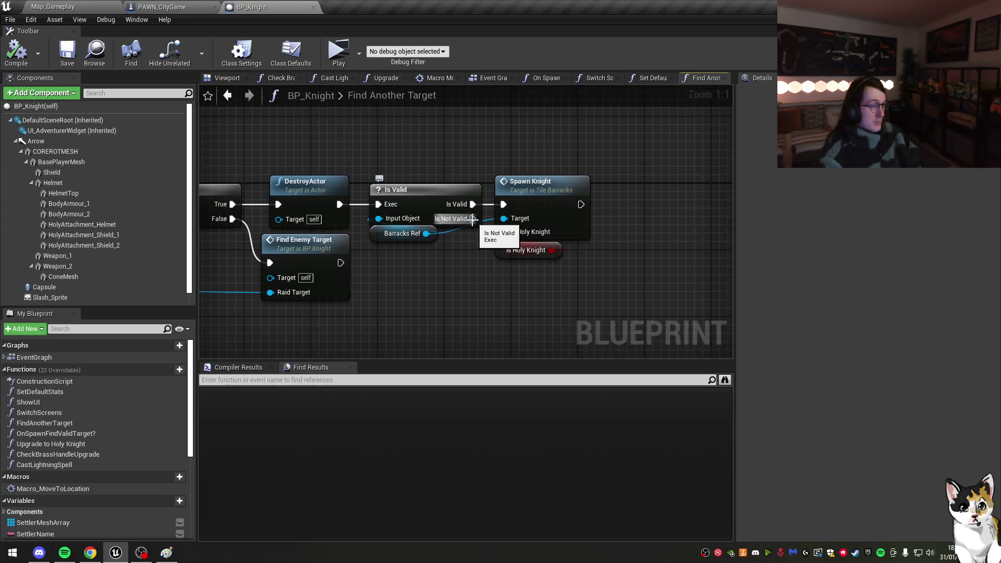
Step: Add a Spawn Actor from Class node after Is Not Valid, spawning BP_Knight
mouse_move(472, 218)
mouse_down()
mouse_move(518, 224)
mouse_move(654, 178)
mouse_up()
text(SPAWN)
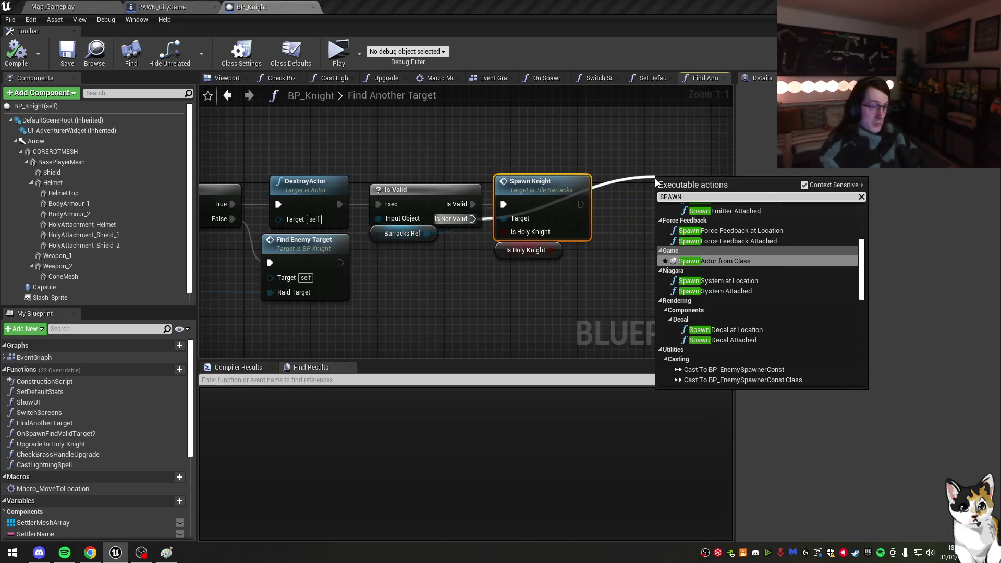
key(Return)
click(707, 211)
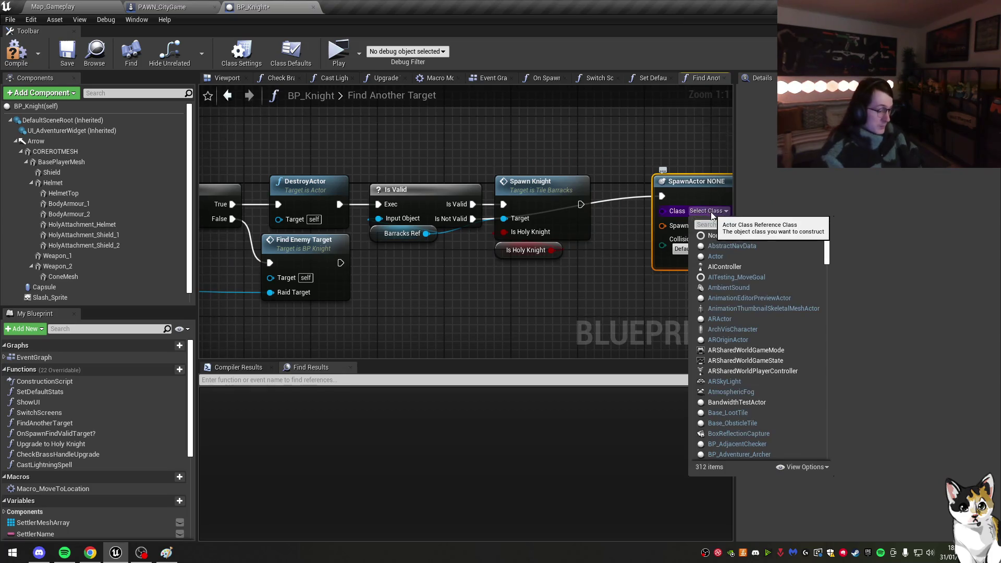
click(739, 246)
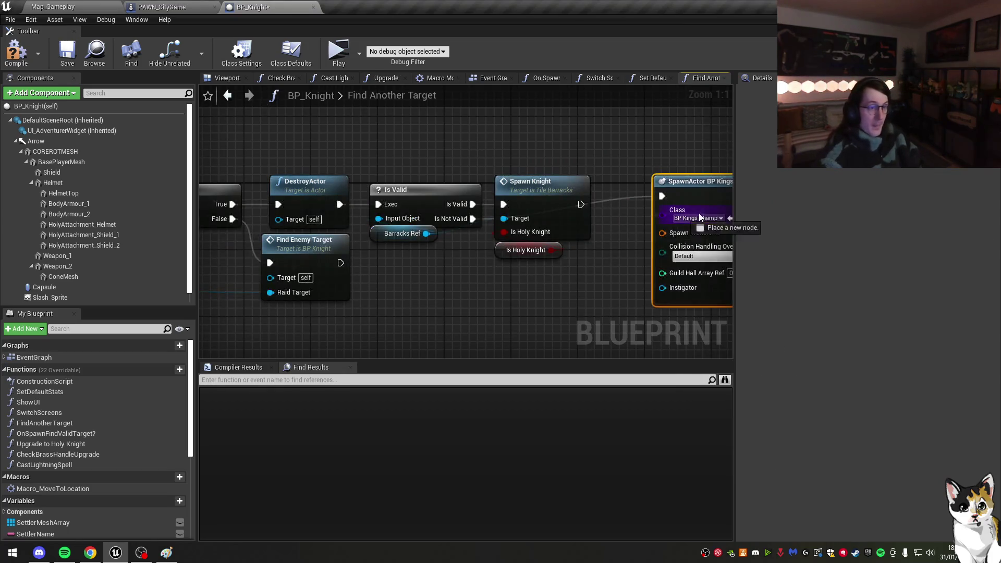
click(697, 219)
text(KNG)
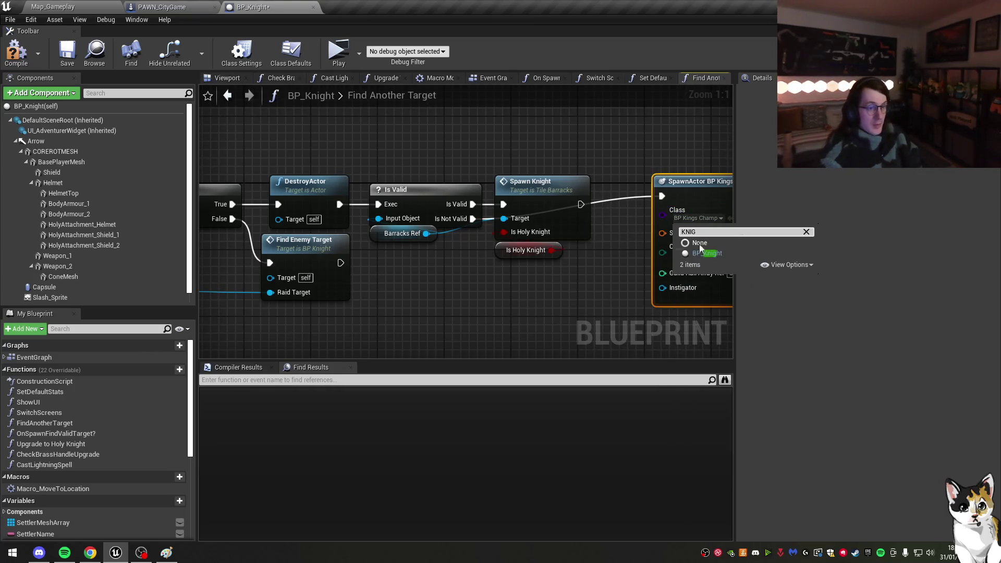
click(705, 253)
Step: Split the spawn node's Spawn Transform pin, save BP_Knight, and switch to Map_Gameplay
drag(698, 201, 539, 287)
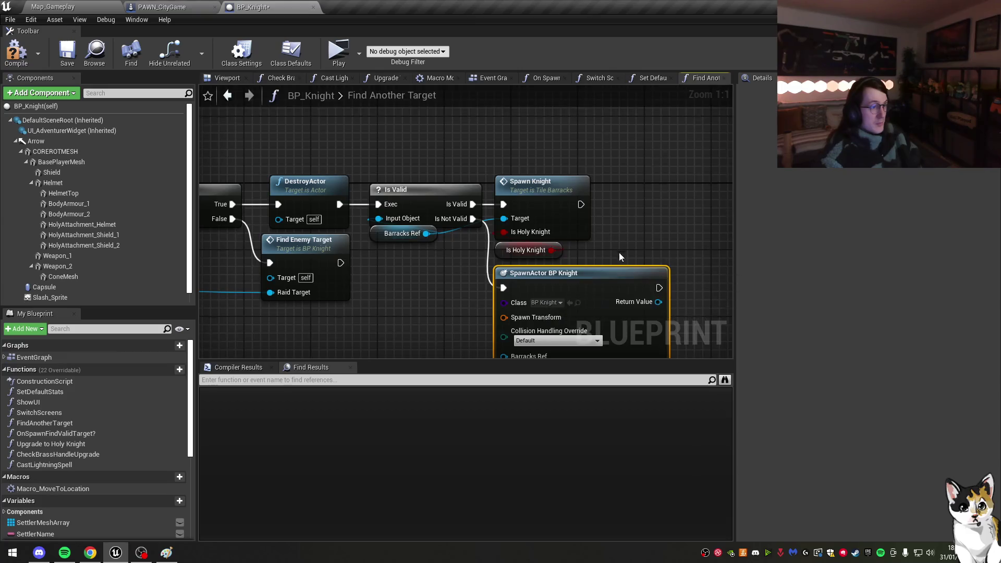
scroll(618, 253, down, 1)
right_click(521, 247)
click(527, 264)
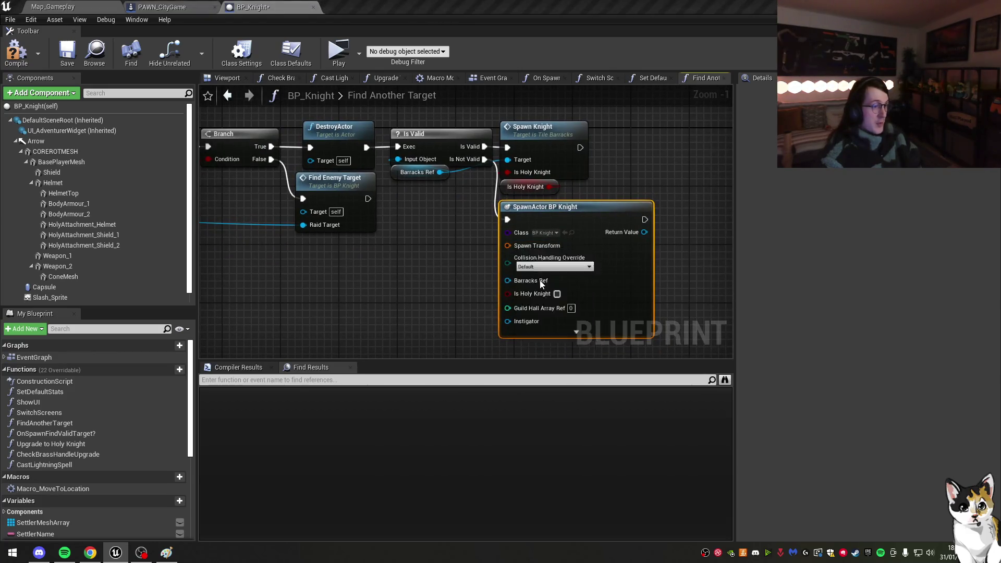
click(68, 57)
click(57, 6)
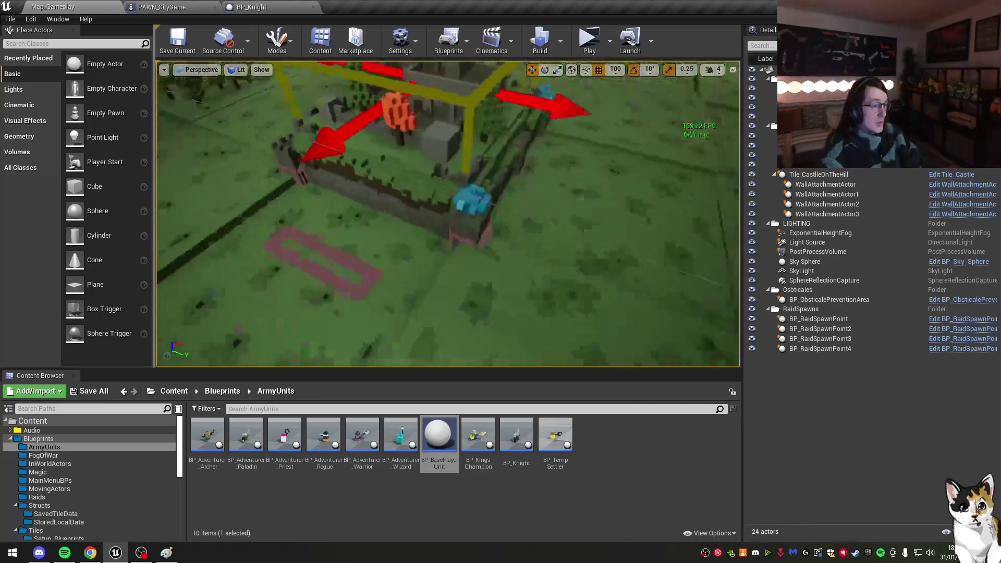
Step: Place a BP_Knight actor from the Content Browser onto the castle wall
key(f)
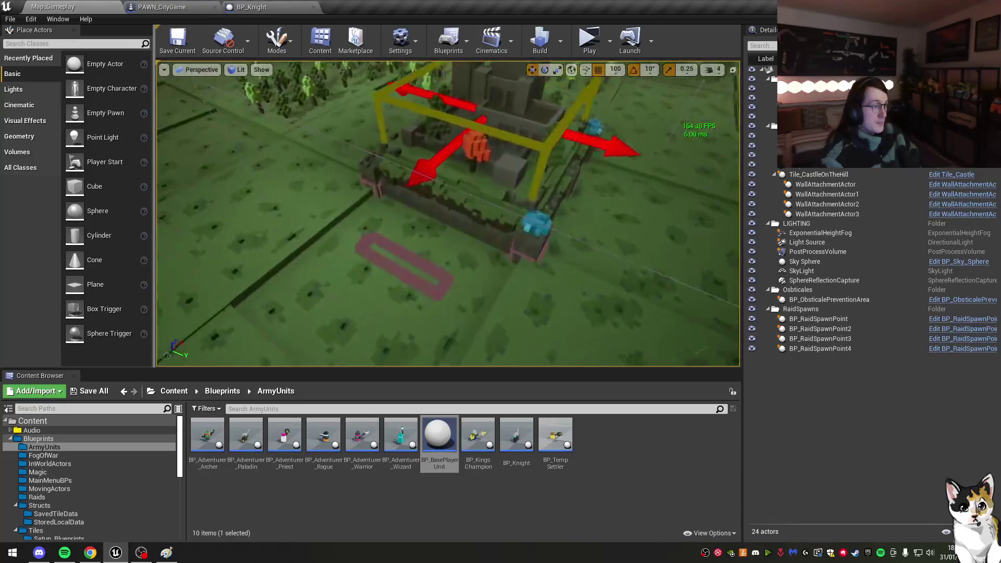
mouse_move(516, 435)
mouse_down()
mouse_move(522, 402)
mouse_move(442, 196)
mouse_up()
drag(428, 237, 424, 226)
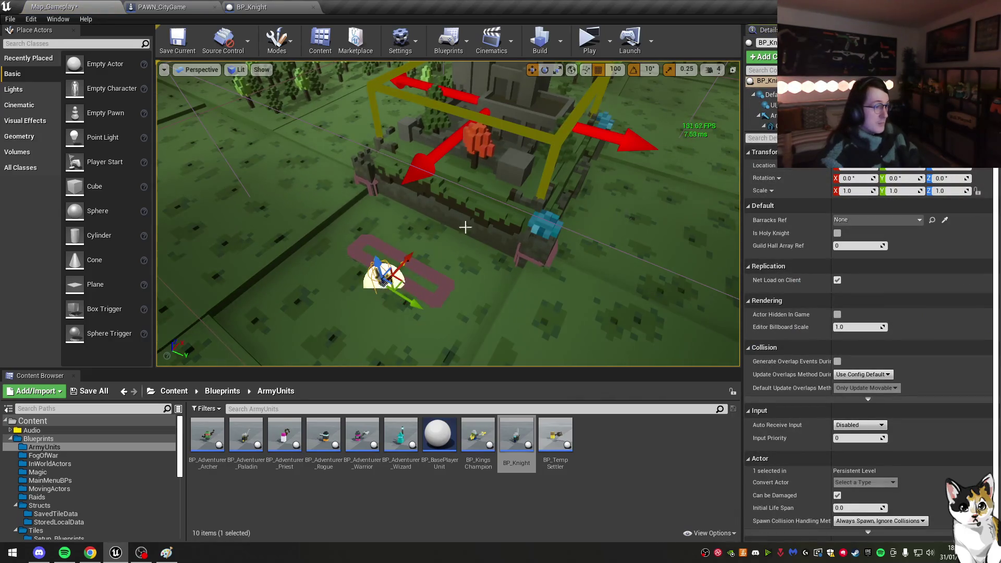
key(f)
drag(596, 77, 596, 77)
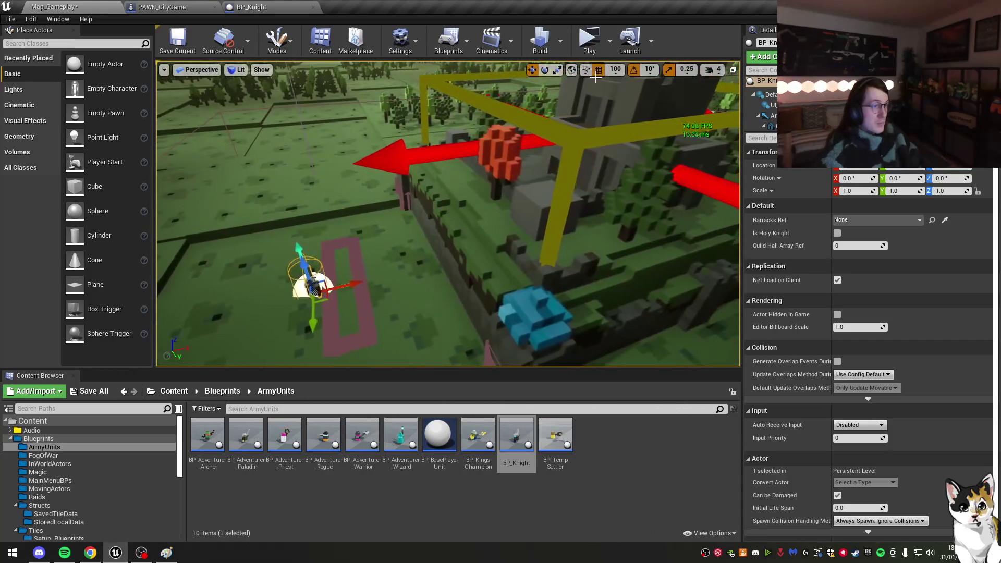
click(348, 300)
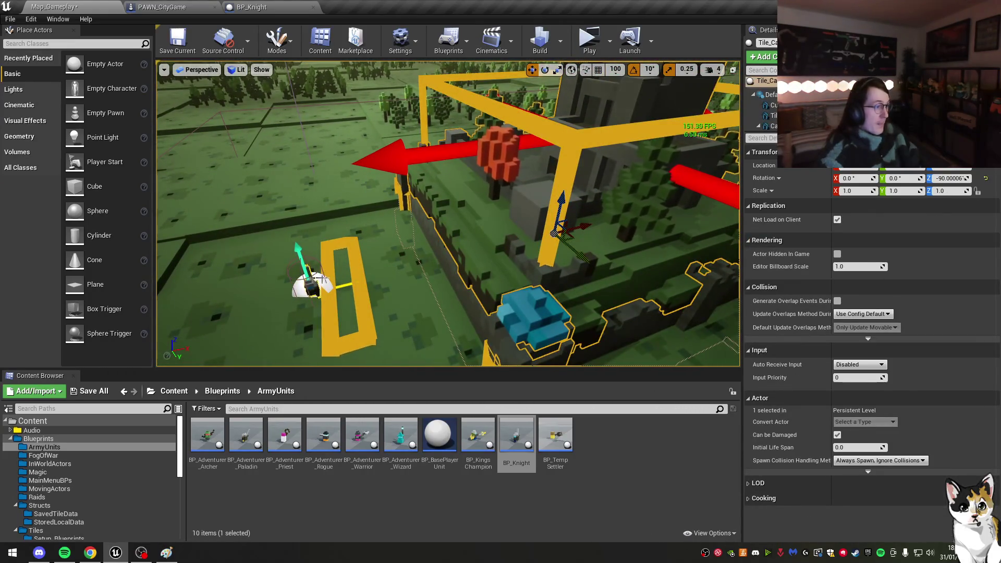
click(313, 282)
drag(312, 282, 497, 241)
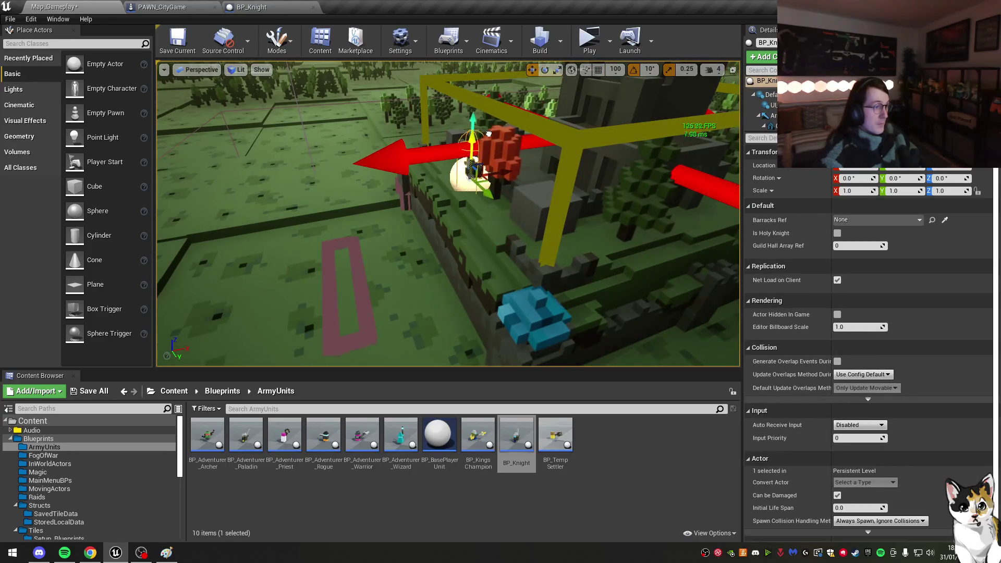
Step: Fly in and orbit around the placed knight, then return to the BP_Knight graph
drag(490, 147, 490, 139)
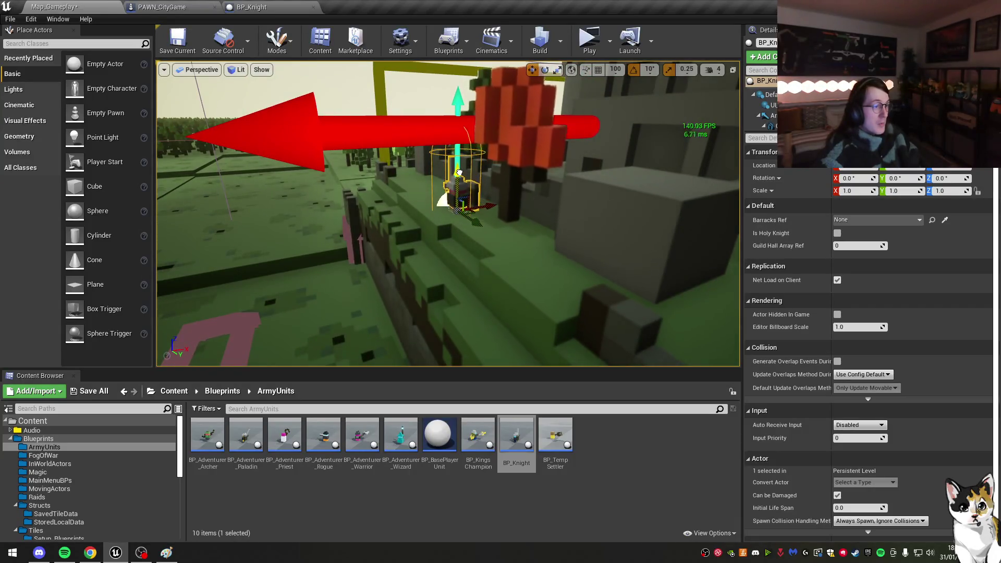
drag(460, 170, 495, 162)
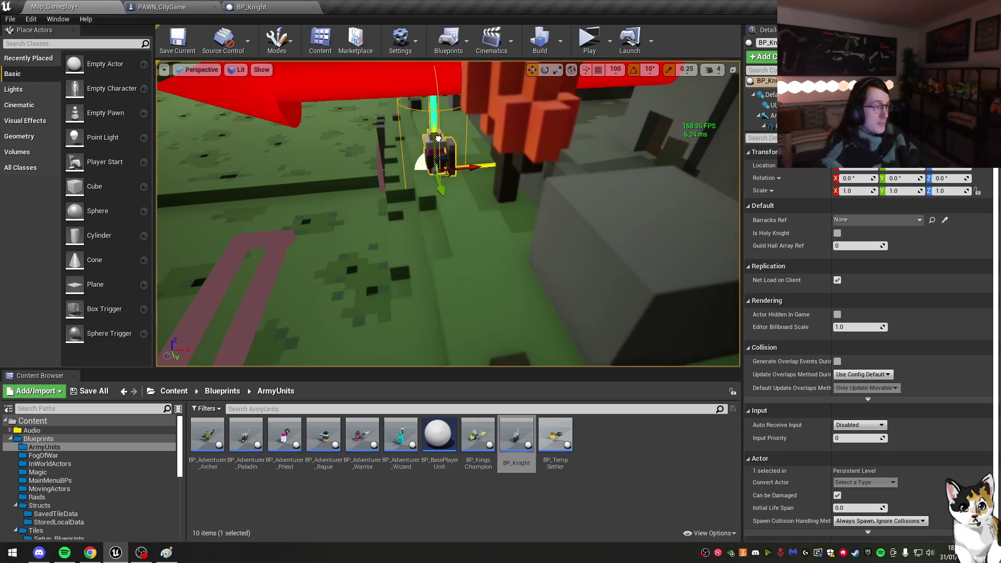
click(252, 7)
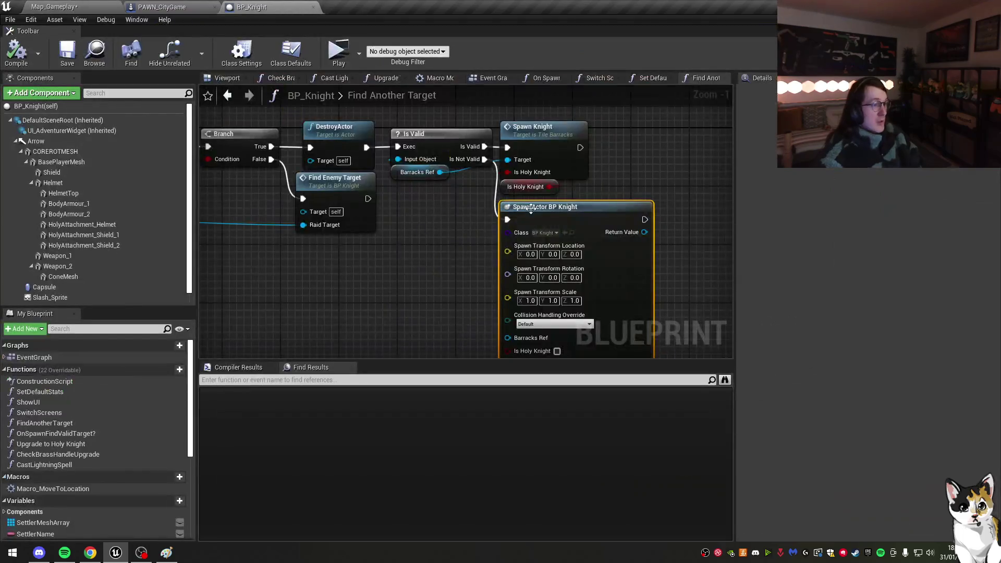
Step: Compare the knight's level position and set the spawn location to -46.5, 0.0, 55.0
click(107, 6)
click(280, 5)
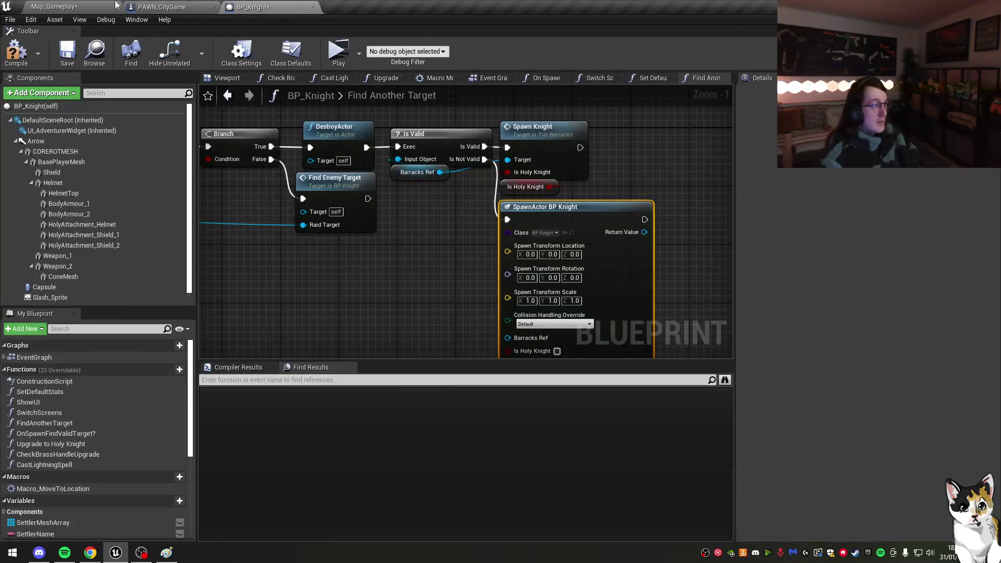
click(116, 5)
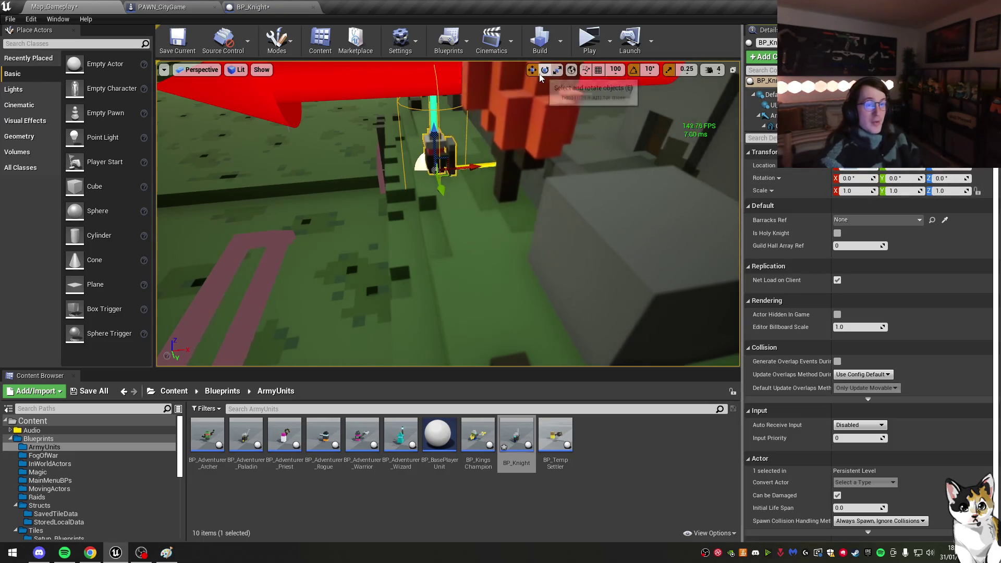
click(260, 7)
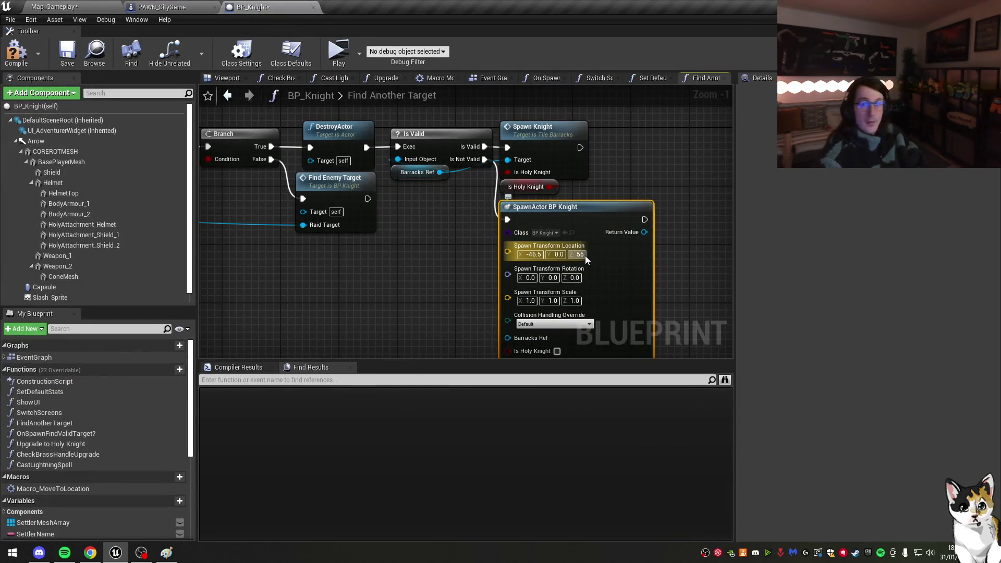
text(5)
key(Return)
mouse_move(613, 191)
mouse_down()
mouse_move(602, 200)
mouse_move(607, 167)
mouse_up()
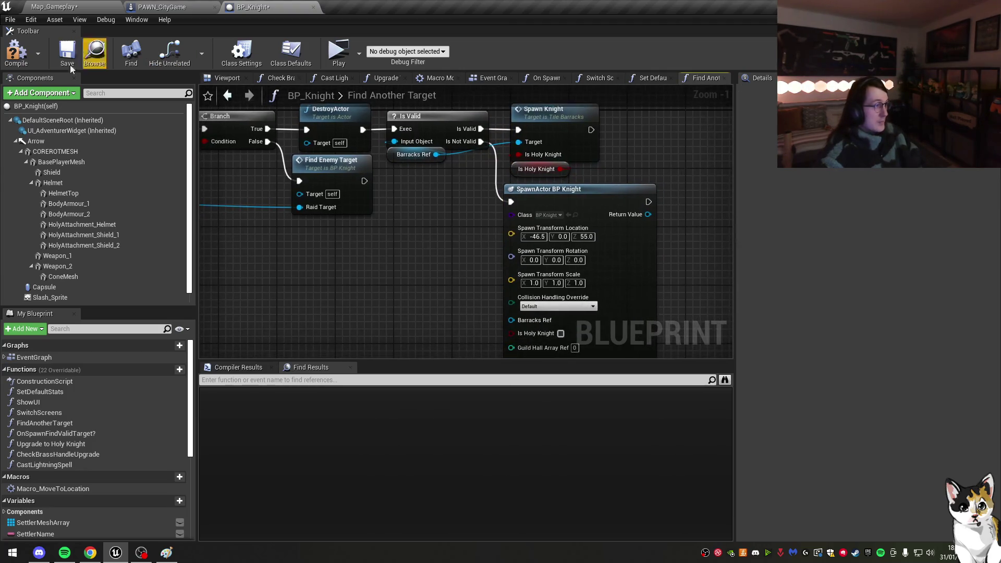
drag(415, 237, 399, 231)
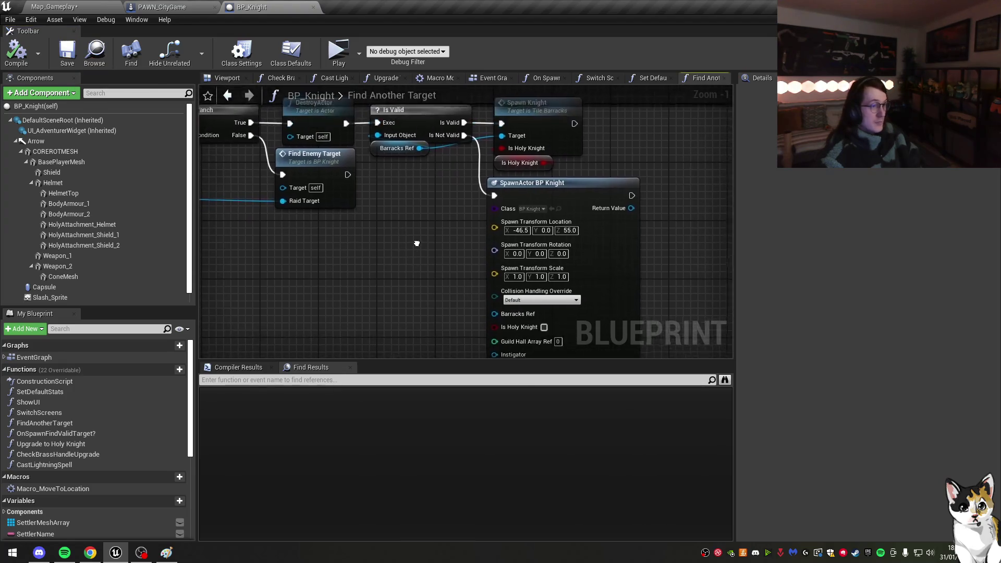
Step: Replace PAWN_CityGame's old SpawnActor BP Knight node with the copy using the new location
click(523, 212)
key(ctrl+Tab)
drag(524, 212, 516, 204)
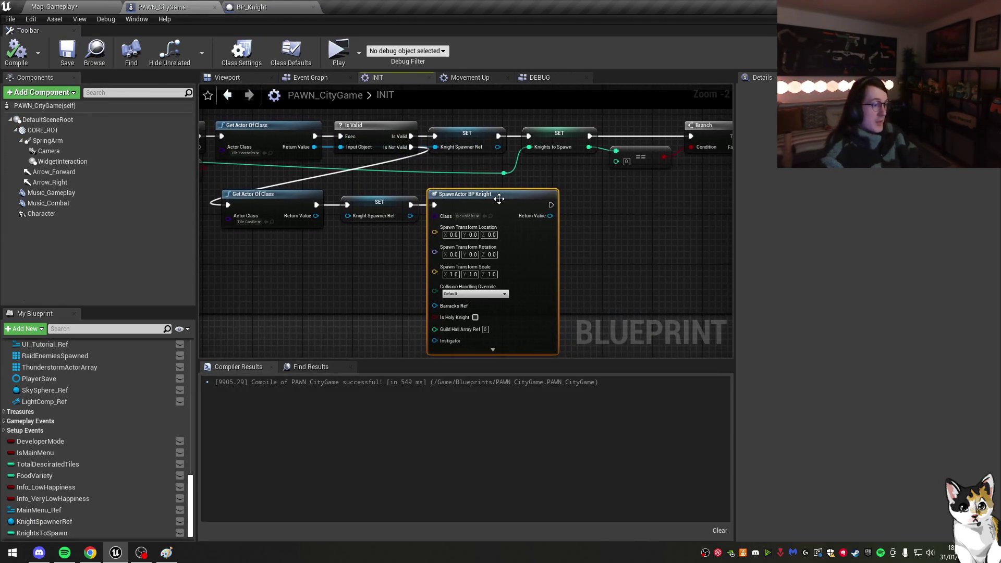
key(Delete)
key(ctrl+v)
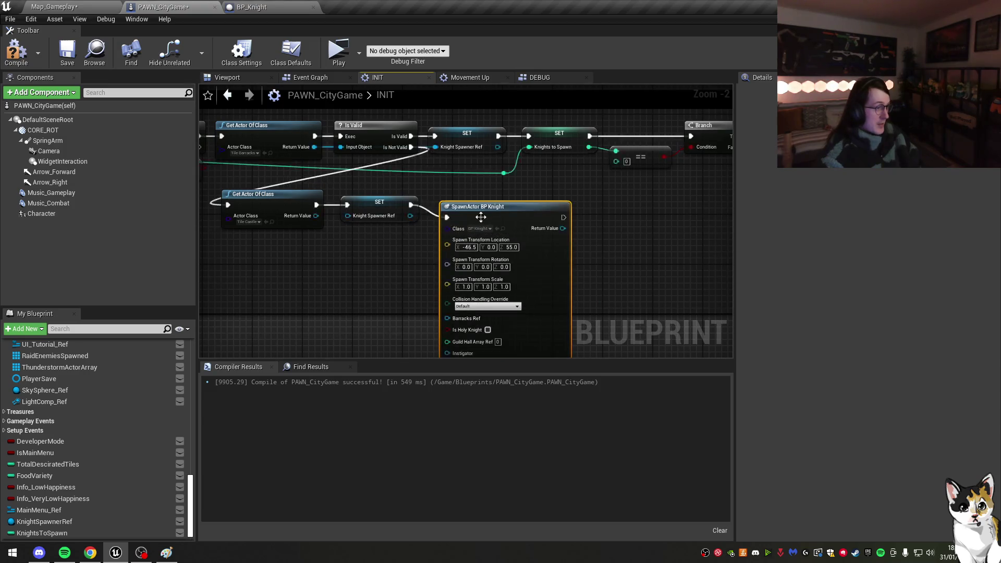
drag(558, 211, 636, 220)
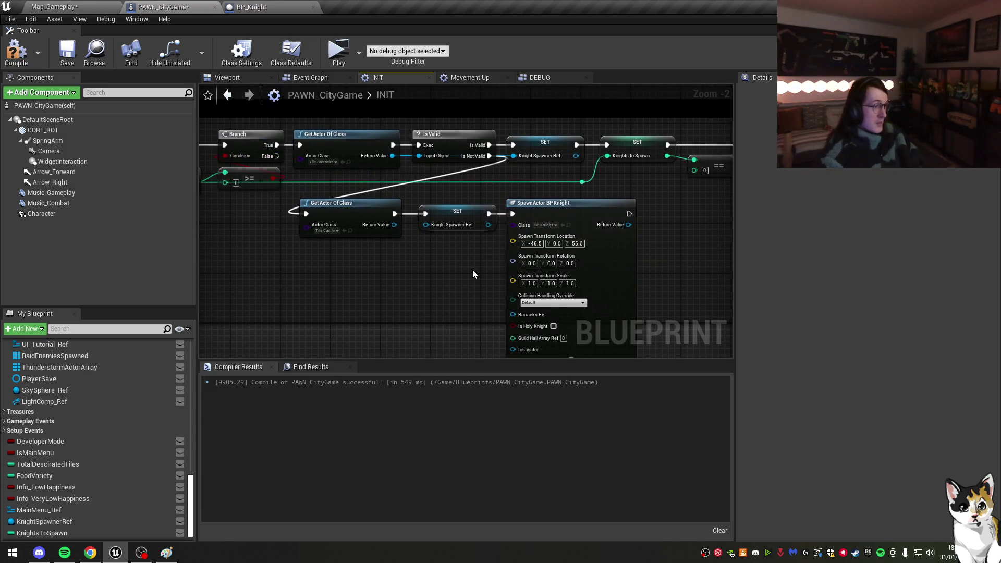
Step: Delete the lower Get Actor Of Class and SET barracks lookup; wire Is Not Valid into SpawnActor
click(436, 228)
drag(586, 257, 298, 197)
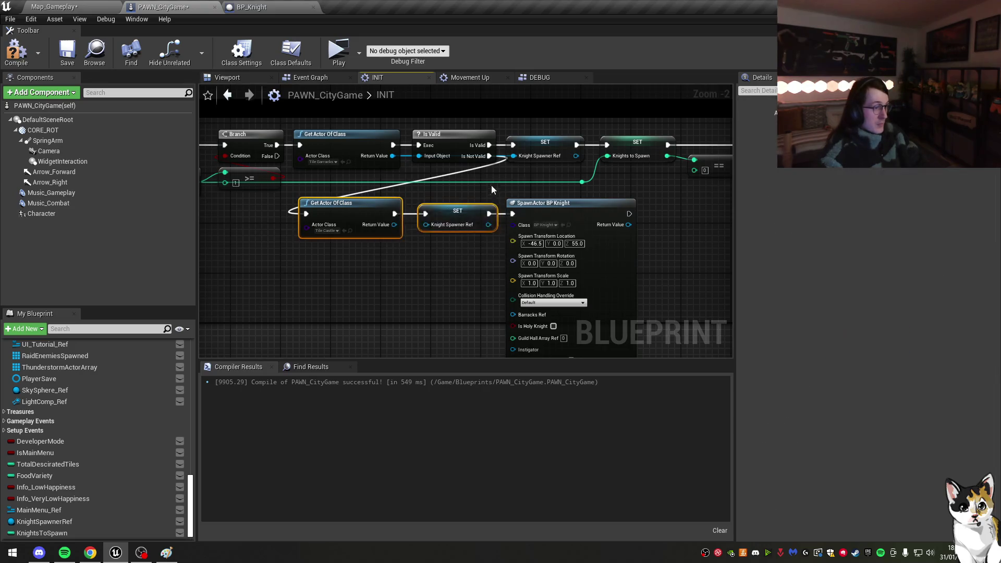
key(Delete)
drag(489, 156, 490, 159)
drag(513, 217, 514, 216)
click(577, 217)
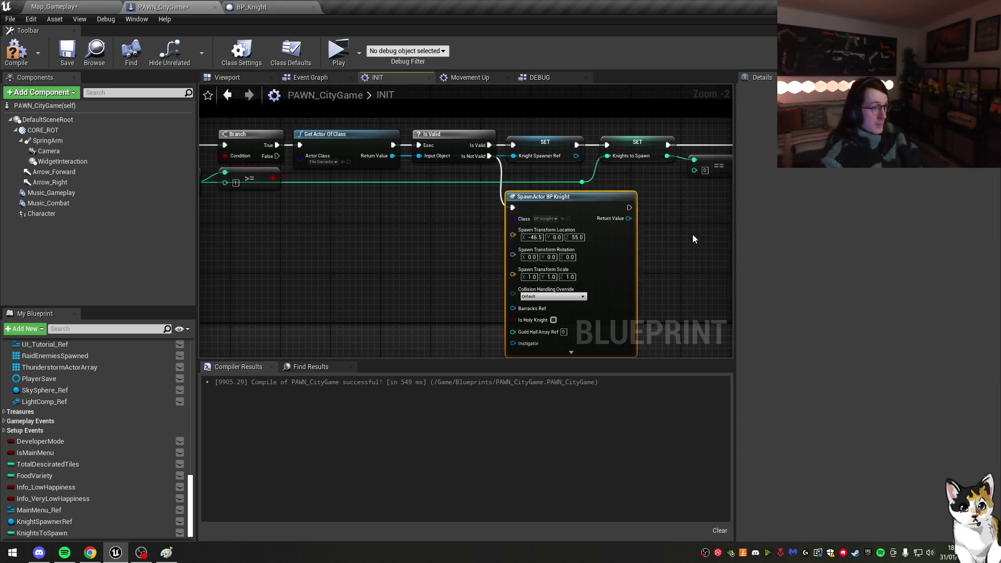
Step: Duplicate the Knights to Spawn decrement nodes into the lower row, pushing SpawnActor right
scroll(552, 264, down, 2)
click(549, 313)
scroll(489, 225, up, 2)
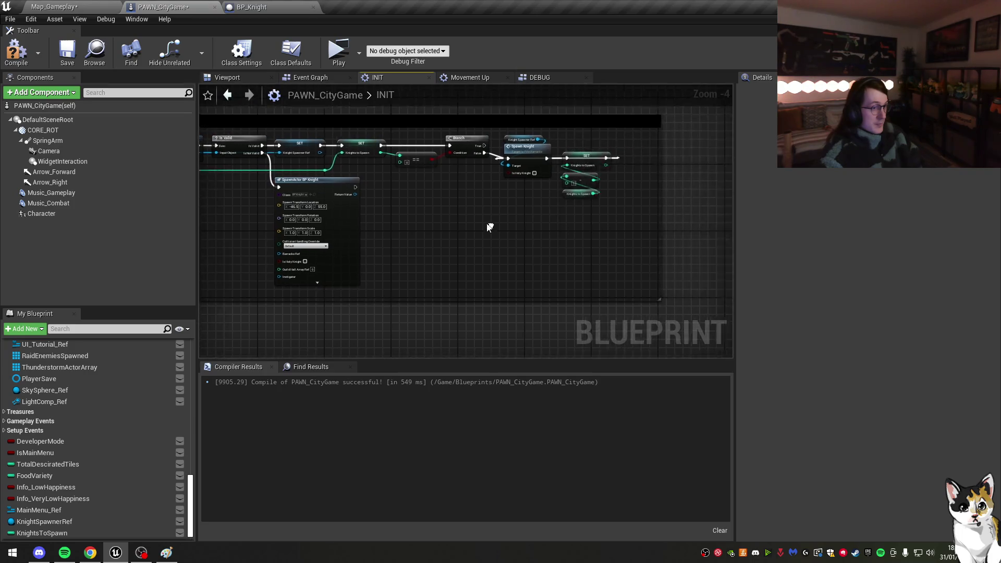
drag(490, 209, 621, 205)
drag(663, 237, 594, 146)
key(ctrl+c)
key(ctrl+v)
mouse_move(394, 215)
mouse_down()
mouse_move(433, 214)
mouse_move(436, 205)
mouse_move(628, 215)
mouse_move(637, 216)
mouse_move(615, 224)
mouse_move(661, 239)
mouse_up()
mouse_move(376, 232)
mouse_down()
mouse_move(661, 262)
mouse_move(647, 265)
mouse_up()
Step: Place a copied SET, == and Branch check before SpawnActor, fed by Knights to Spawn
drag(514, 169, 441, 156)
key(ctrl+c)
key(ctrl+v)
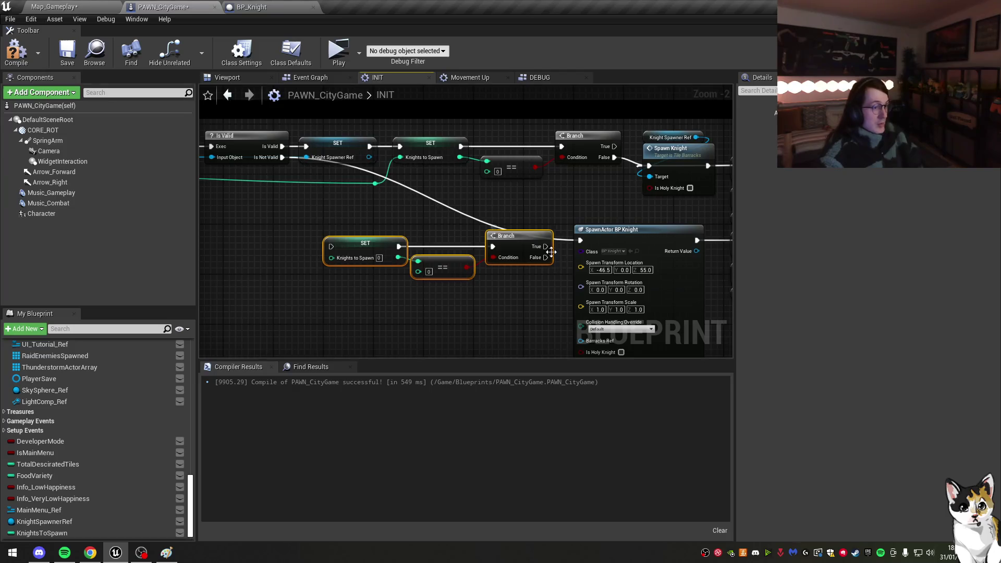
mouse_move(548, 247)
mouse_down()
mouse_move(561, 241)
mouse_move(313, 232)
mouse_move(411, 223)
mouse_up()
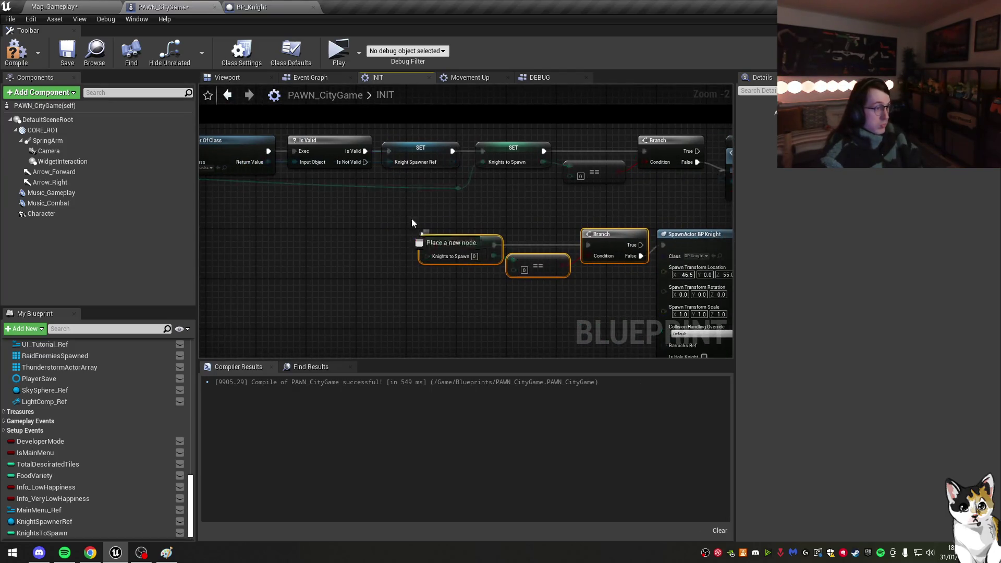
drag(357, 166, 487, 176)
mouse_move(585, 203)
mouse_down()
mouse_move(562, 205)
mouse_move(558, 265)
mouse_up()
mouse_move(705, 268)
mouse_down()
mouse_move(575, 243)
mouse_move(435, 132)
mouse_move(352, 220)
mouse_up()
Step: Connect the right SET's execution output onward and shift the lower-right nodes into place
drag(671, 206, 452, 206)
drag(688, 274, 599, 196)
ctrl+click(526, 195)
drag(526, 195, 539, 197)
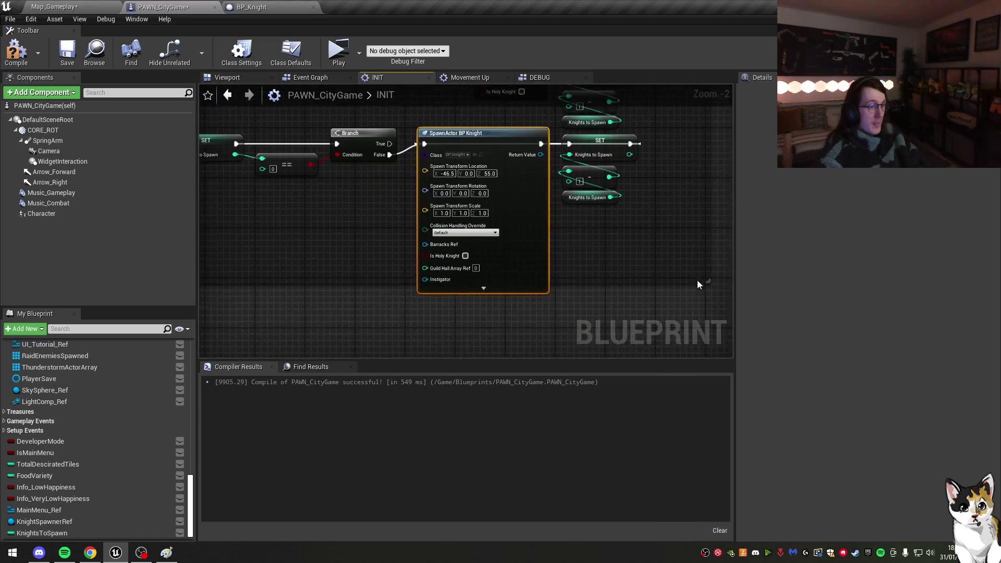
scroll(697, 281, down, 1)
drag(710, 282, 659, 326)
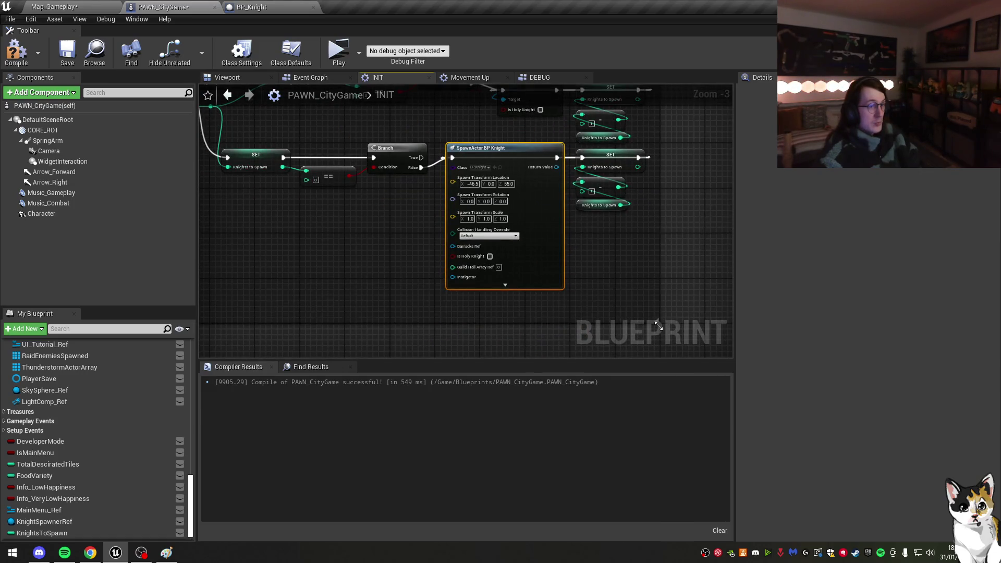
mouse_move(399, 232)
mouse_down()
mouse_move(442, 265)
mouse_move(310, 210)
mouse_move(498, 224)
mouse_up()
scroll(310, 210, down, 1)
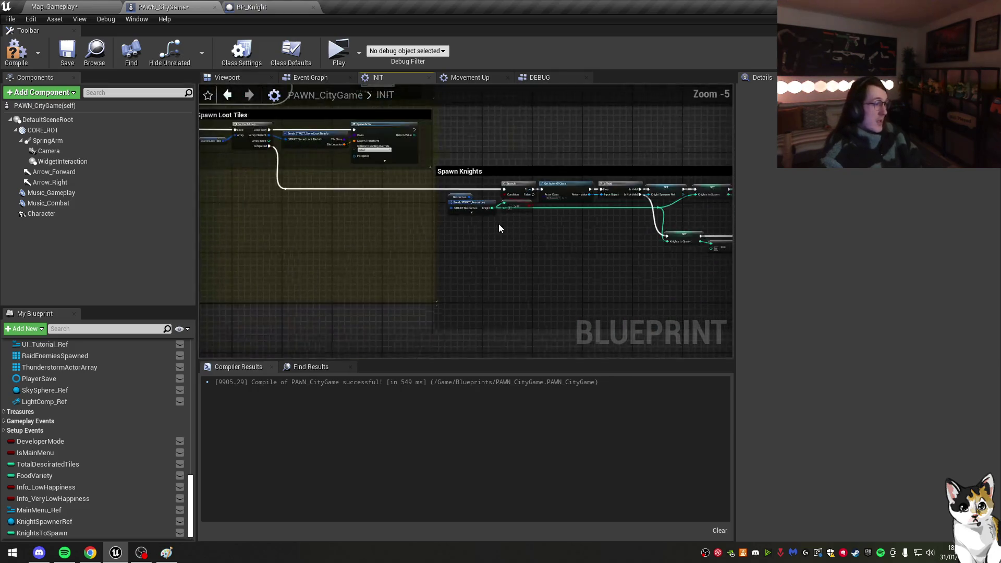
scroll(498, 224, up, 1)
Step: Save PAWN_CityGame, run a quick standalone play-test, and return to Map_Gameplay
click(66, 52)
click(338, 50)
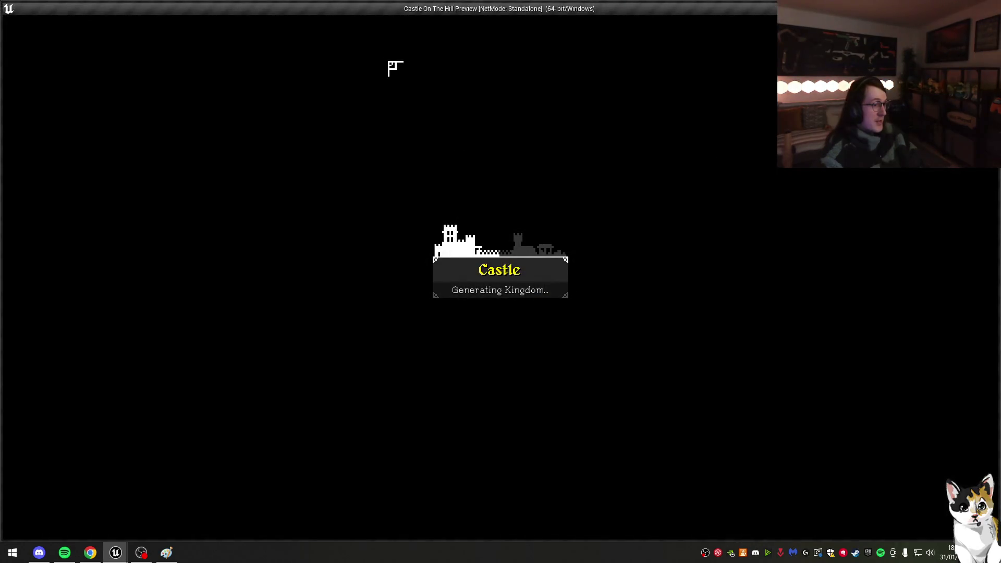
key(Escape)
click(52, 6)
click(10, 19)
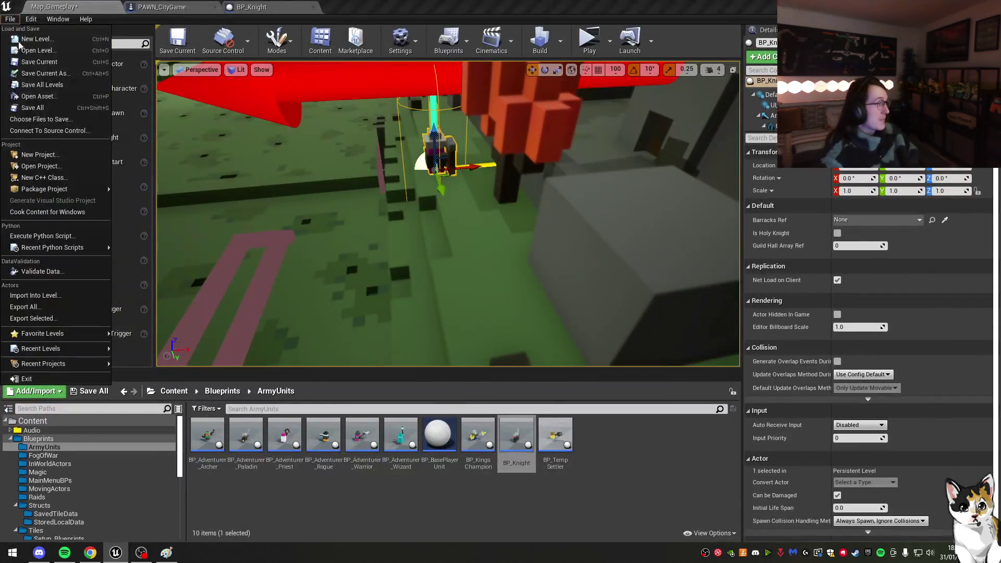
Step: Save all assets, return to PAWN_CityGame's Spawn Knights area, and launch a standalone play-test
click(34, 110)
scroll(51, 502, down, 5)
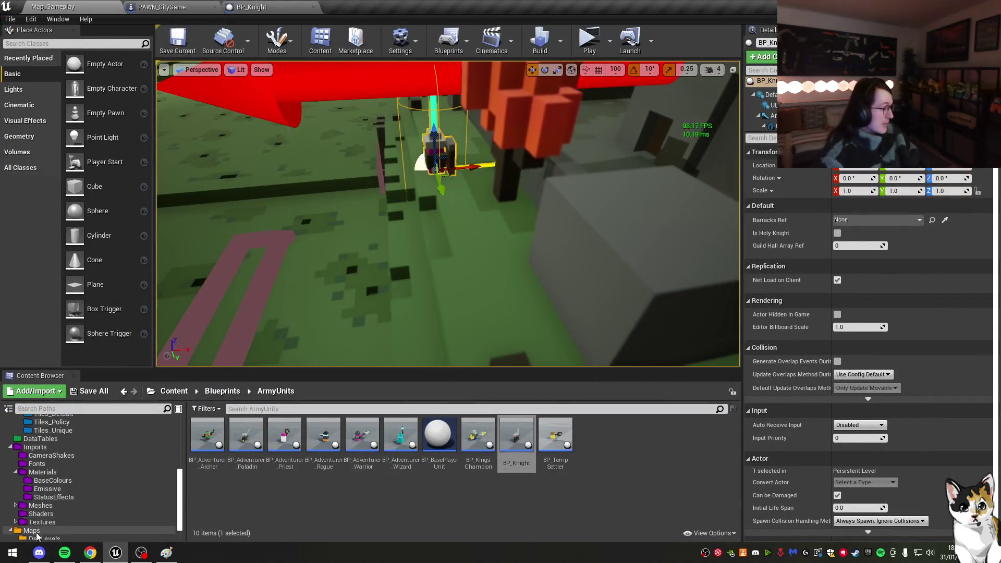
click(37, 532)
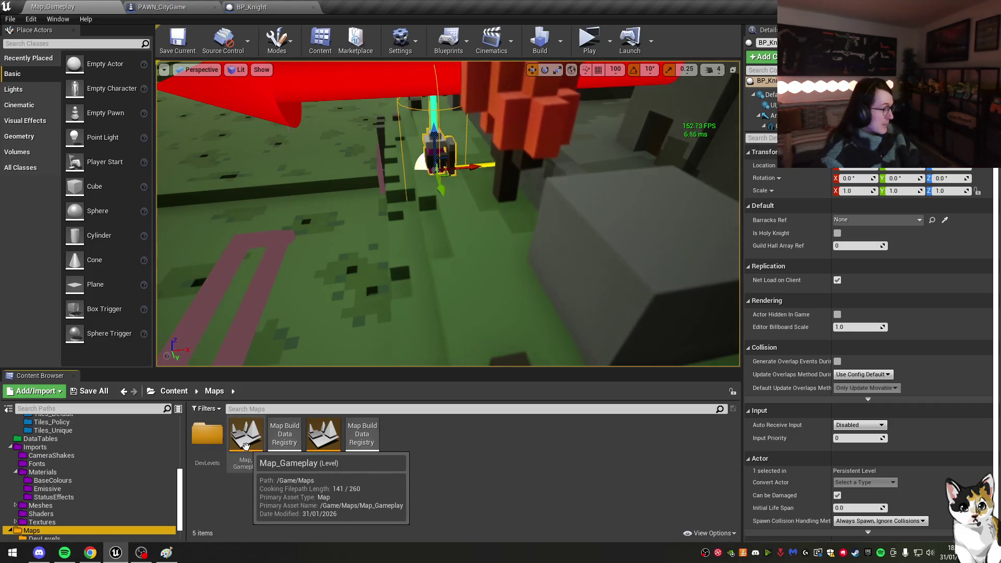
key(ctrl+Tab)
scroll(517, 197, up, 2)
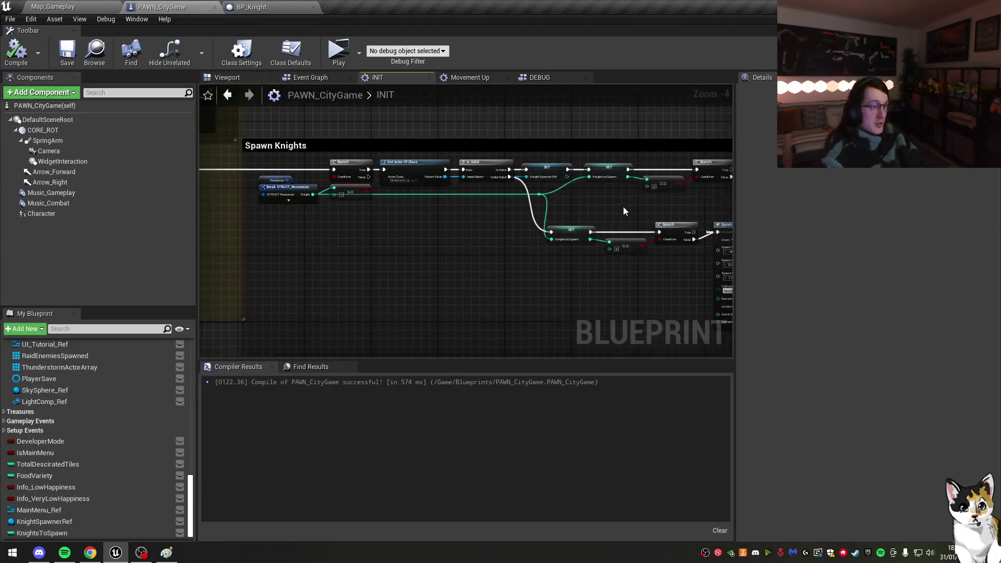
click(542, 241)
mouse_move(232, 193)
mouse_down()
mouse_move(390, 199)
mouse_move(369, 199)
mouse_up()
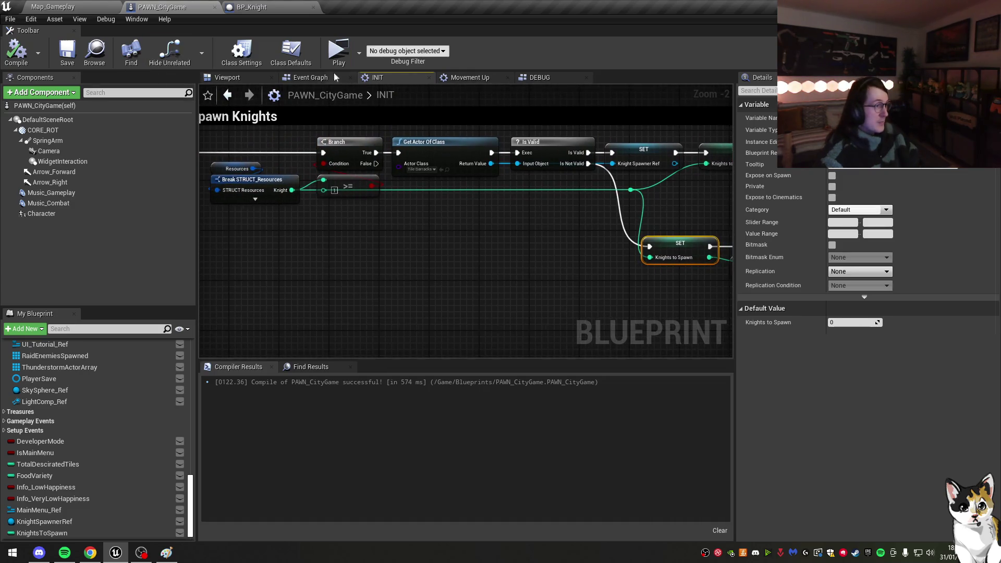
click(338, 50)
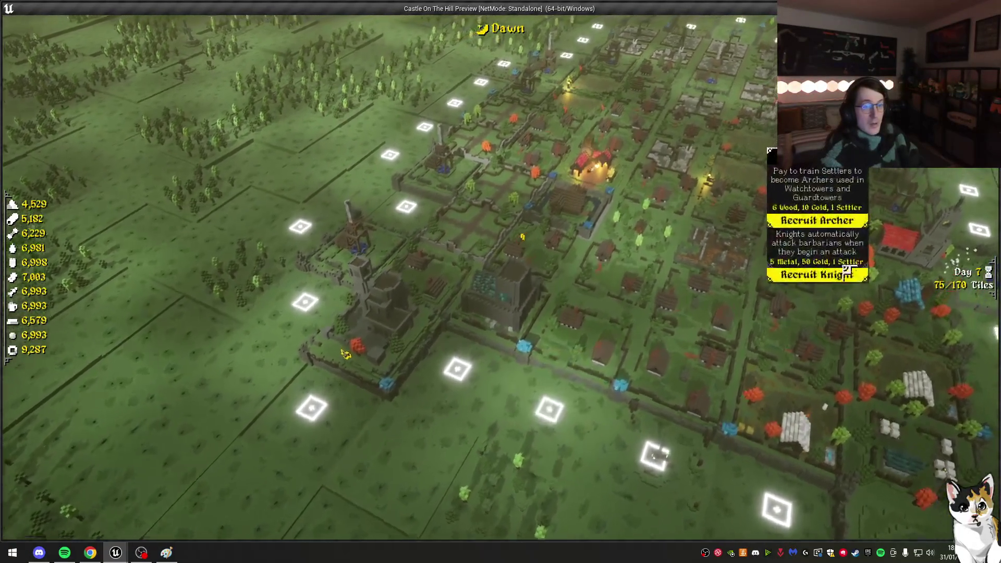
Step: Watch the knights, then Save And Quit and continue the Castle - Day 7 kingdom
click(848, 270)
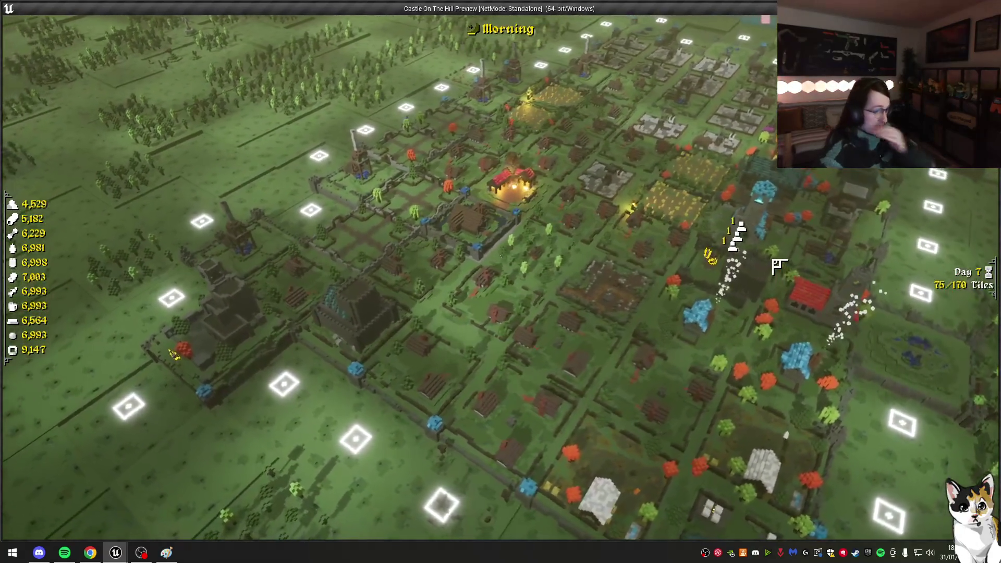
key(Escape)
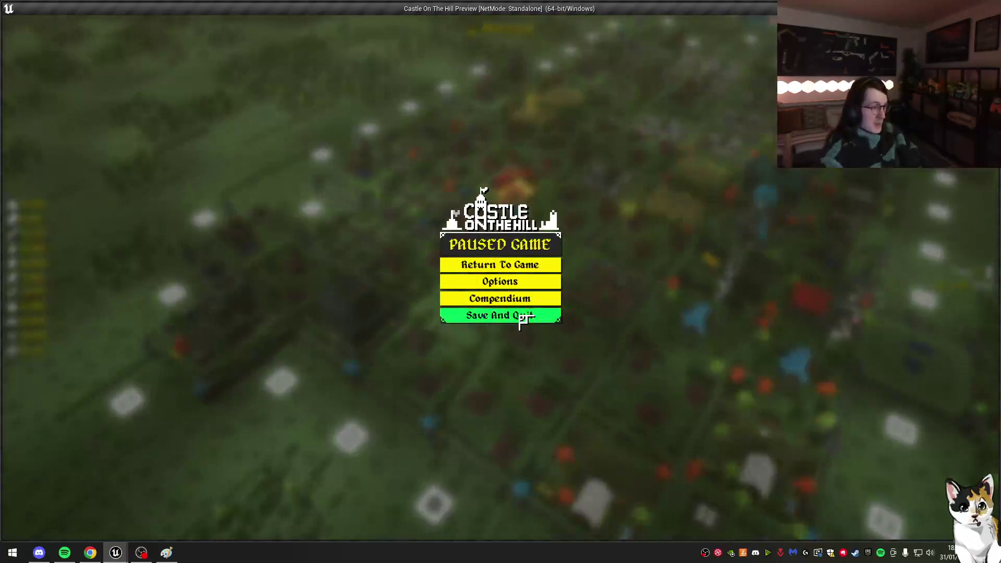
click(519, 315)
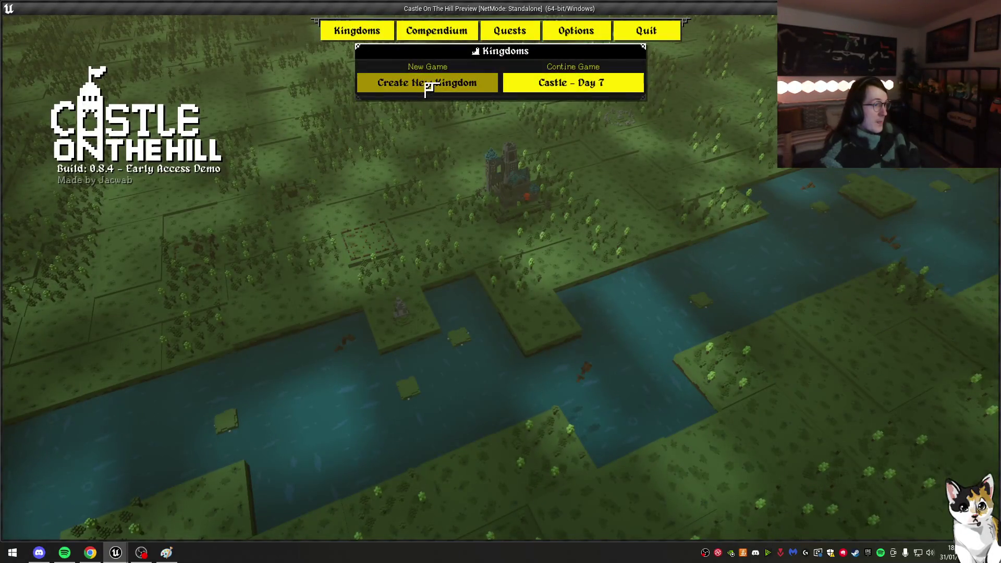
click(573, 82)
click(536, 219)
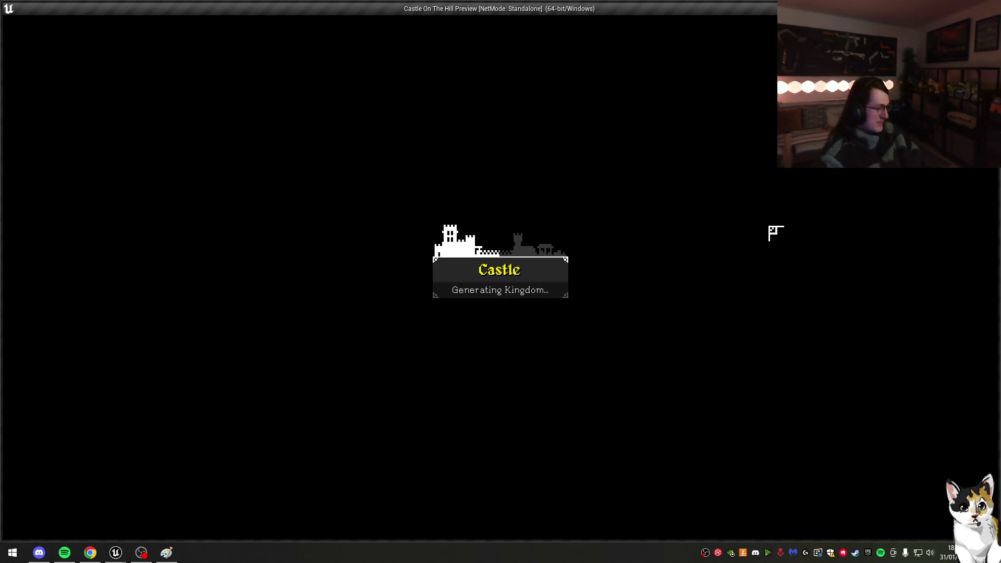
mouse_move(124, 552)
click(175, 508)
Step: End the unresponsive UE4Editor task in Task Manager, then relaunch the castle game project
key(ctrl+shift+Escape)
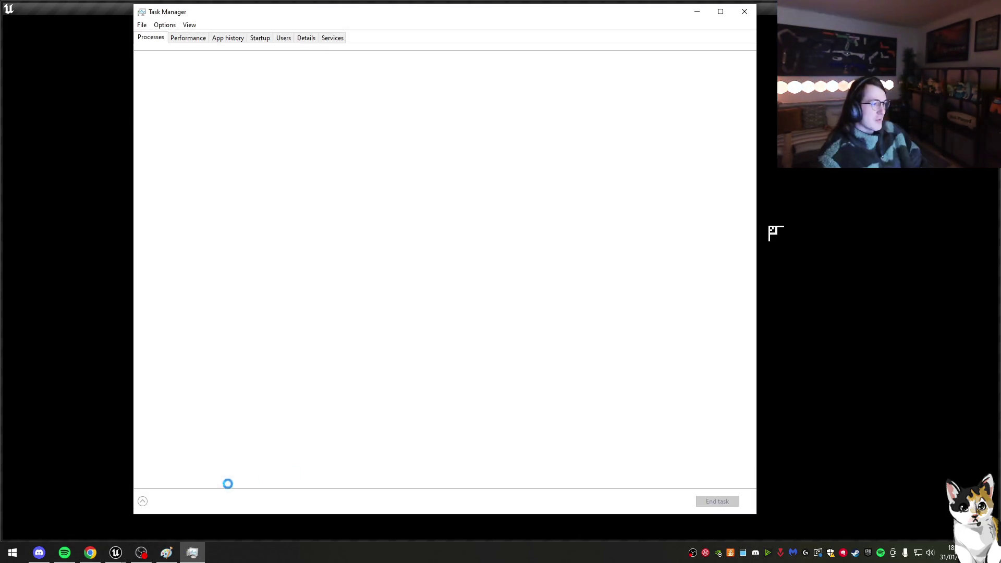
click(208, 143)
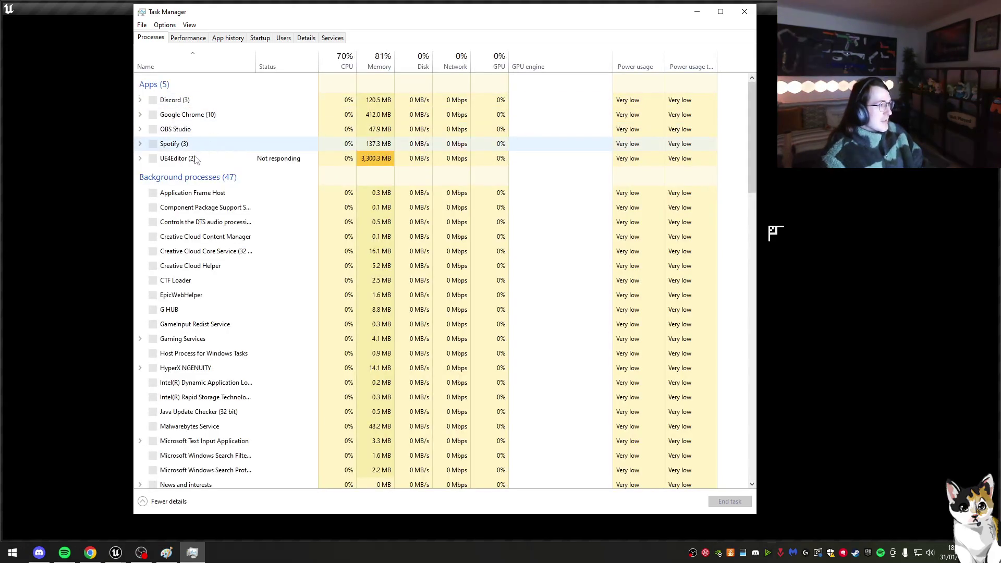
click(226, 189)
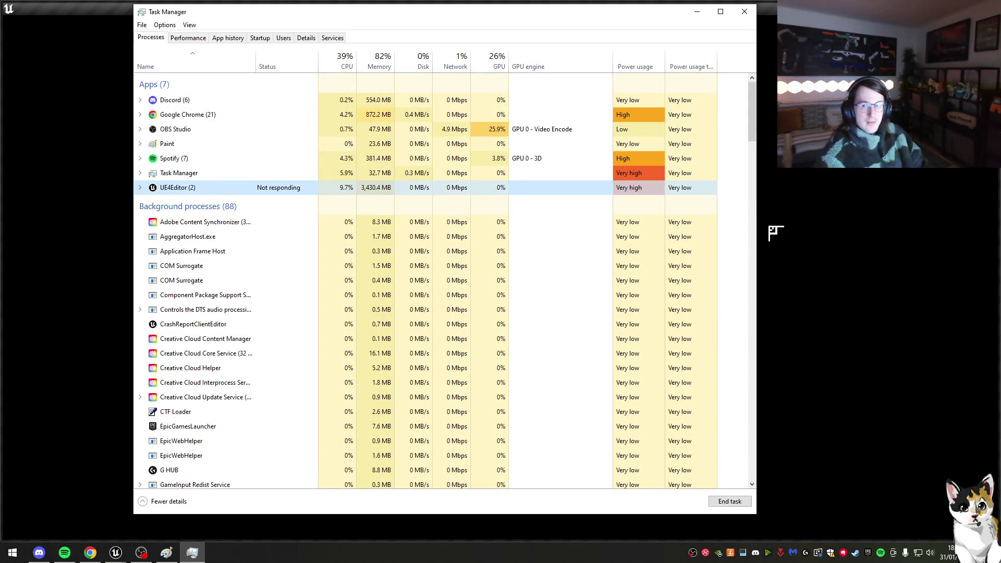
click(729, 501)
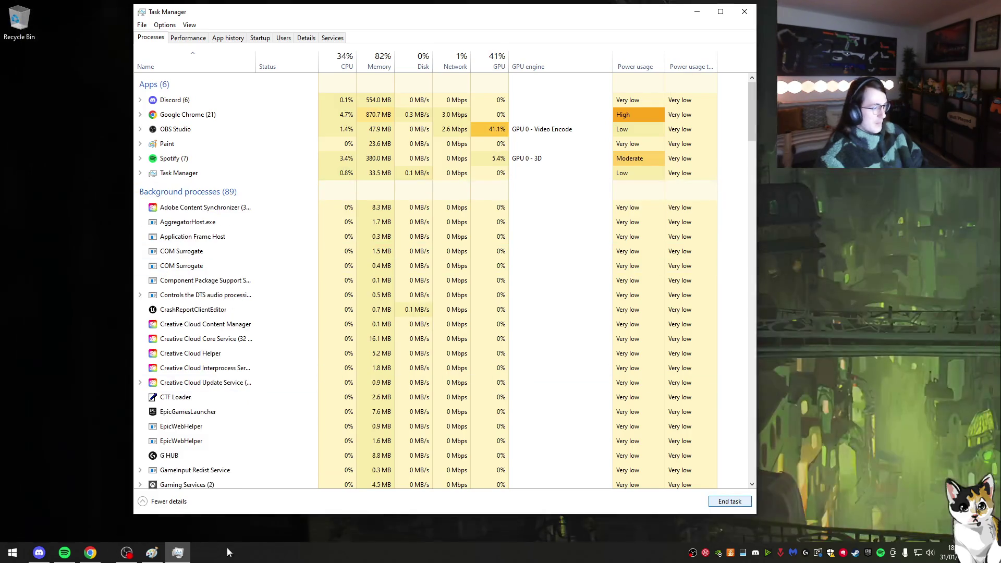
click(697, 12)
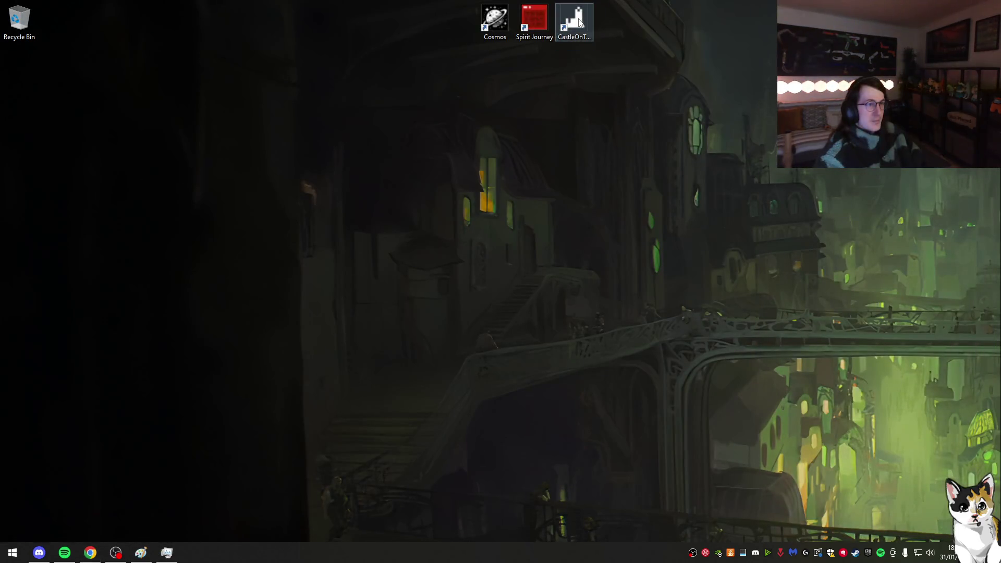
double_click(579, 22)
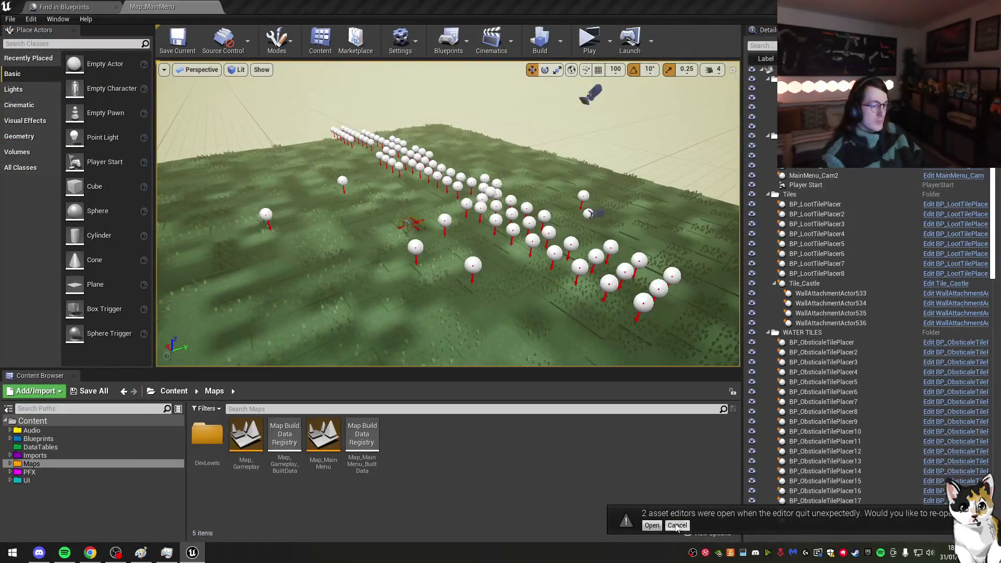
Step: Open PAWN_CityGame from Blueprints and unwire SpawnActor BP Knight's execution pins from Branch and SET
click(39, 438)
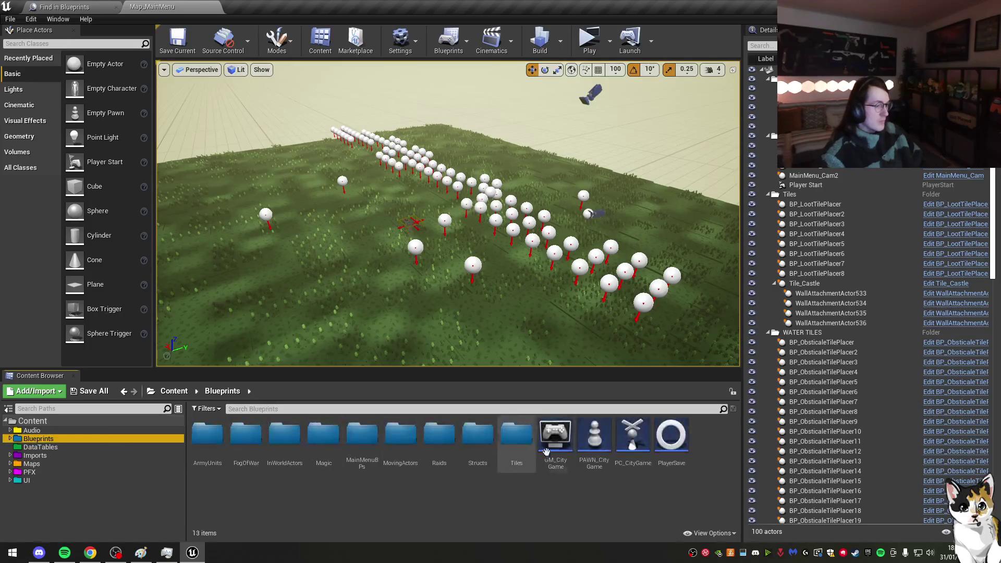
double_click(586, 451)
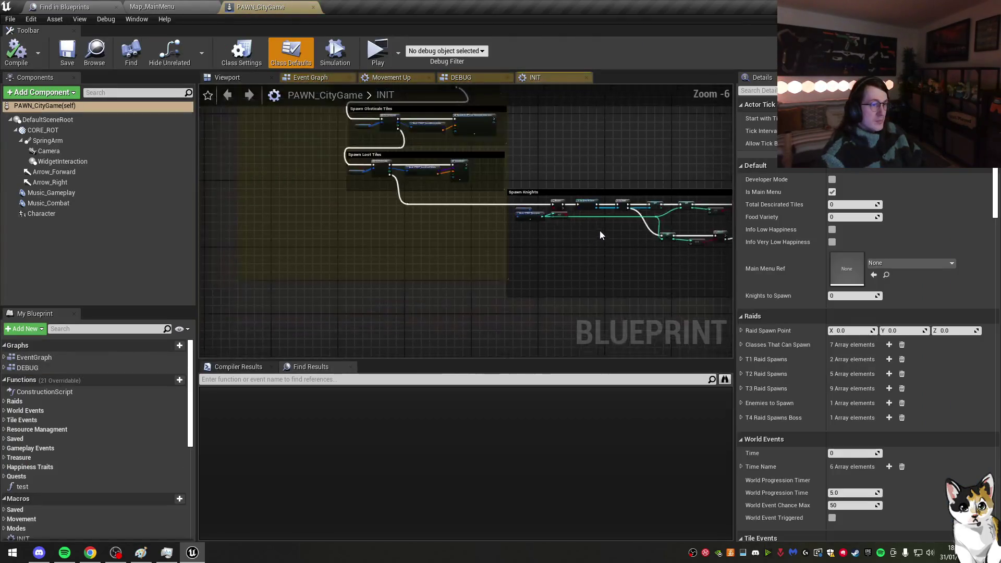
scroll(443, 247, up, 1)
drag(263, 191, 592, 268)
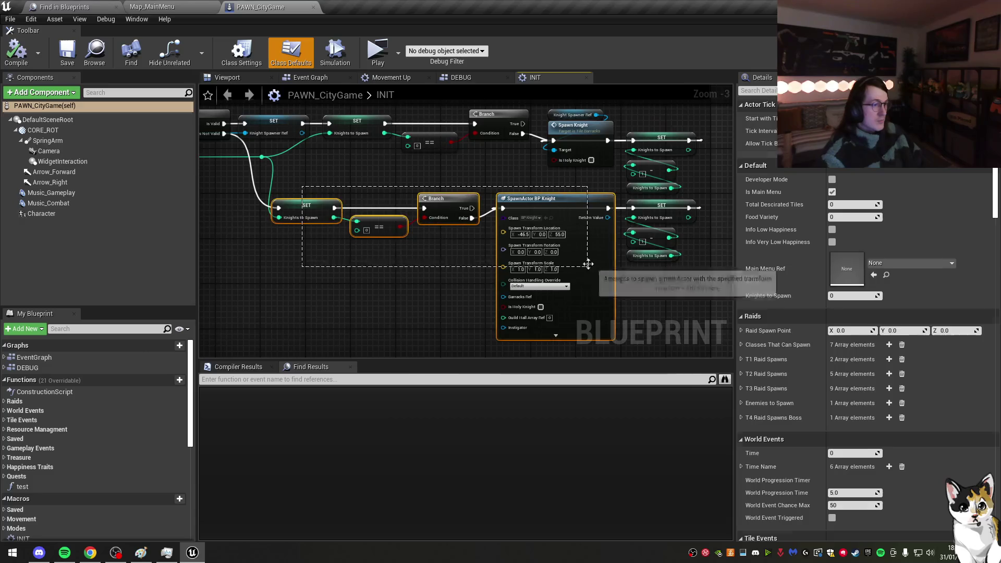
right_click(570, 215)
click(482, 277)
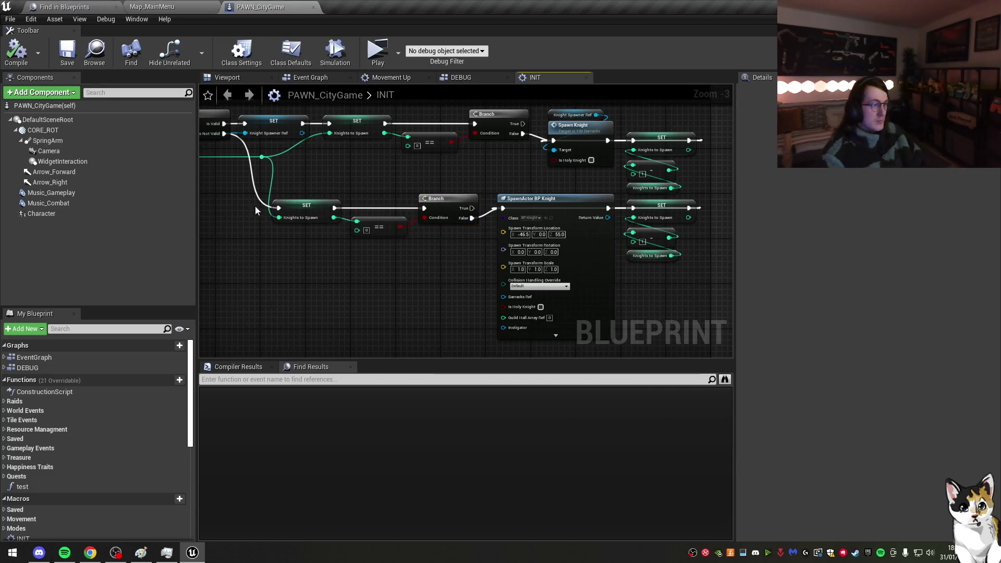
drag(255, 210, 730, 286)
click(652, 299)
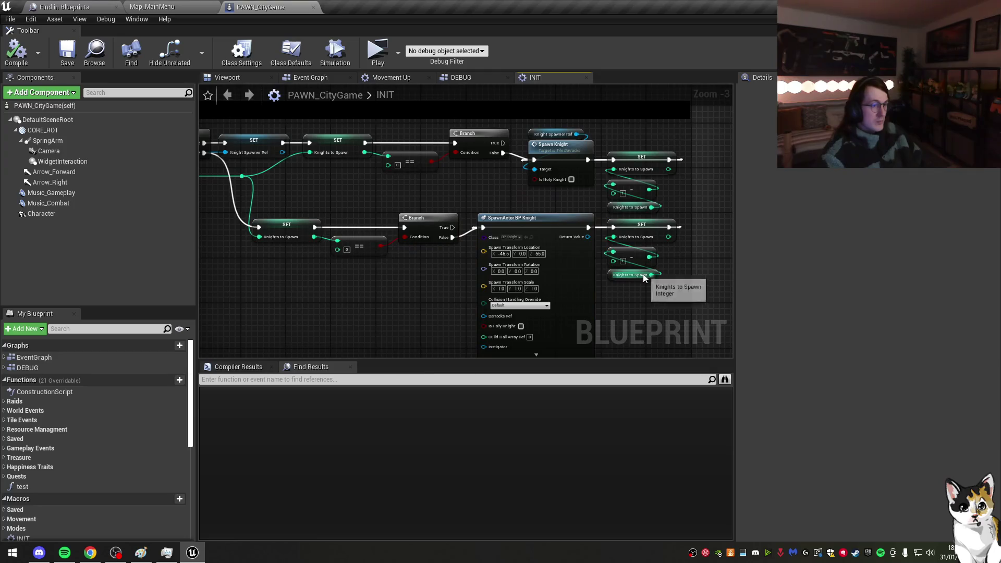
click(592, 248)
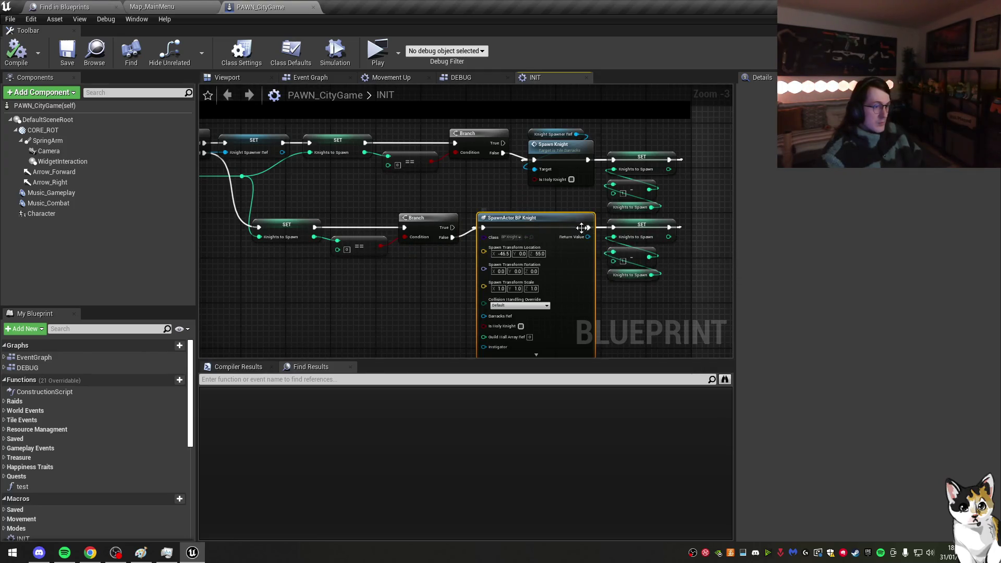
alt+click(587, 227)
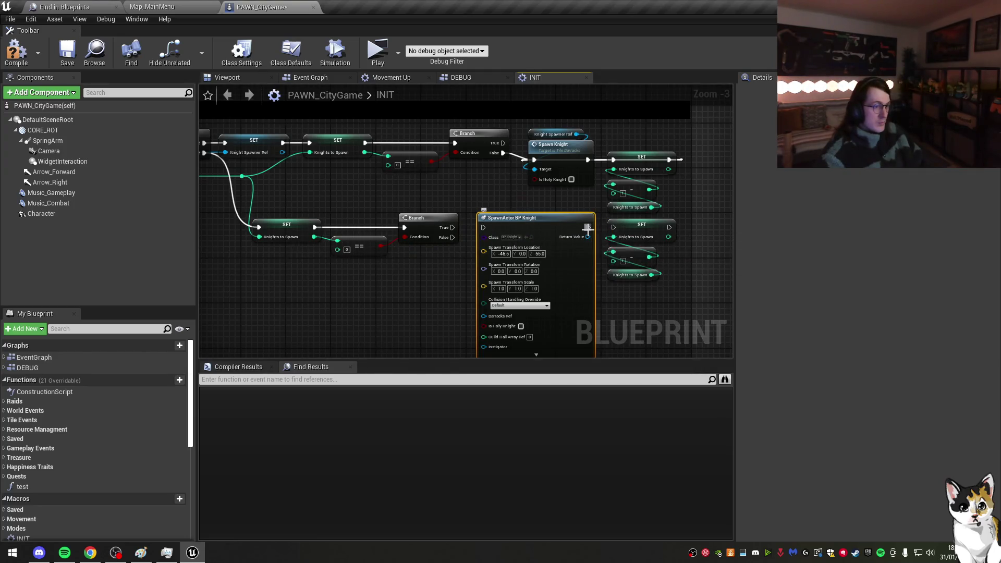
Step: Collapse the selected knight-spawning nodes into a function named Spawn Knight
right_click(558, 228)
key(Escape)
text(Spawn Knight)
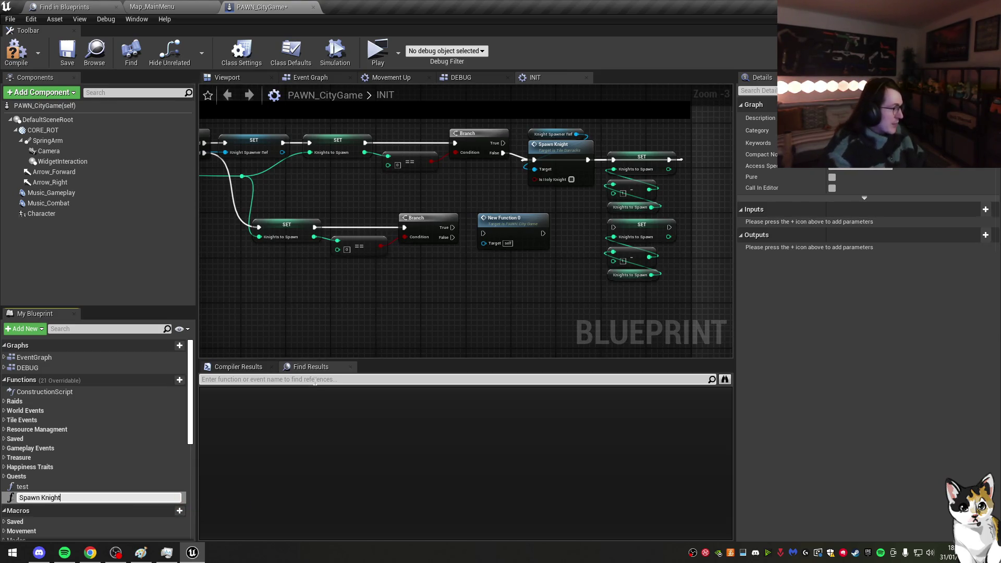
key(Return)
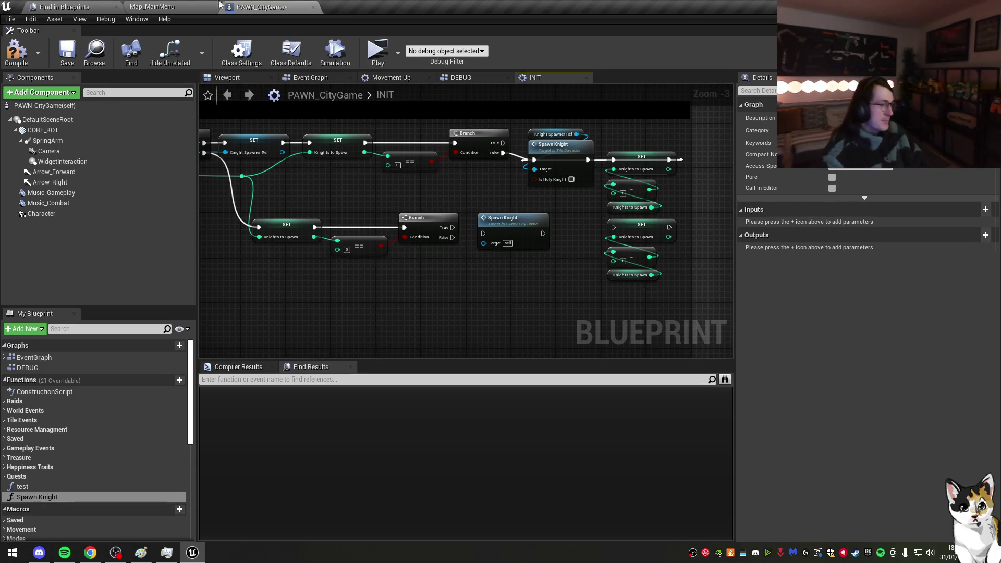
drag(579, 201, 538, 128)
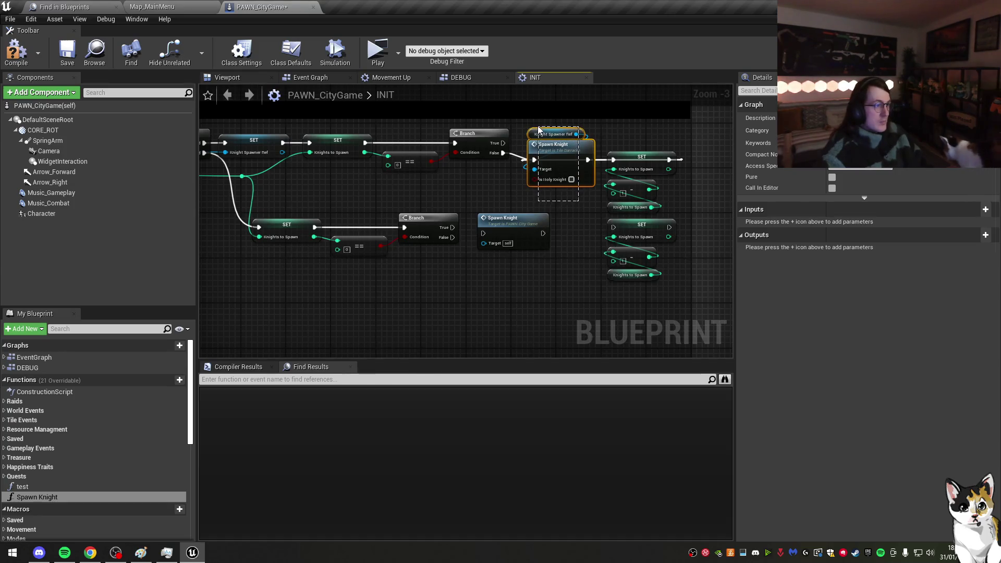
Step: Inside Spawn Knight, add a Branch driven by a new Barracks Active input
double_click(510, 230)
mouse_move(433, 188)
mouse_down()
mouse_move(278, 189)
mouse_move(350, 191)
mouse_up()
click(344, 173)
mouse_move(375, 181)
mouse_down()
mouse_move(402, 185)
mouse_move(295, 205)
mouse_up()
click(300, 200)
click(784, 257)
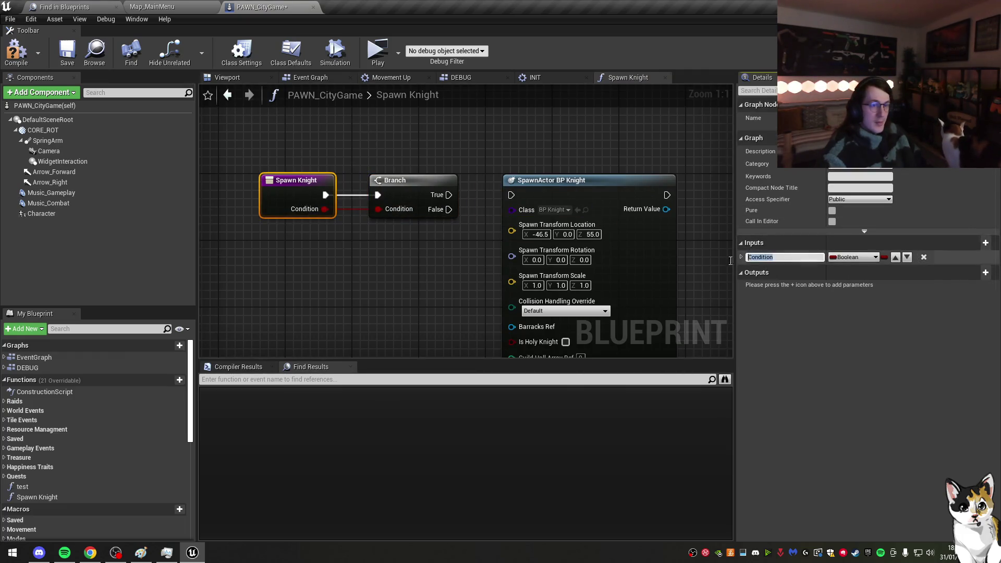
text(Barracks Activ)
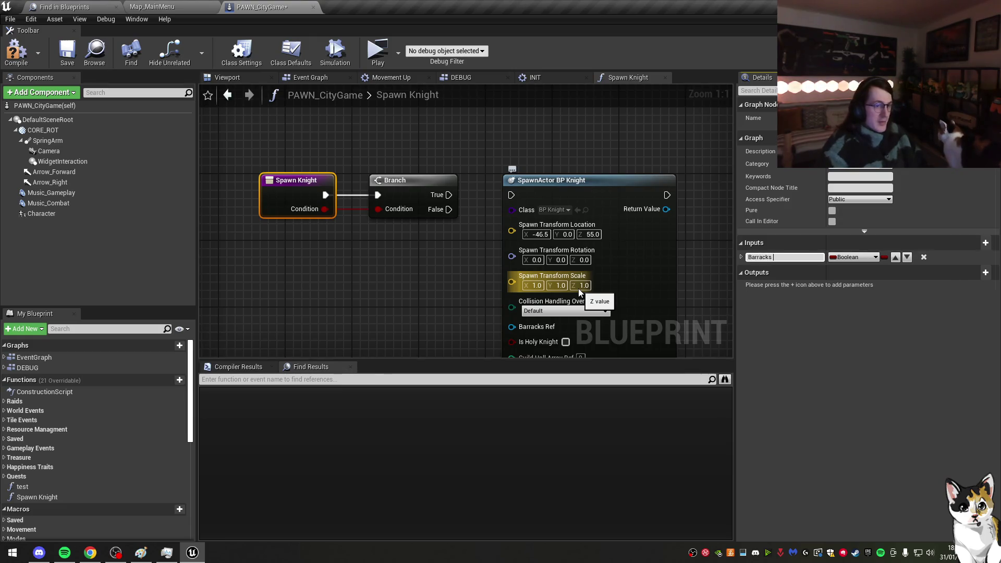
text(e)
key(Return)
Step: Wire Branch False to SpawnActor BP Knight and True to the pasted barracks Spawn Knight, then compile
drag(511, 195, 447, 210)
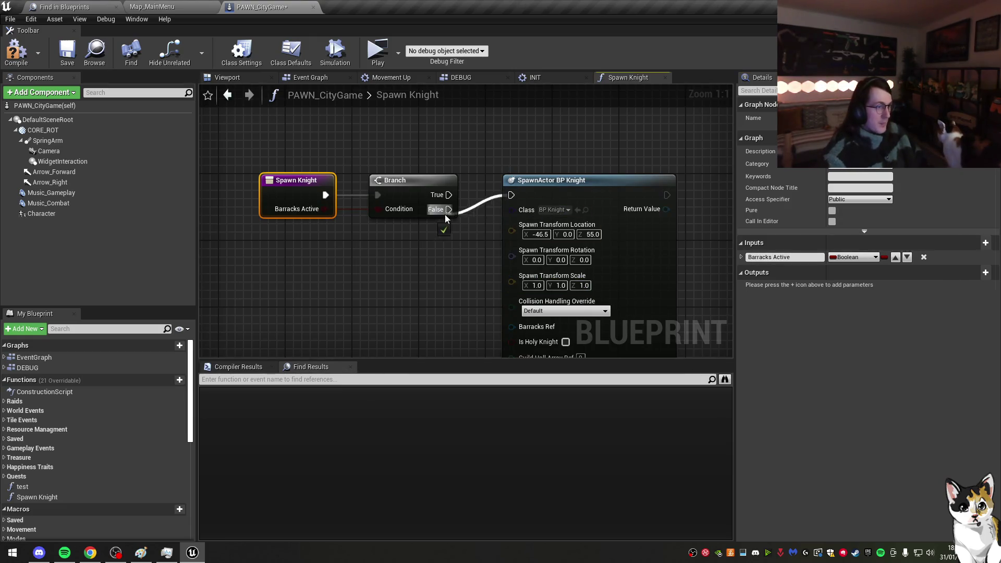
drag(568, 177, 567, 243)
key(ctrl+v)
mouse_move(448, 194)
mouse_down()
mouse_move(546, 186)
mouse_move(572, 171)
mouse_move(554, 173)
mouse_move(561, 156)
mouse_up()
drag(585, 268, 598, 239)
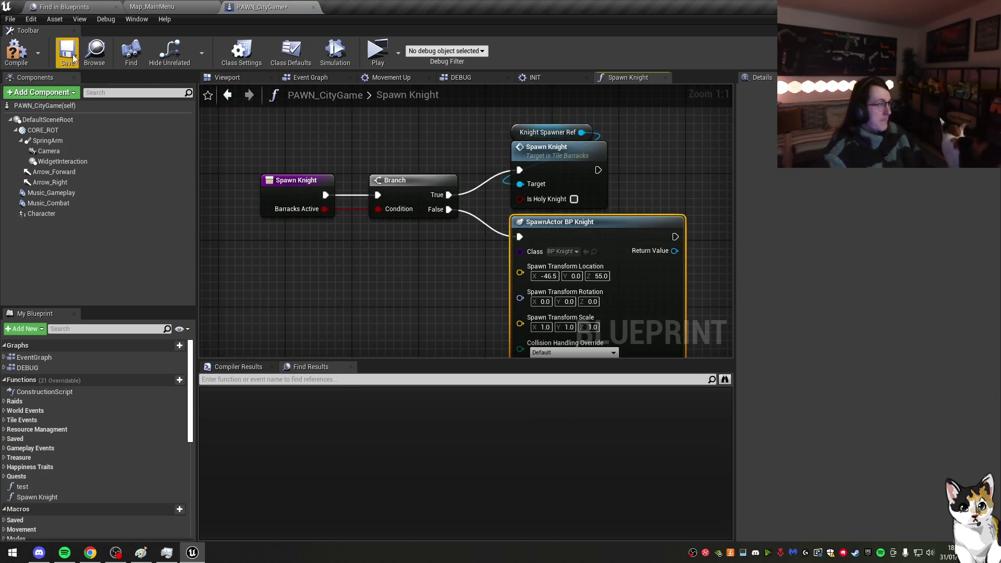
click(20, 63)
click(537, 77)
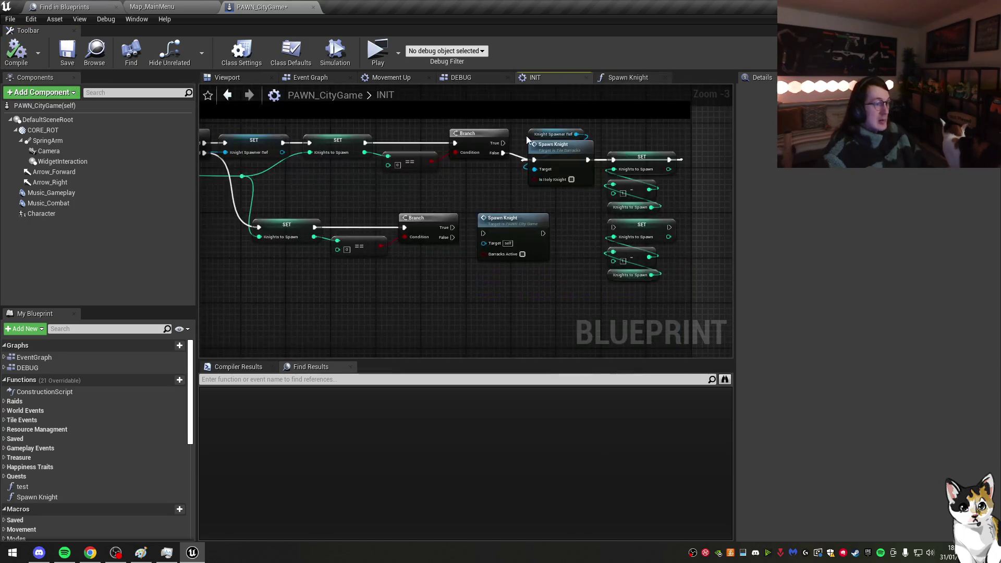
Step: Place the Spawn Knight call in INIT below the lower Branch, with the decrement nodes beside it
click(519, 228)
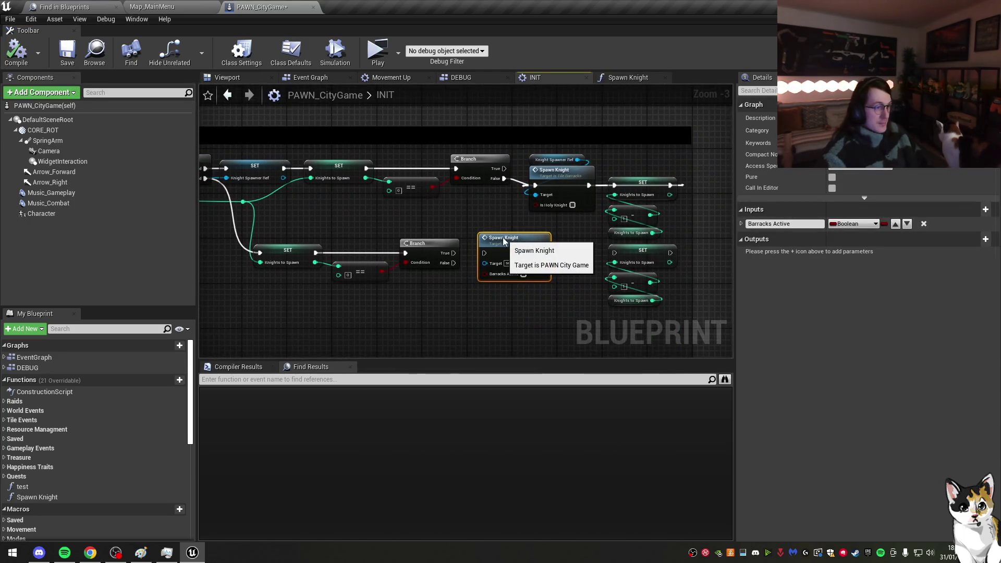
drag(486, 194, 488, 232)
drag(431, 202, 462, 232)
drag(578, 180, 659, 249)
mouse_move(618, 195)
mouse_down()
mouse_move(568, 235)
mouse_move(538, 239)
mouse_move(542, 231)
mouse_up()
Step: Chain the lower Branch False into the SET Knights to Spawn decrement, then SET into Spawn Knight
click(584, 214)
scroll(484, 222, up, 2)
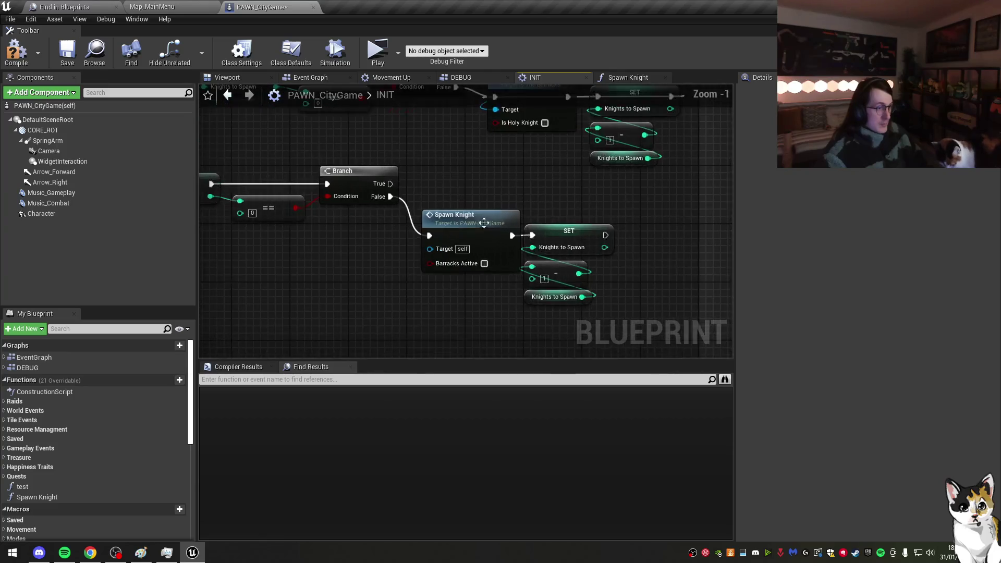
mouse_move(448, 216)
mouse_down()
mouse_move(658, 216)
mouse_move(604, 235)
mouse_up()
drag(521, 313, 724, 219)
drag(568, 230, 466, 230)
mouse_move(390, 196)
mouse_down()
mouse_move(440, 245)
mouse_move(430, 235)
mouse_up()
click(489, 190)
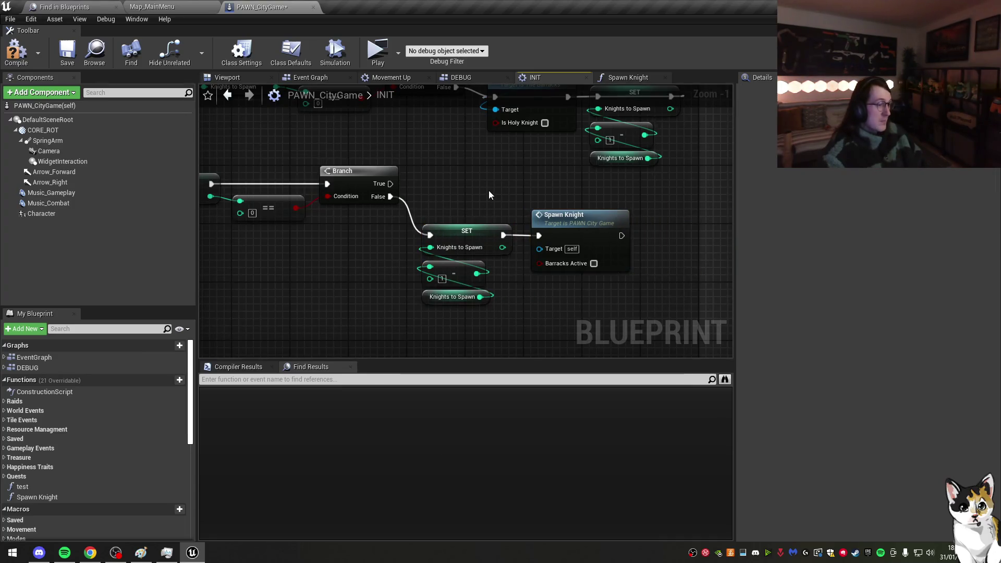
click(590, 233)
drag(590, 233, 565, 227)
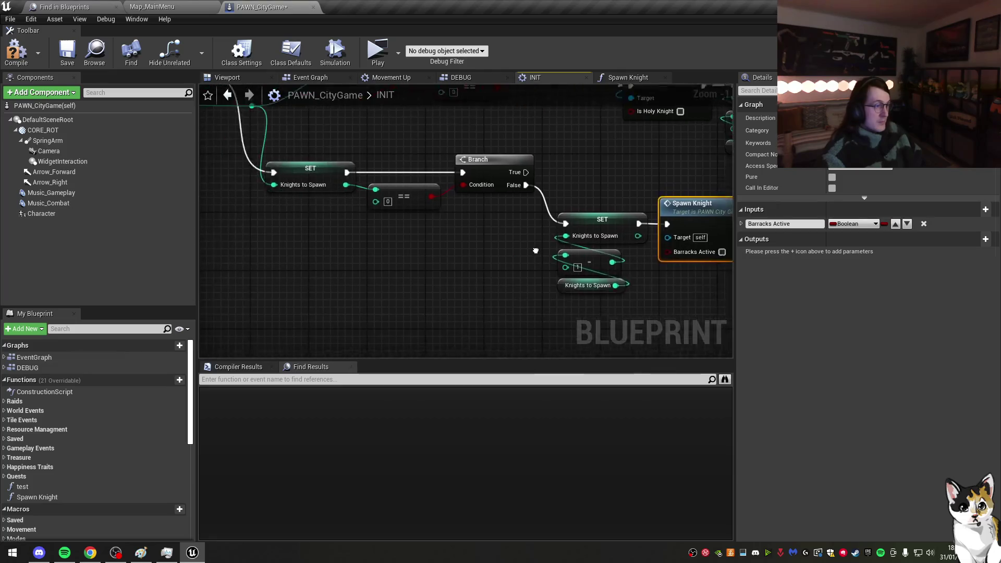
Step: Inside Spawn Knight, wire the SpawnActor and barracks Spawn Knight outputs into the SET node
double_click(576, 221)
drag(593, 217, 318, 201)
drag(437, 213, 399, 221)
drag(484, 208, 516, 182)
mouse_move(323, 154)
mouse_down()
mouse_move(560, 198)
mouse_move(669, 170)
mouse_up()
Step: Add a recursive Spawn Knight call after the Branch False output
click(503, 210)
text(spa)
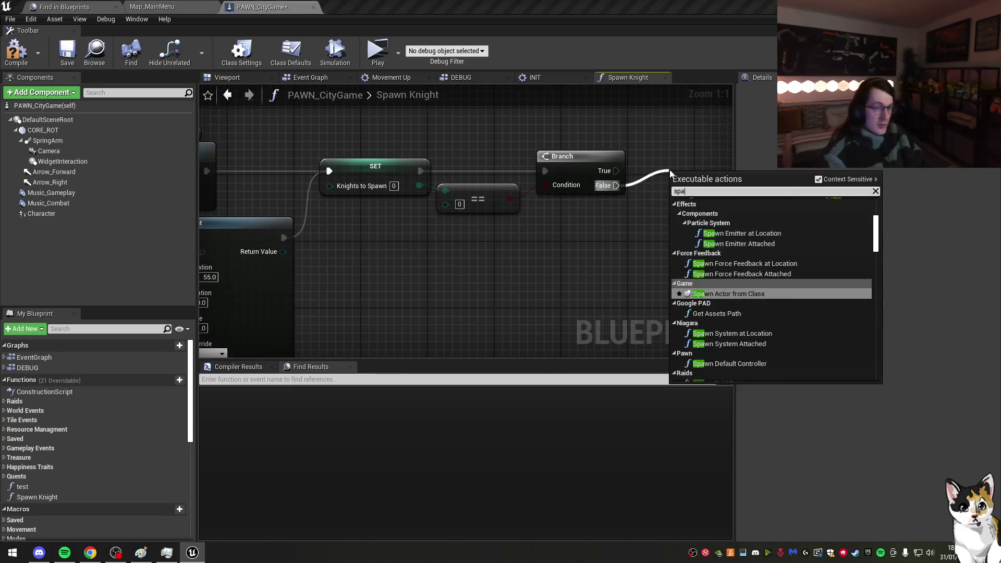
text(wn)
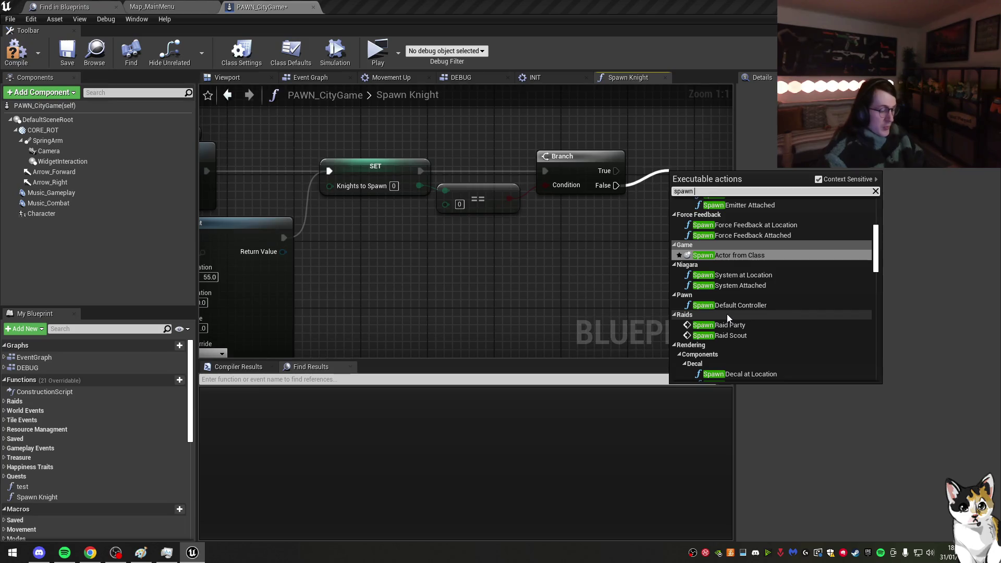
scroll(726, 314, down, 3)
click(730, 276)
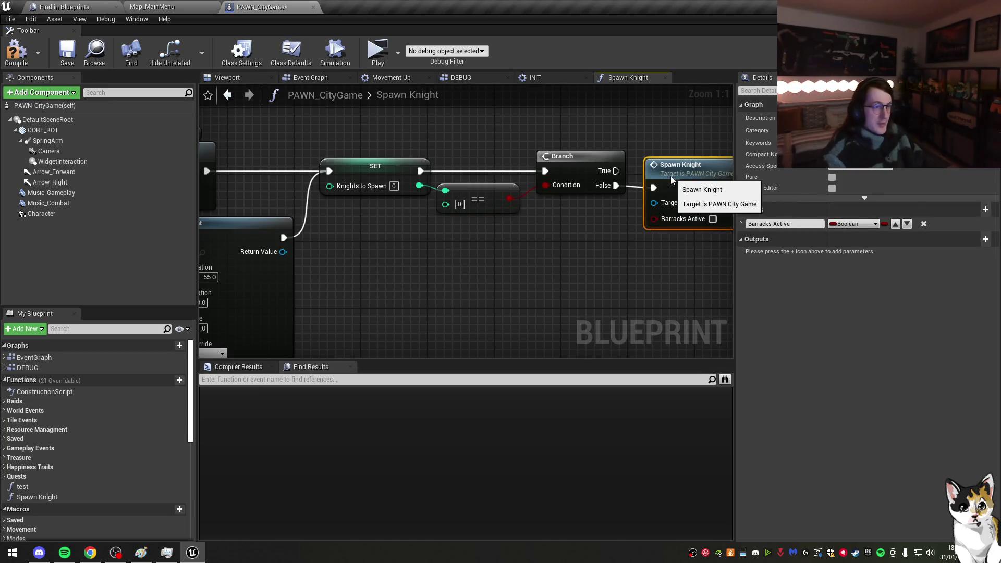
scroll(436, 208, down, 2)
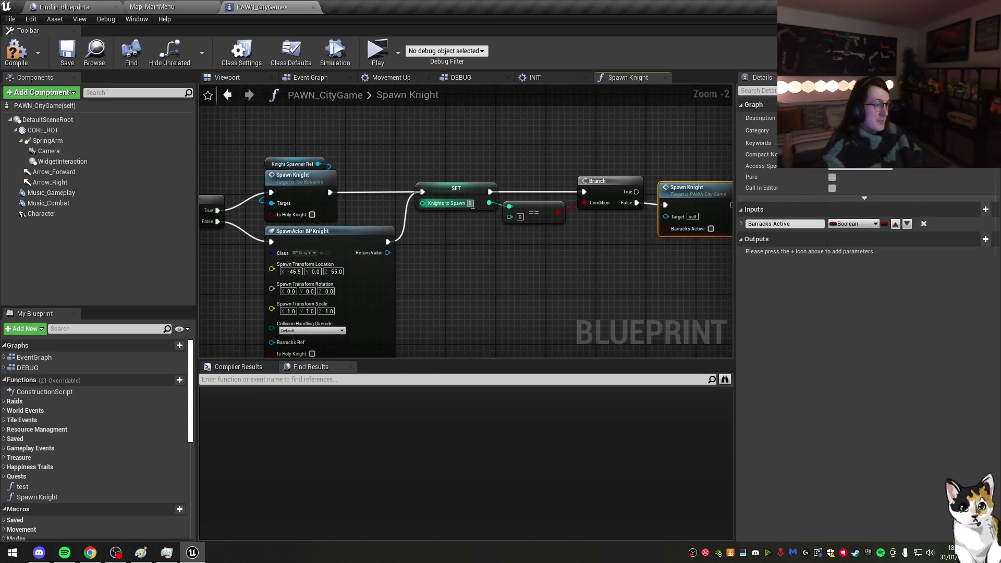
Step: Remove the SET node, feed a Knights to Spawn getter into the == check, and save
click(454, 192)
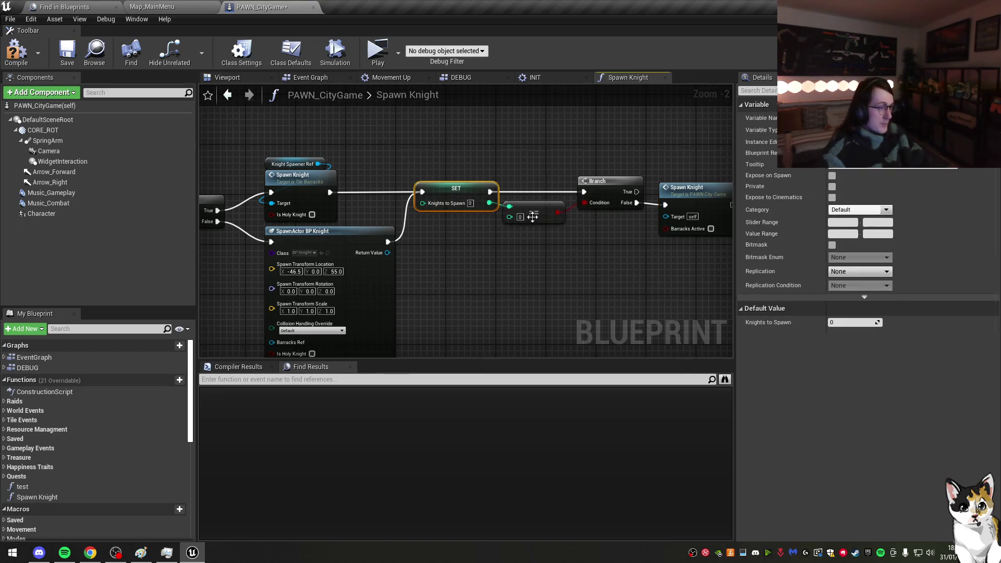
key(Delete)
mouse_move(387, 241)
mouse_down()
mouse_move(584, 191)
mouse_move(594, 205)
mouse_move(325, 193)
mouse_move(432, 236)
mouse_move(442, 236)
mouse_move(441, 198)
mouse_up()
double_click(441, 237)
scroll(73, 427, down, 5)
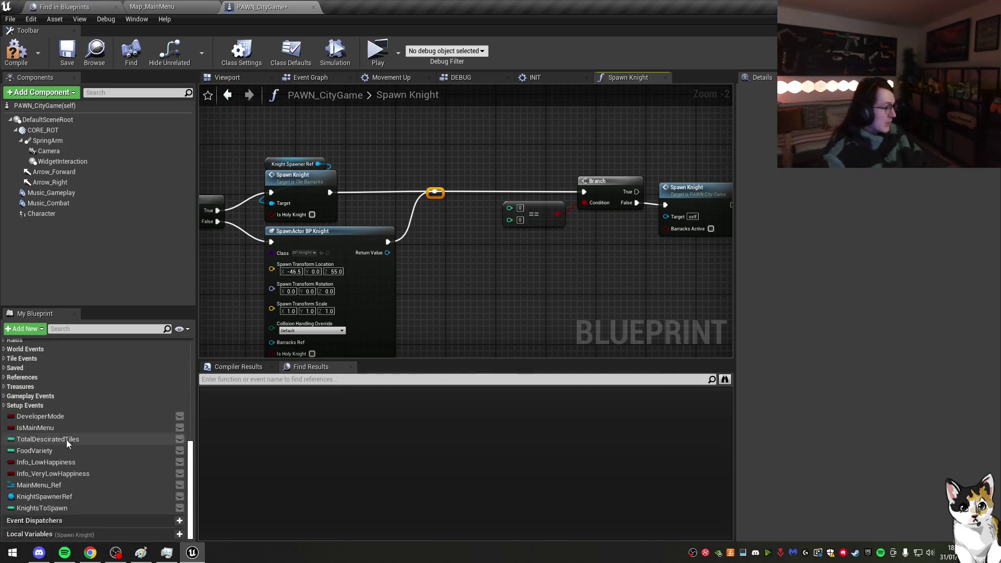
drag(76, 507, 505, 276)
drag(508, 208, 369, 220)
click(67, 53)
Step: Duplicate the Knights to Spawn == 0 check and Spawn Knight call for the SpawnActor path
drag(607, 193, 656, 175)
click(375, 230)
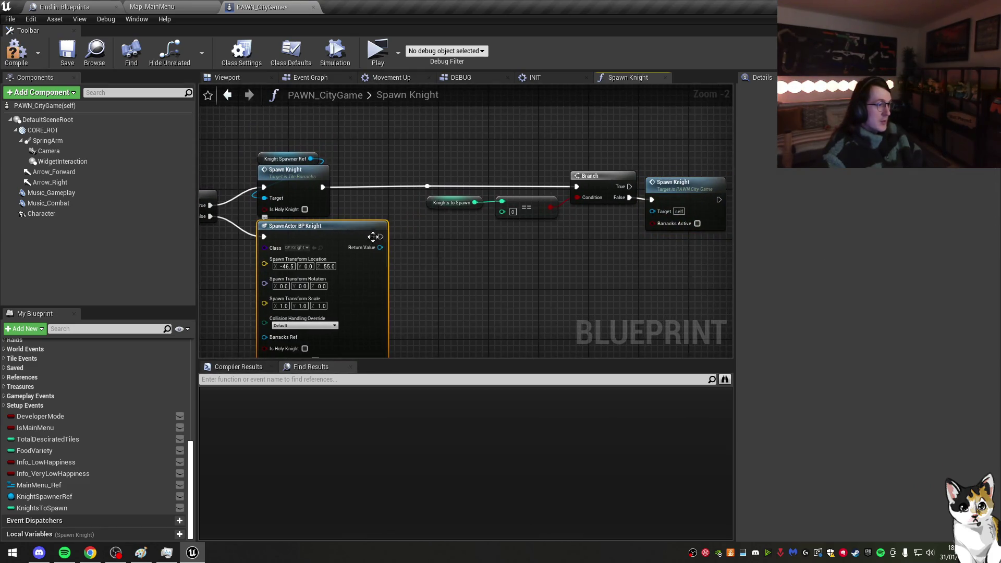
drag(373, 236, 372, 268)
click(495, 251)
drag(406, 151, 630, 213)
key(ctrl+c)
key(ctrl+v)
mouse_move(338, 245)
mouse_down()
mouse_move(428, 234)
mouse_move(555, 240)
mouse_up()
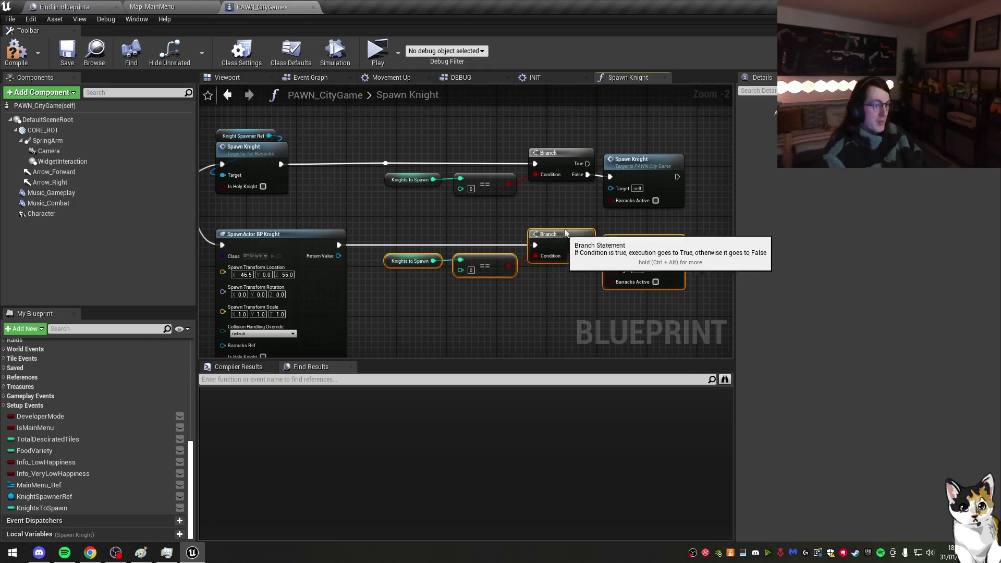
click(599, 229)
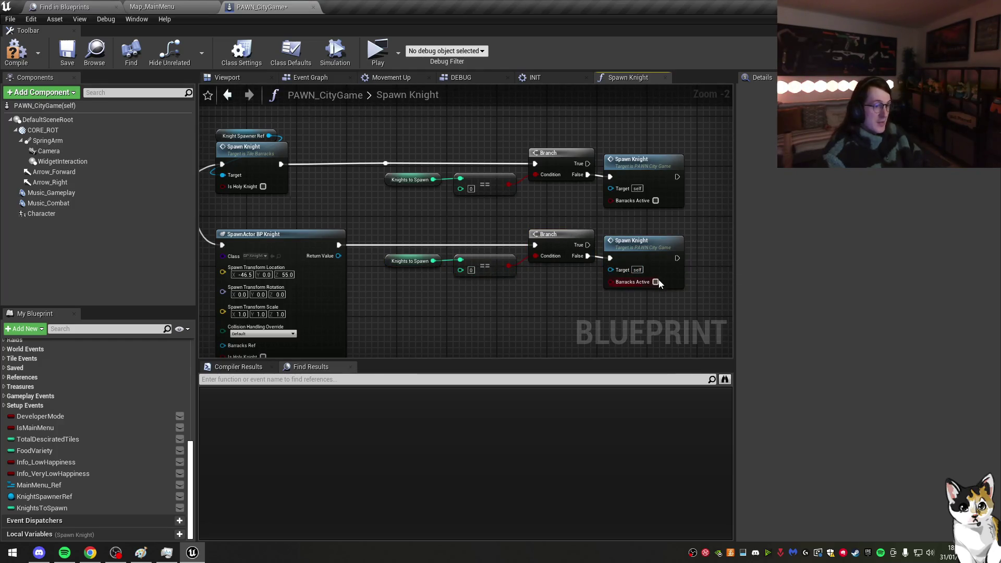
Step: Go back to the INIT graph and frame more of its nodes
mouse_move(423, 208)
mouse_down()
mouse_move(639, 221)
mouse_move(498, 215)
mouse_up()
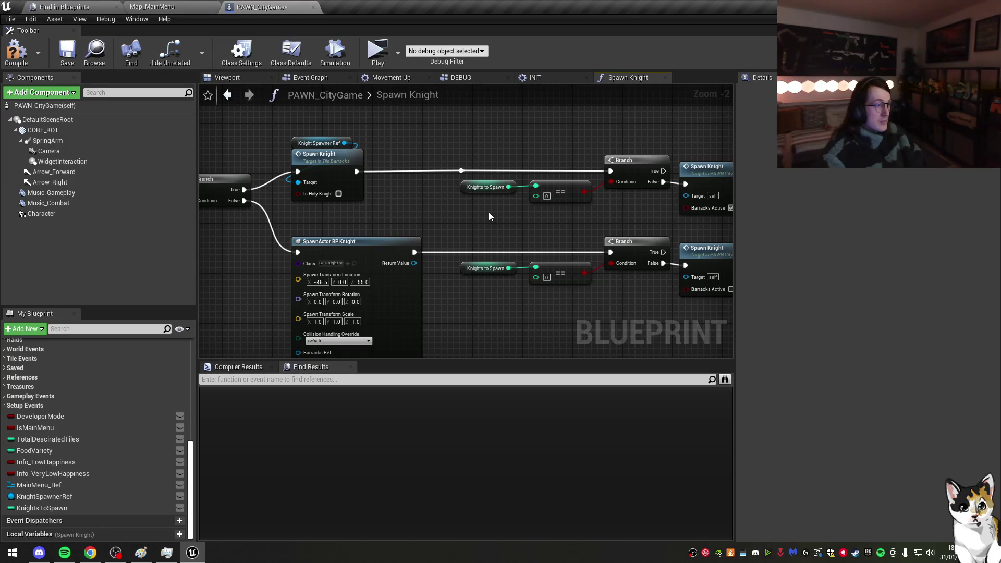
click(537, 79)
mouse_move(432, 190)
mouse_down()
mouse_move(469, 239)
mouse_move(537, 229)
mouse_up()
Step: Move the lower Branch, SET and Spawn Knight row into line with the upper row
scroll(600, 198, down, 2)
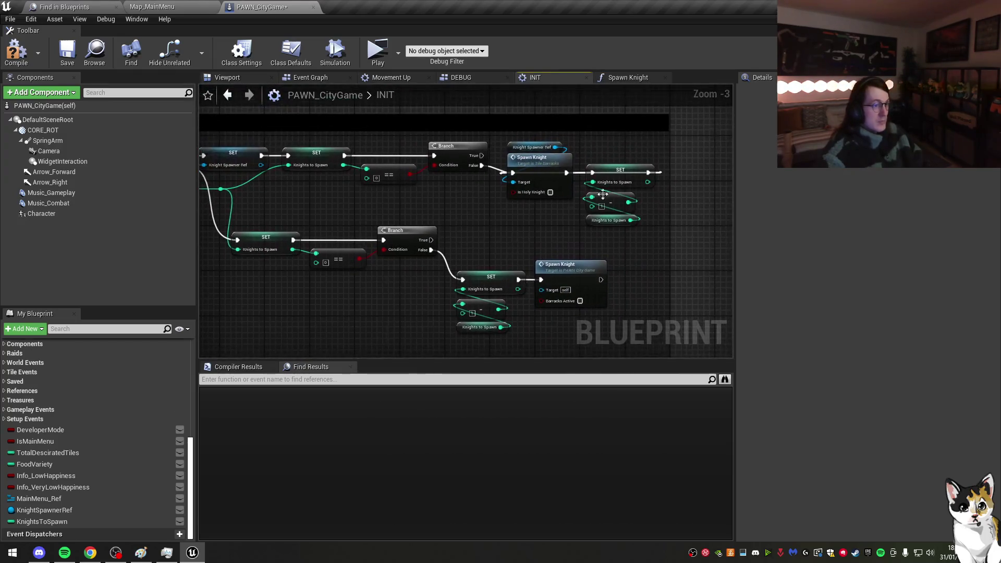
mouse_move(560, 217)
mouse_down()
mouse_move(518, 208)
mouse_move(593, 209)
mouse_up()
drag(634, 314, 305, 223)
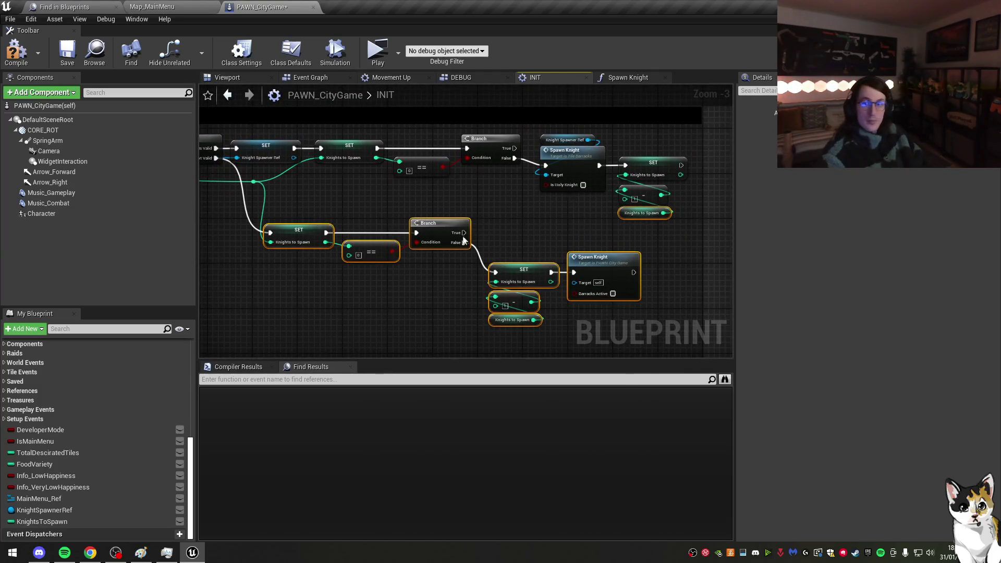
drag(463, 241, 421, 231)
click(474, 203)
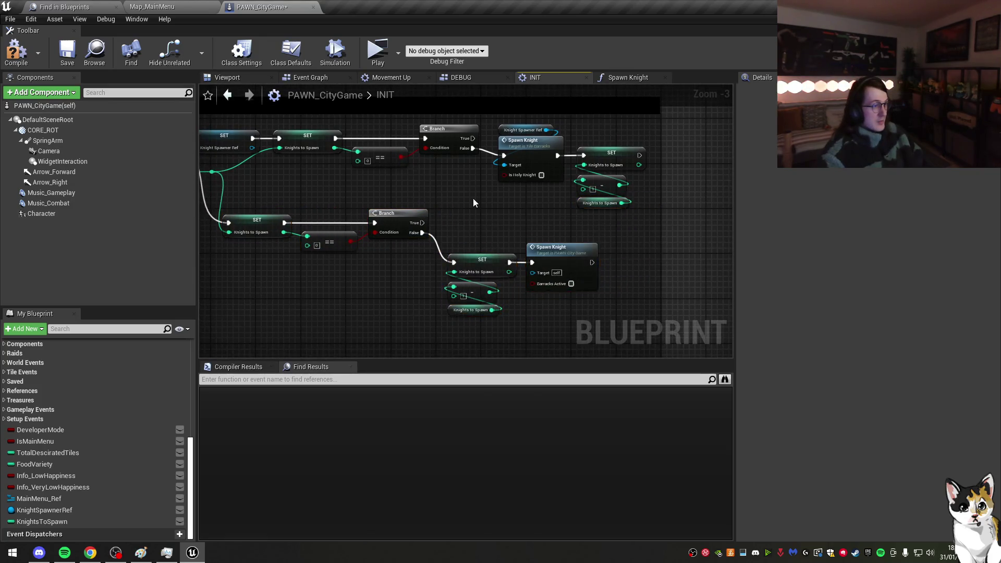
drag(473, 202, 533, 213)
mouse_move(324, 211)
mouse_down()
mouse_move(469, 260)
mouse_move(500, 230)
mouse_move(512, 240)
mouse_up()
mouse_move(647, 334)
mouse_down()
mouse_move(501, 261)
mouse_move(577, 255)
mouse_up()
drag(658, 303, 365, 245)
drag(521, 239, 521, 249)
click(506, 226)
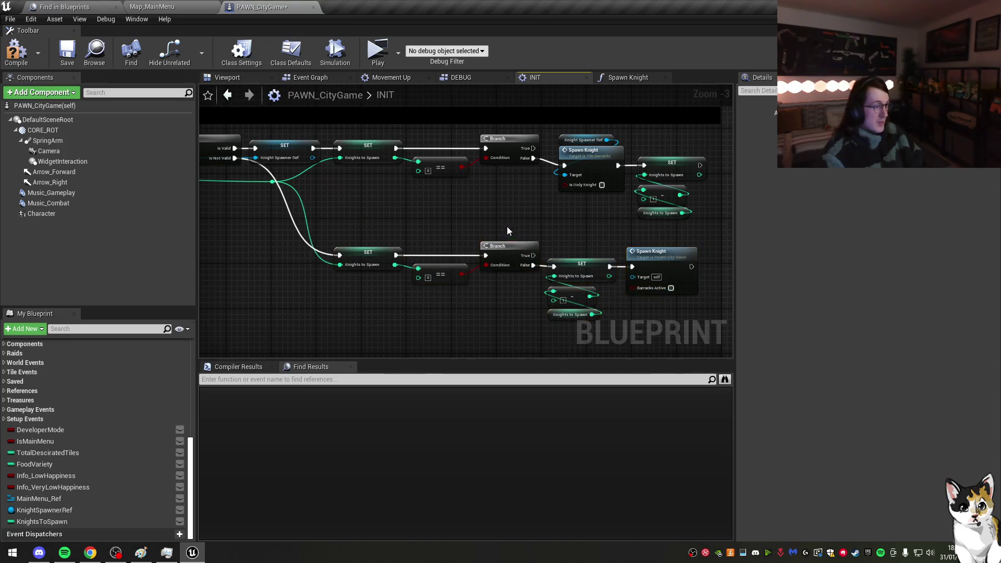
Step: Pan across INIT and open the Spawn Knight function graph
scroll(502, 210, up, 1)
drag(489, 209, 482, 200)
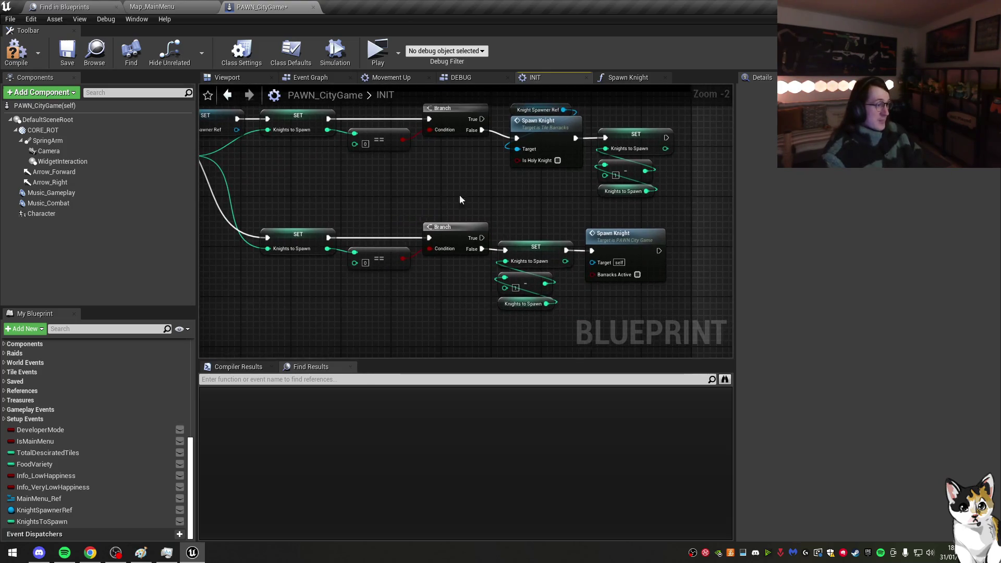
mouse_move(392, 280)
mouse_down()
mouse_move(476, 274)
mouse_move(360, 245)
mouse_move(490, 230)
mouse_move(586, 198)
mouse_move(566, 212)
mouse_move(492, 205)
mouse_up()
drag(525, 254, 468, 258)
drag(467, 184, 504, 299)
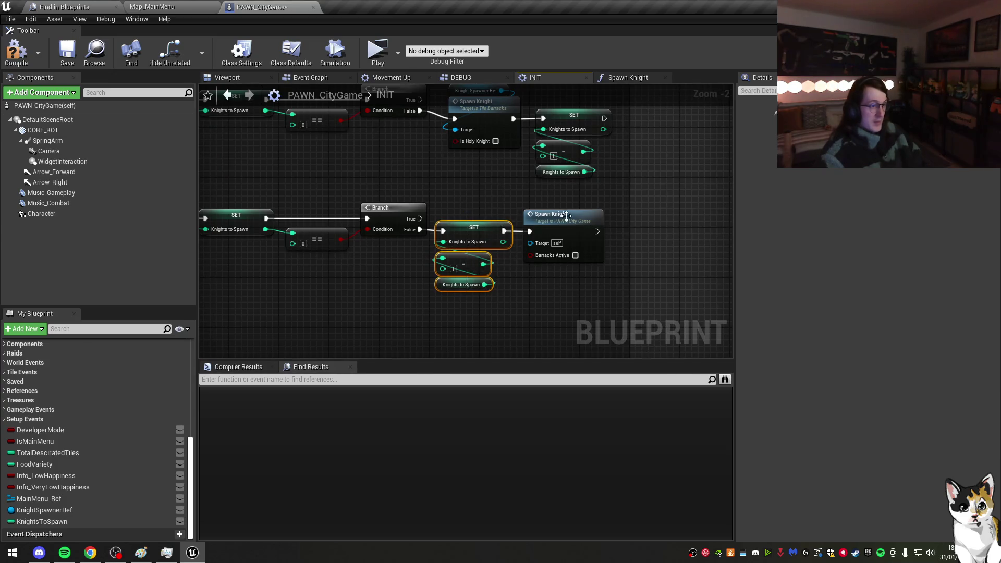
double_click(566, 215)
drag(479, 219, 313, 155)
Step: Tidy the copied Knights to Spawn, ==, Branch and Spawn Knight nodes in the function
drag(423, 252, 279, 253)
drag(328, 183, 450, 259)
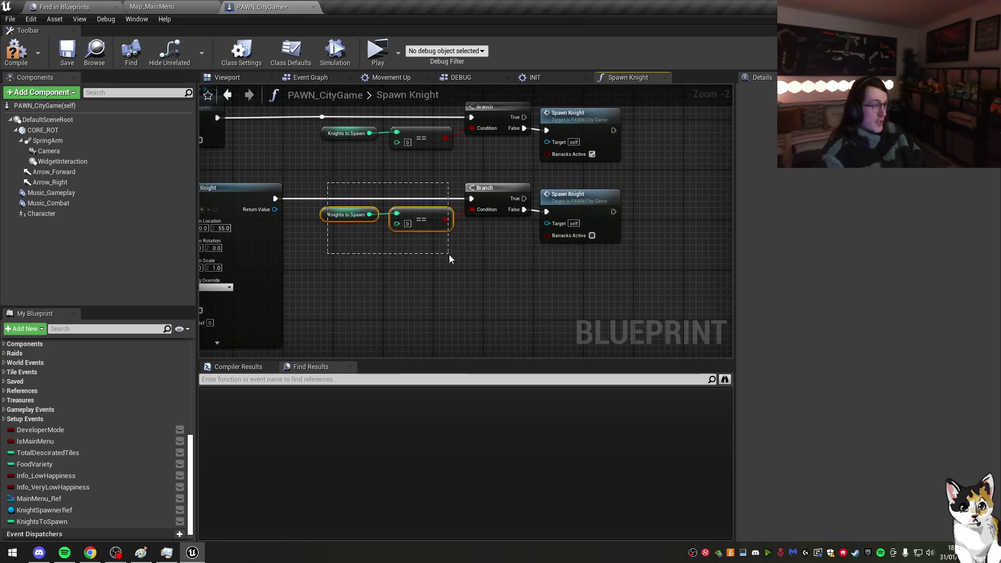
drag(501, 197, 482, 195)
click(503, 241)
drag(576, 207, 569, 205)
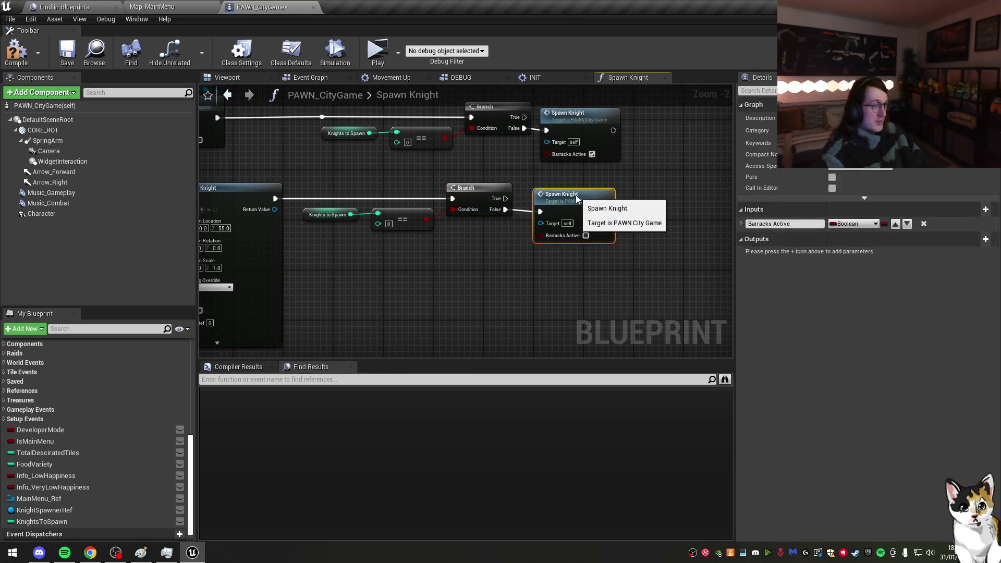
click(494, 187)
mouse_move(494, 187)
mouse_down()
mouse_move(625, 205)
mouse_move(502, 181)
mouse_up()
click(611, 205)
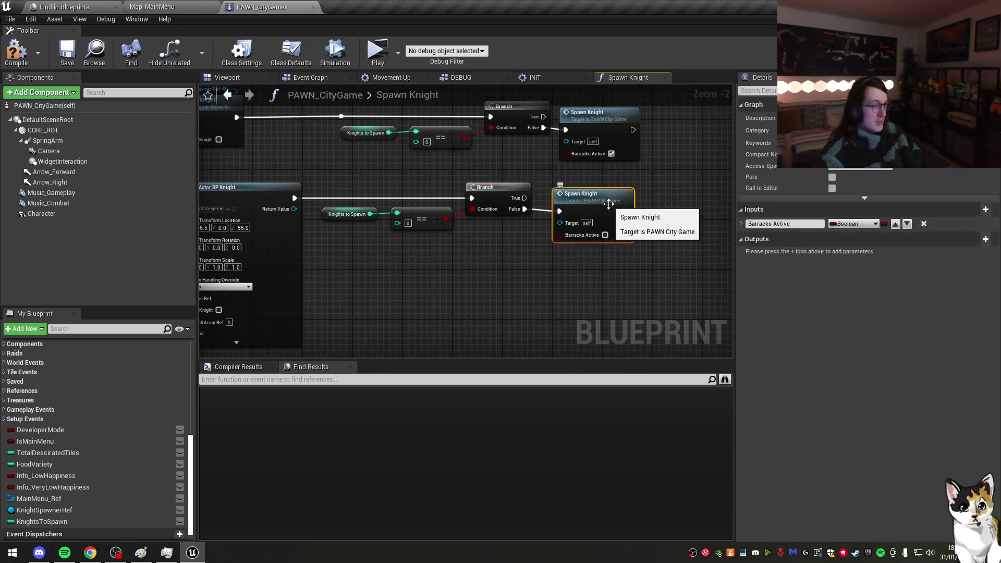
drag(568, 150, 592, 183)
drag(414, 122, 626, 172)
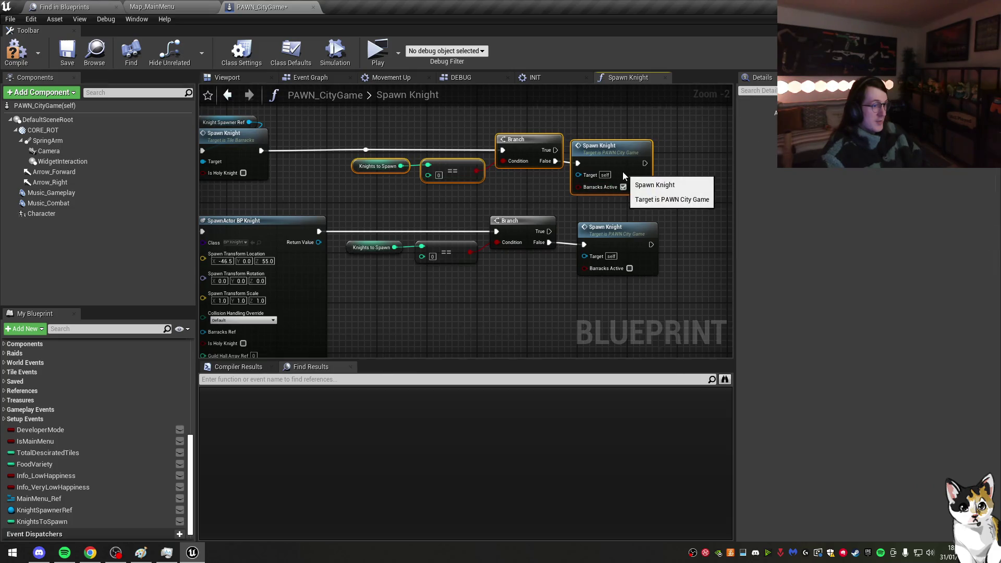
key(ctrl+z)
Step: Delete the reroute node from the exec wire, compile, and return to INIT
click(366, 150)
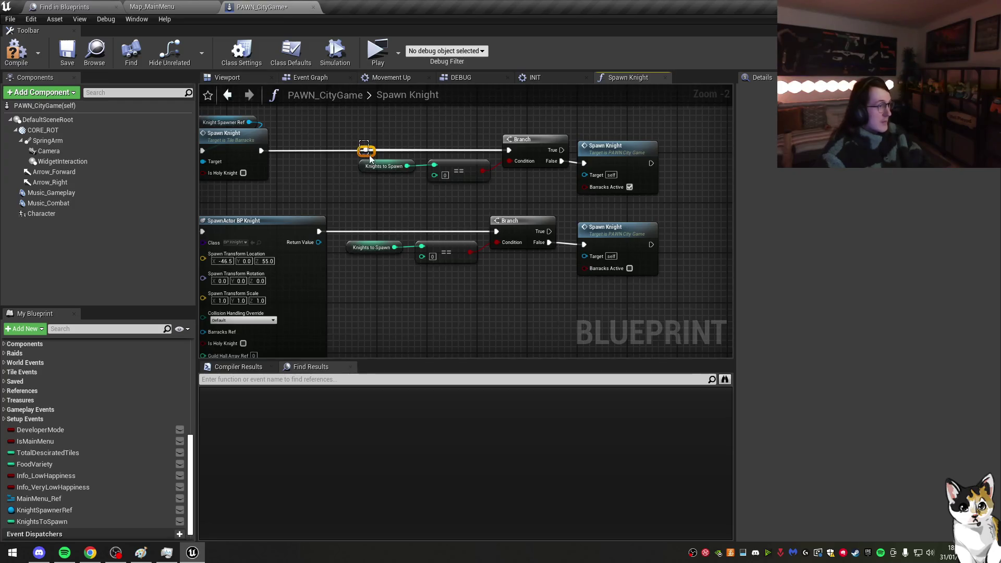
key(Delete)
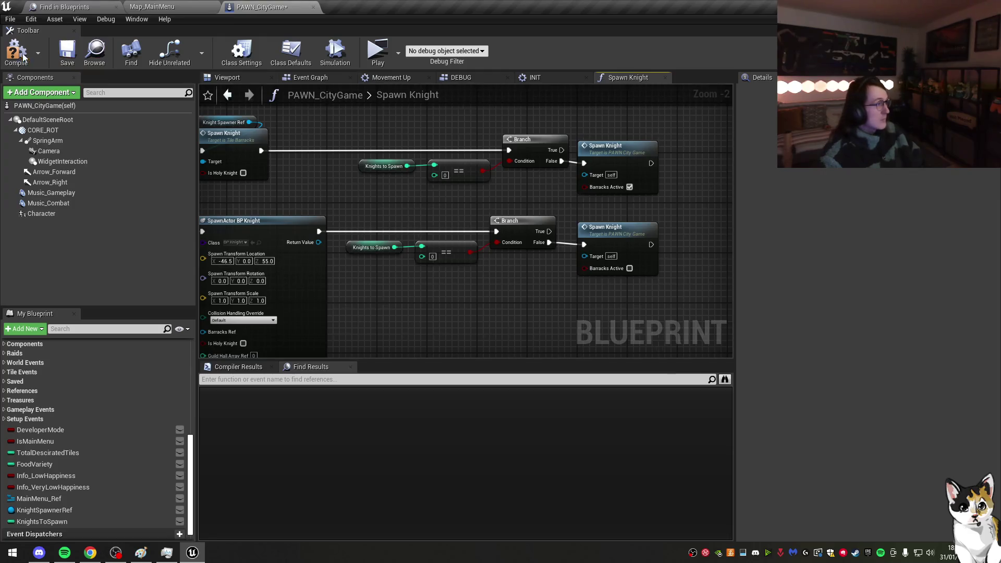
click(66, 56)
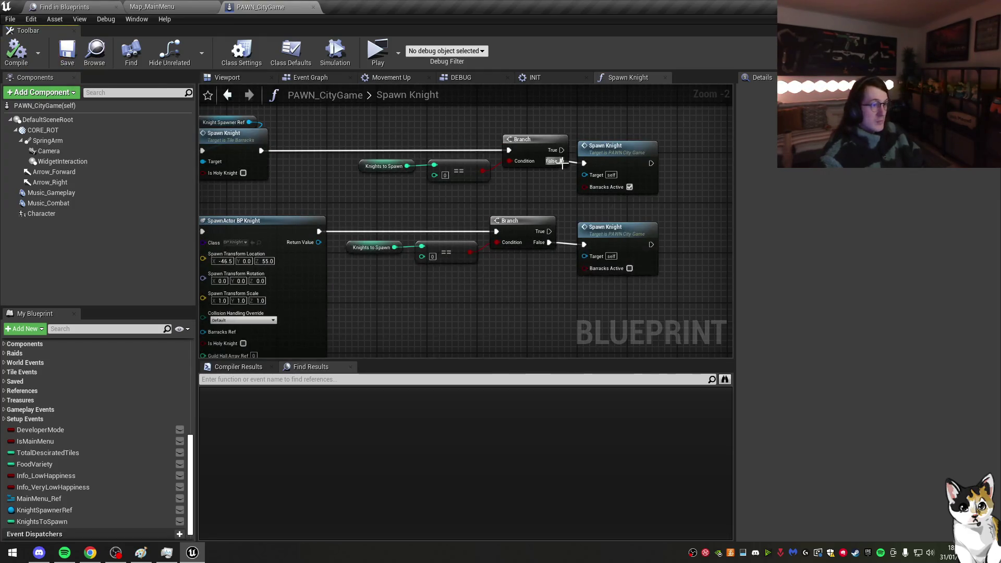
click(552, 78)
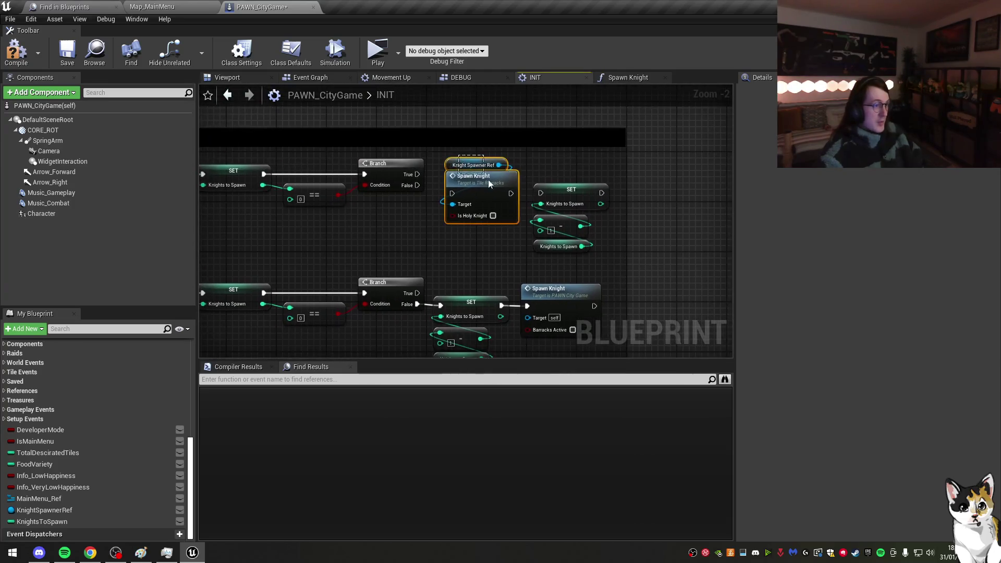
Step: Rewire the upper Branch False into the SET decrement, then SET into the barracks Spawn Knight
drag(488, 179, 673, 186)
drag(523, 180, 605, 254)
drag(571, 197, 484, 195)
drag(417, 185, 452, 193)
click(551, 220)
drag(558, 246, 470, 246)
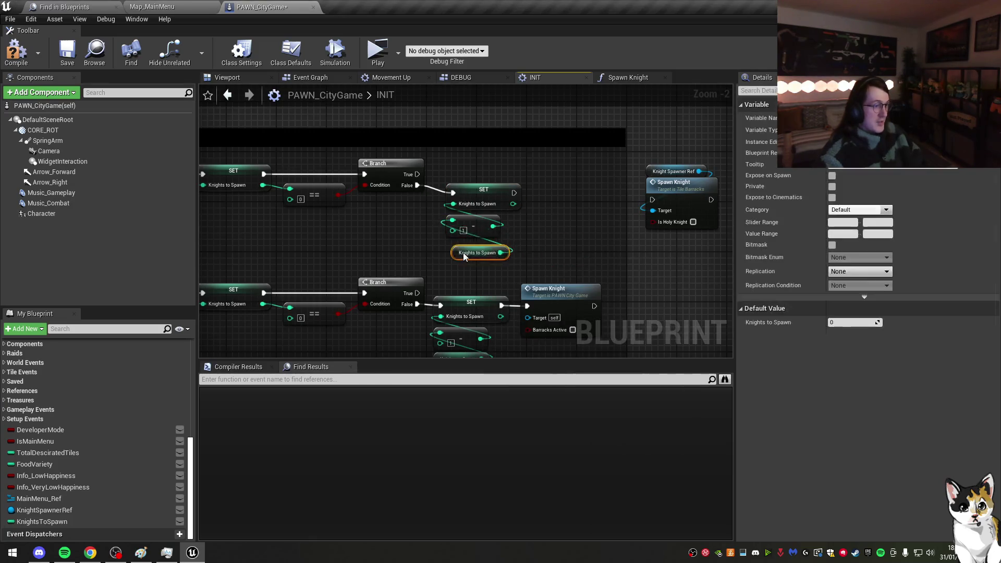
click(672, 171)
shift+click(676, 192)
mouse_move(677, 193)
mouse_down()
mouse_move(539, 193)
mouse_move(641, 176)
mouse_up()
mouse_move(665, 211)
mouse_down()
mouse_move(691, 205)
mouse_move(642, 199)
mouse_up()
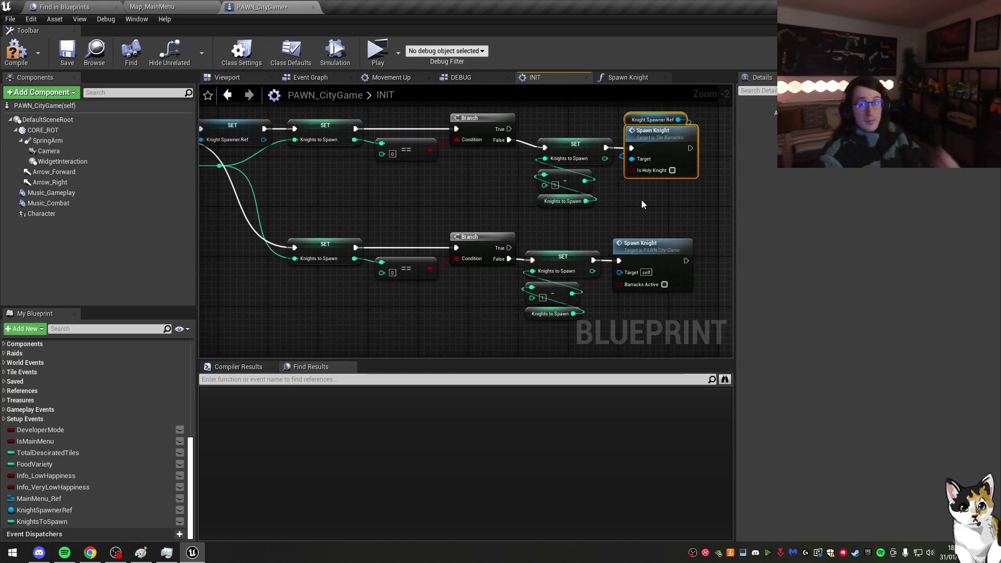
Step: Save the blueprint and run a quick play test
click(68, 52)
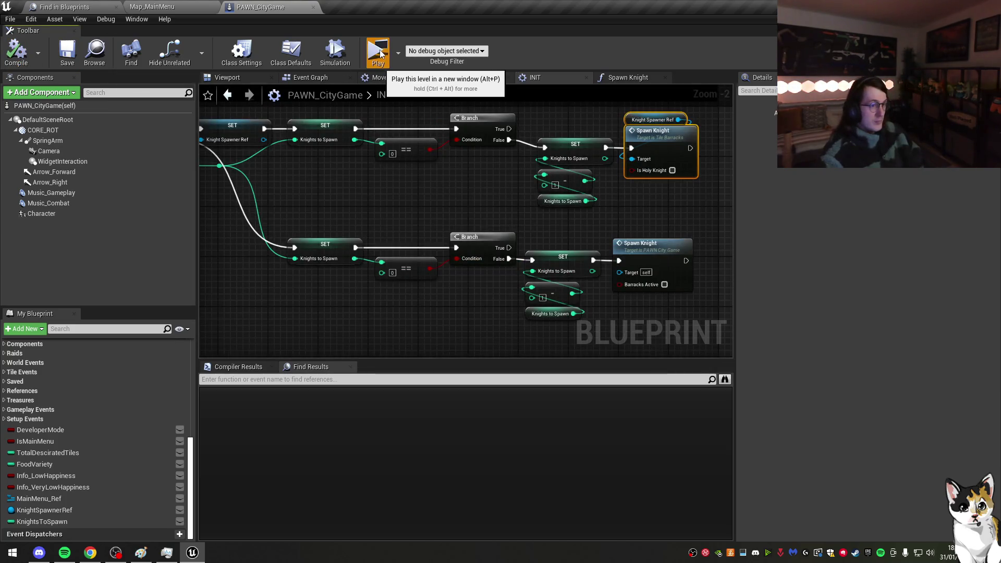
click(379, 54)
key(Escape)
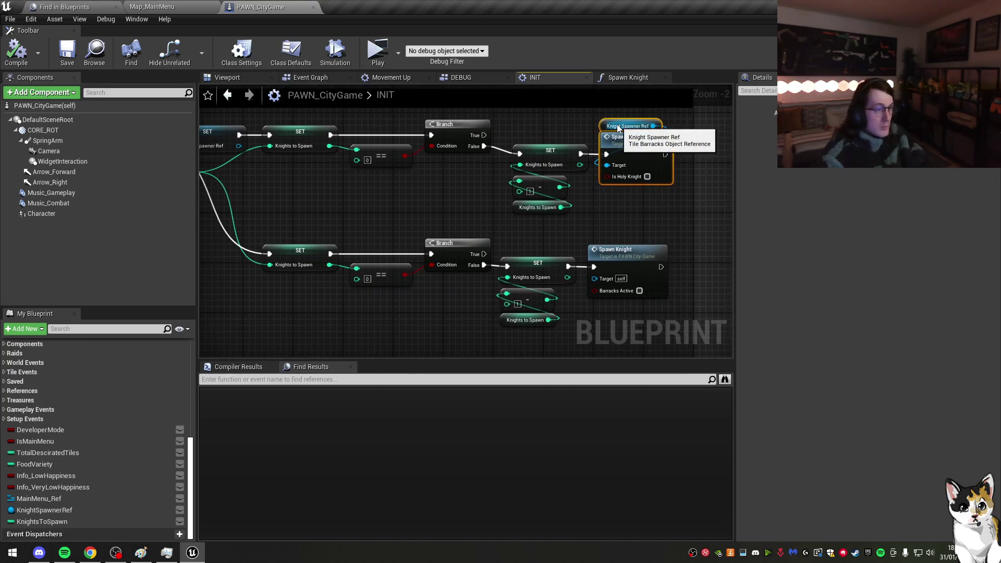
Step: Replace the barracks Spawn Knight with a copy of PAWN's Spawn Knight, Barracks Active ticked, and compile
key(Delete)
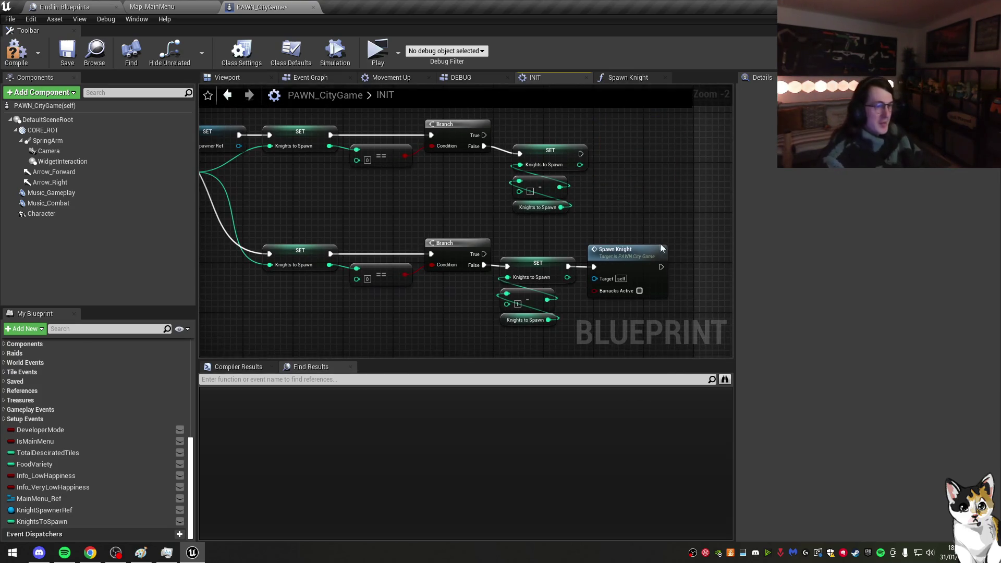
click(626, 250)
key(ctrl+c)
key(ctrl+v)
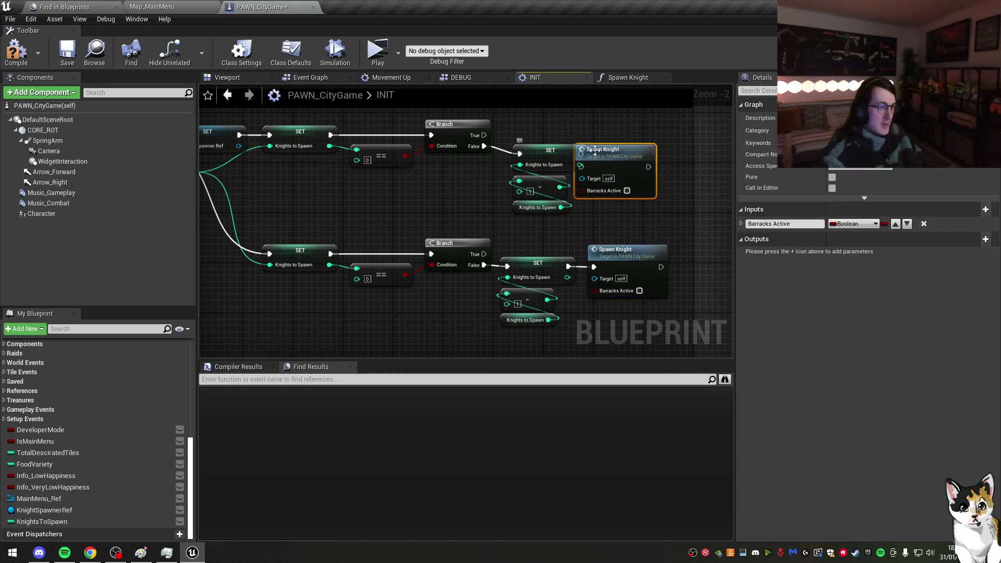
mouse_move(610, 164)
mouse_down()
mouse_move(635, 152)
mouse_move(606, 153)
mouse_up()
click(652, 178)
click(428, 205)
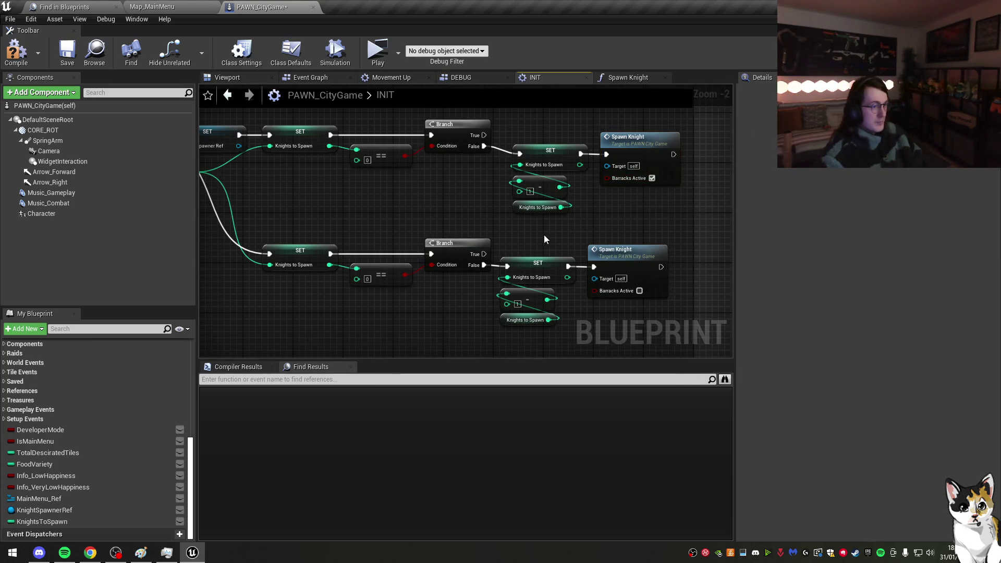
drag(544, 239, 595, 318)
drag(629, 280, 635, 280)
click(652, 224)
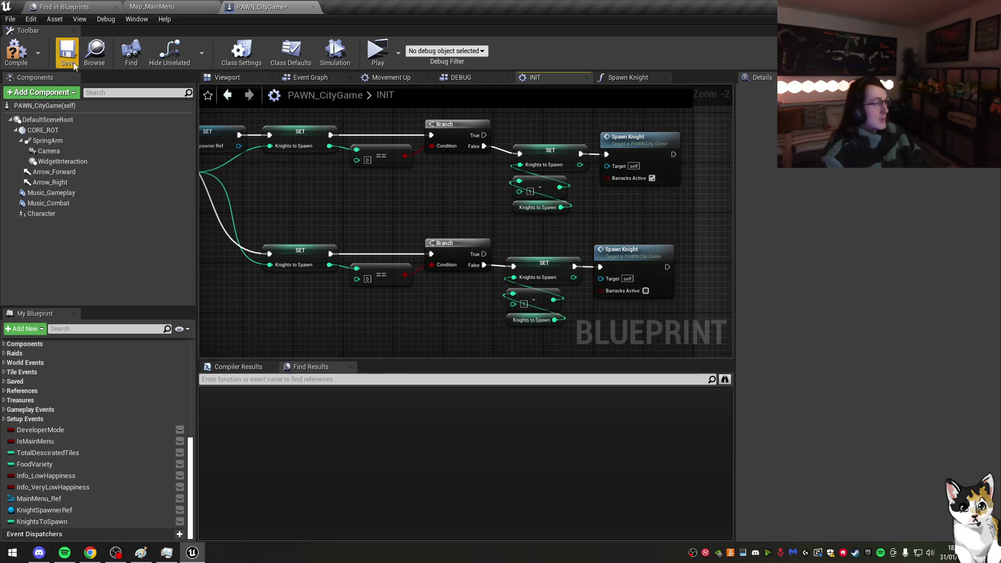
Step: Save the blueprint and start a play test from Map_MainMenu
click(17, 52)
click(59, 49)
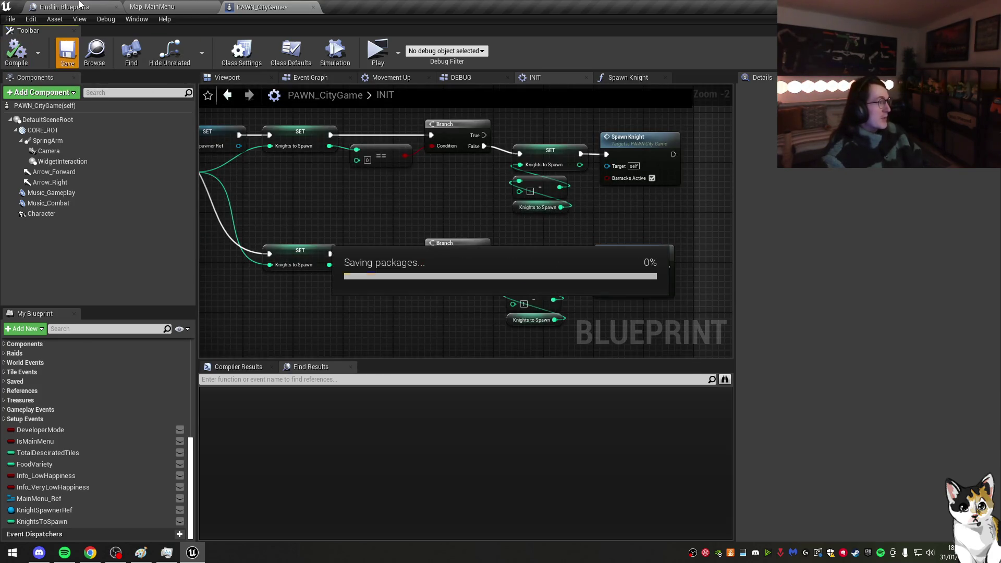
click(115, 7)
click(53, 7)
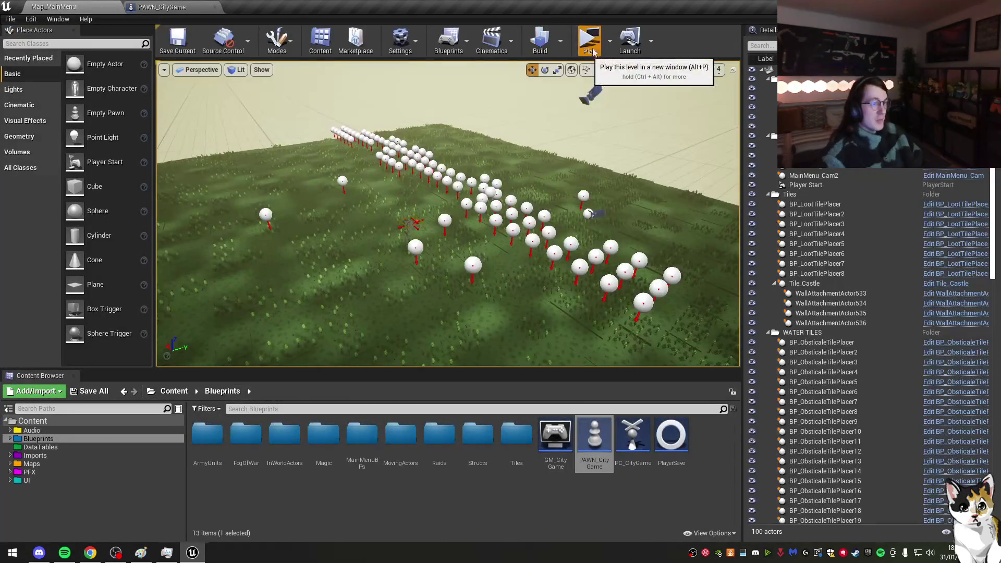
click(588, 39)
Step: In the game, load the Castle - Day 7 kingdom from the Kingdoms panel
click(334, 31)
click(469, 87)
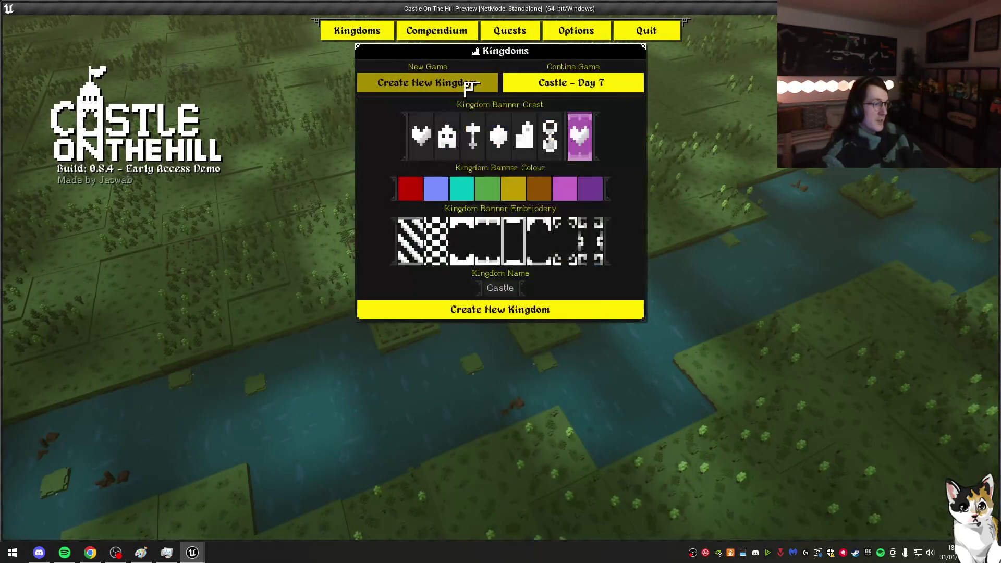
click(574, 84)
click(552, 217)
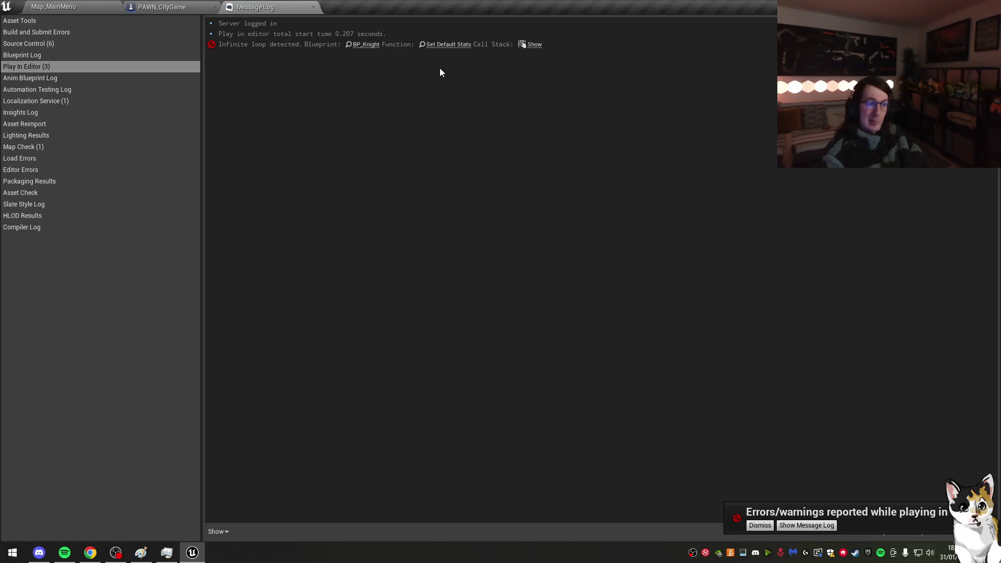
Step: Return to PAWN_CityGame and zoom and pan the INIT graph to show all nodes
click(167, 7)
scroll(427, 175, down, 1)
mouse_move(597, 204)
mouse_down()
mouse_move(487, 214)
mouse_move(382, 203)
mouse_up()
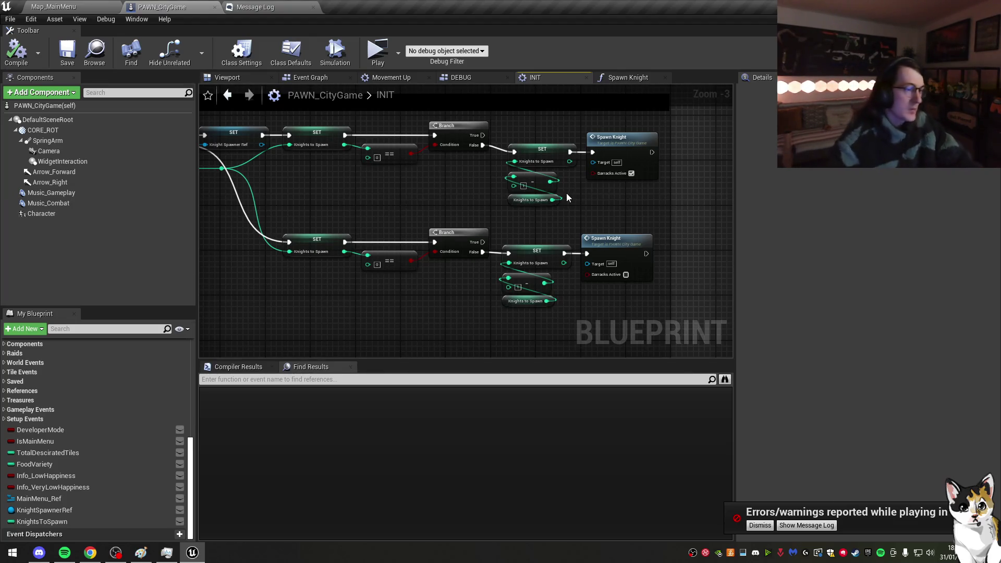
scroll(87, 460, up, 5)
Step: Add a Set Timer by Function Name node calling Spawn Knight, looping every 0.01 s
mouse_move(182, 370)
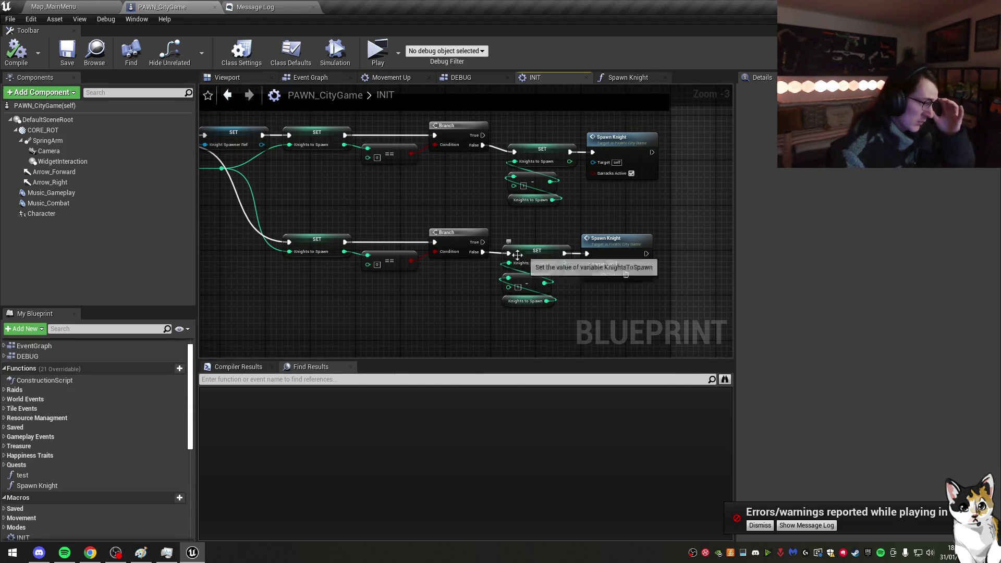
right_click(406, 295)
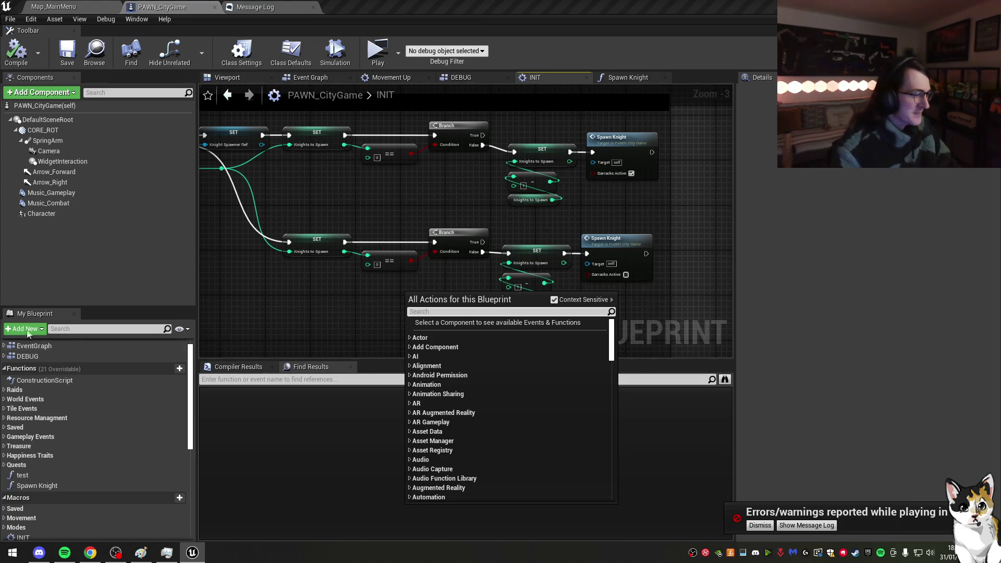
key(Page_Down)
key(Page_Down)
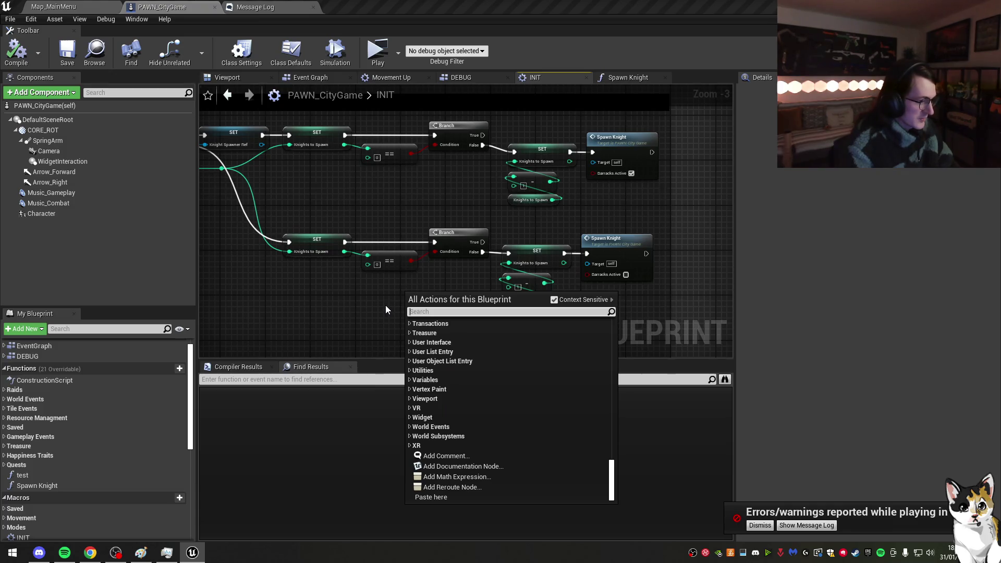
text(set timer)
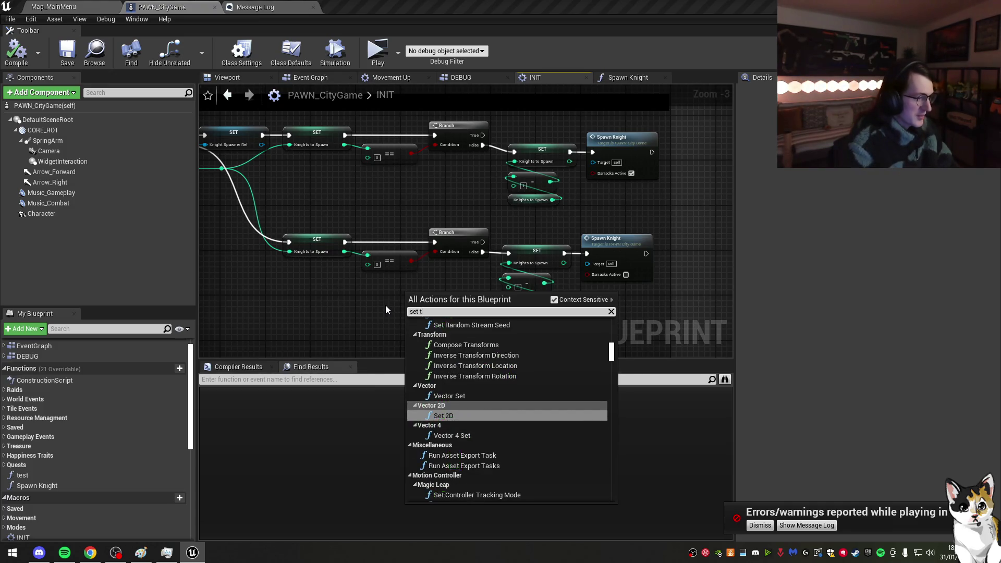
key(Up)
key(Up)
key(Return)
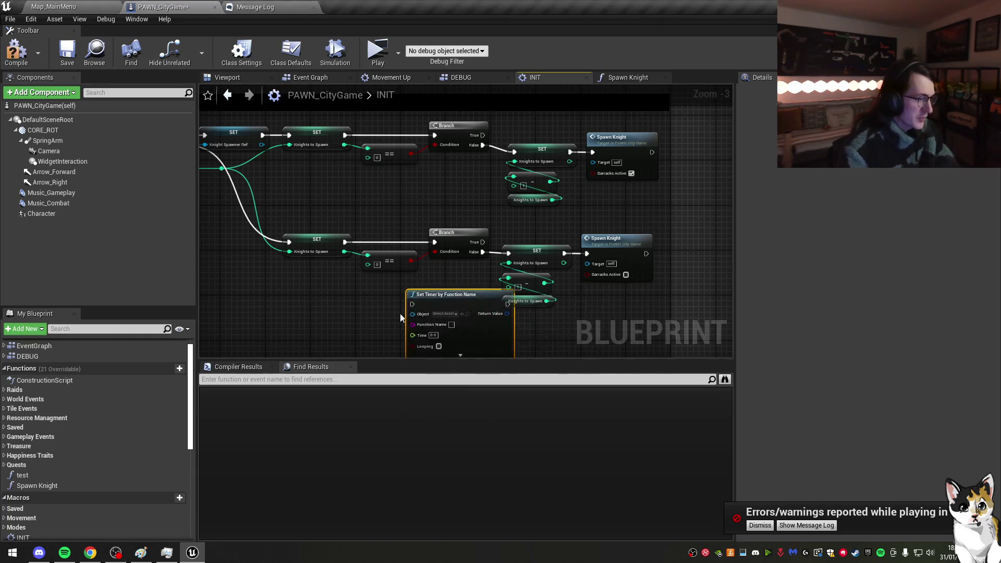
drag(386, 304, 447, 250)
scroll(505, 245, up, 3)
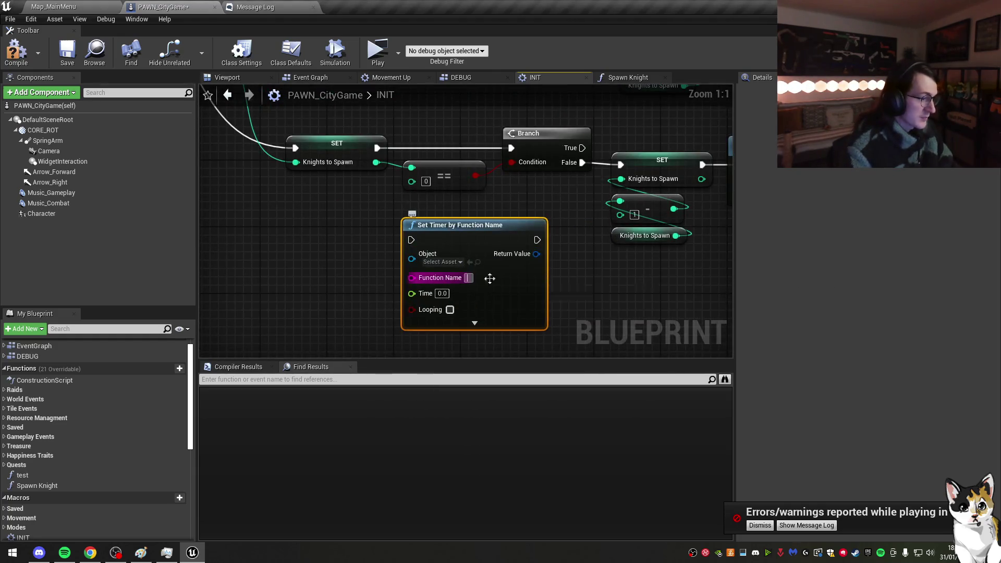
text(Spawn)
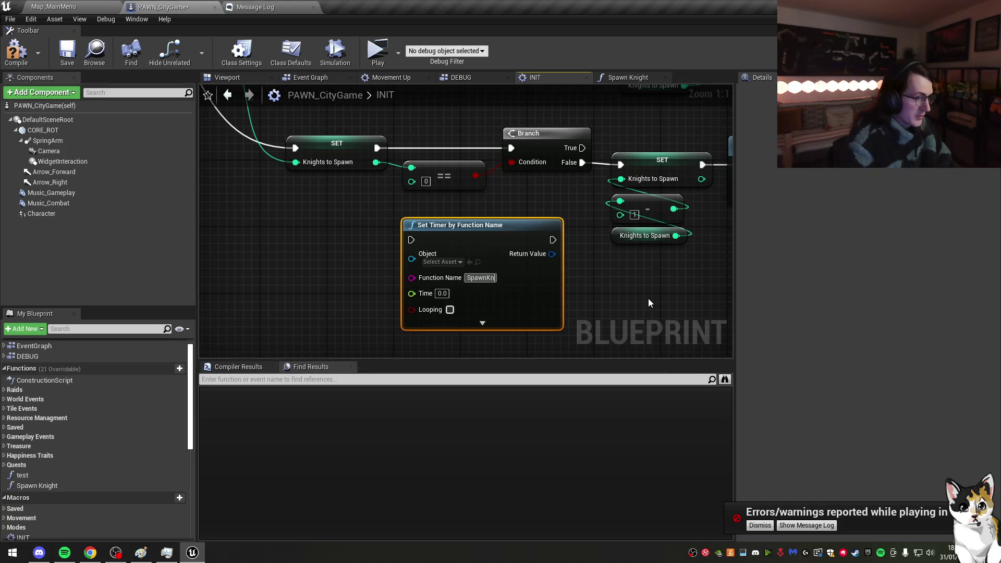
text( Knight)
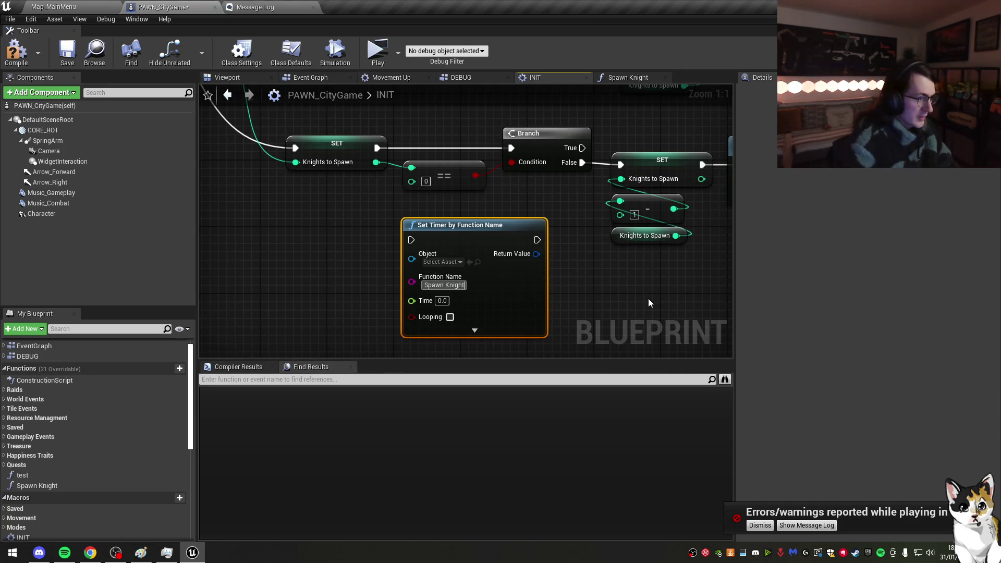
key(Return)
click(449, 316)
click(442, 300)
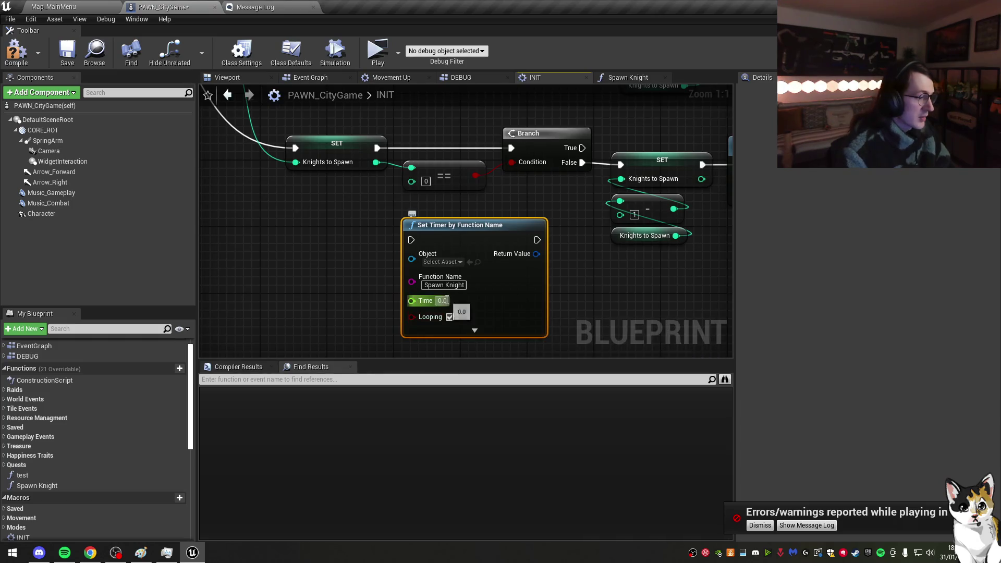
click(236, 214)
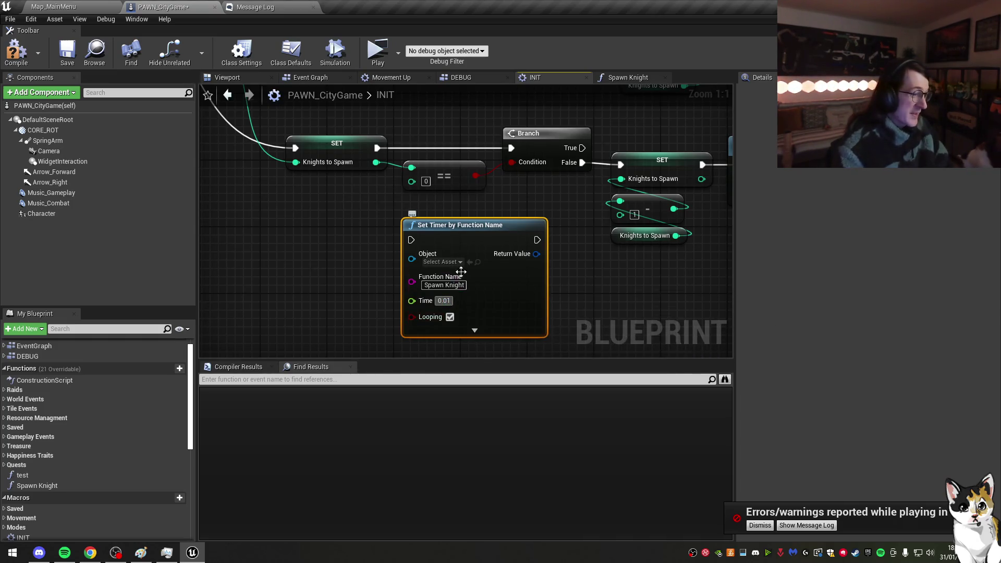
Step: Select the SET, minus, Knights to Spawn, == and Branch nodes, then switch to Spawn Knight
scroll(235, 214, down, 2)
drag(582, 263, 512, 166)
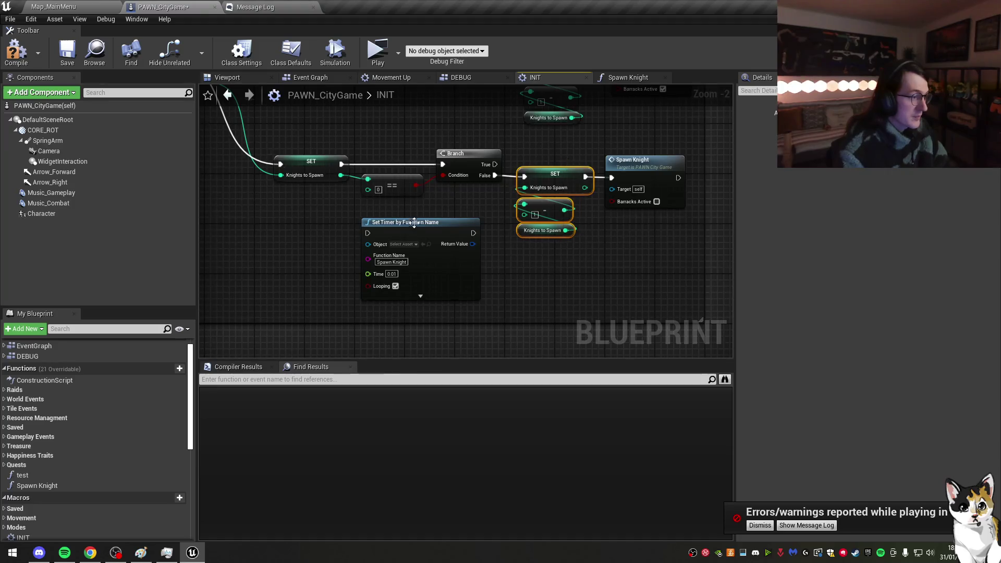
drag(360, 158, 605, 211)
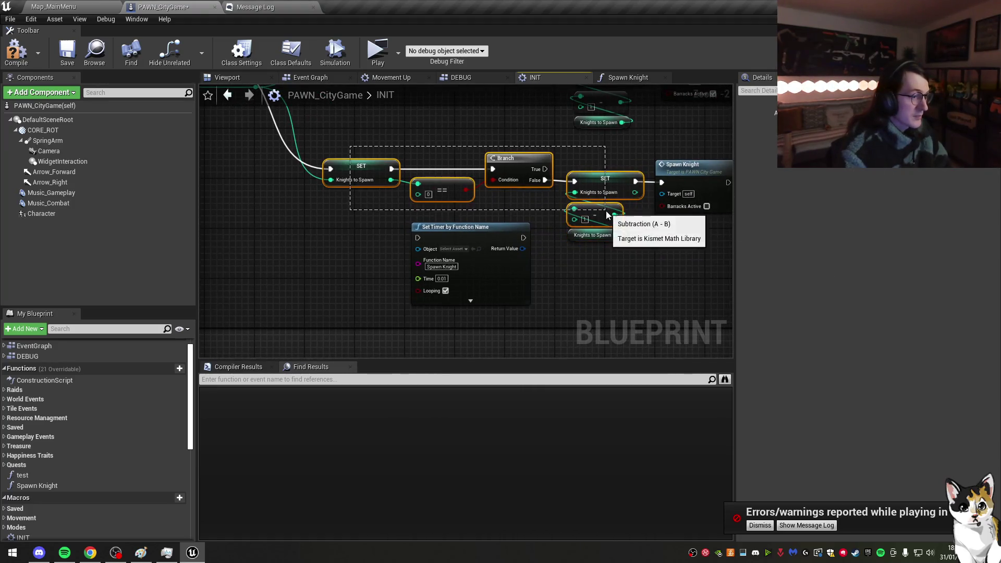
click(625, 77)
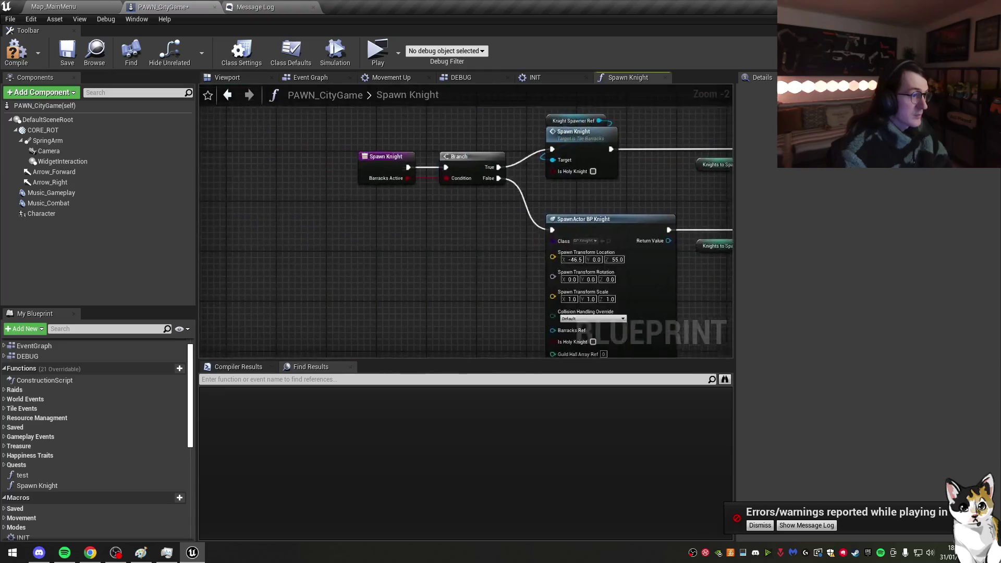
Step: Paste the copied counter and Branch nodes into Spawn Knight and connect them to the entry node
scroll(581, 186, down, 2)
scroll(453, 185, up, 2)
drag(319, 160, 474, 205)
mouse_move(524, 174)
mouse_down()
mouse_move(194, 176)
mouse_move(240, 176)
mouse_up()
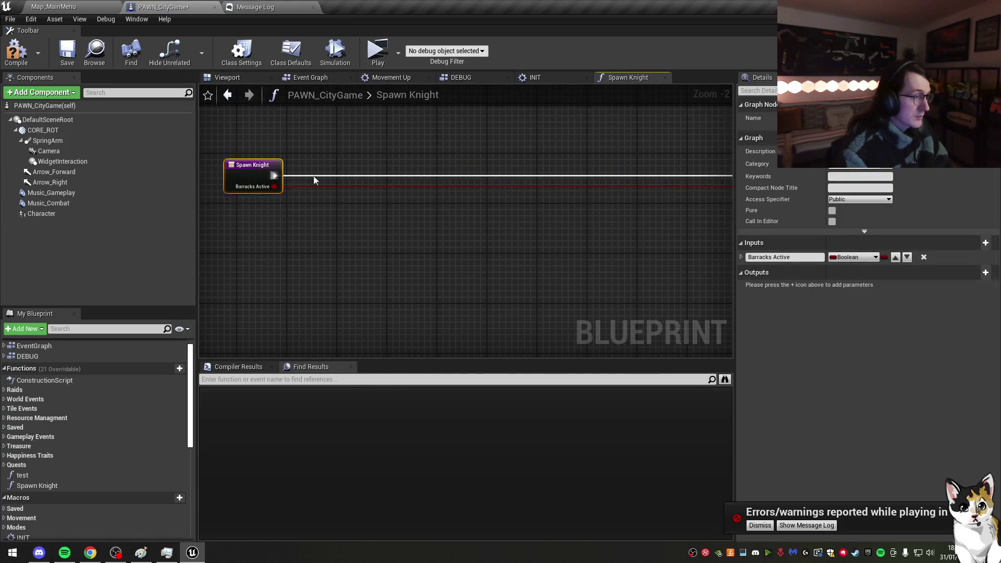
key(ctrl+v)
drag(400, 176, 508, 180)
mouse_move(275, 176)
mouse_down()
mouse_move(350, 182)
mouse_move(612, 249)
mouse_up()
drag(375, 174, 388, 168)
drag(252, 172, 314, 172)
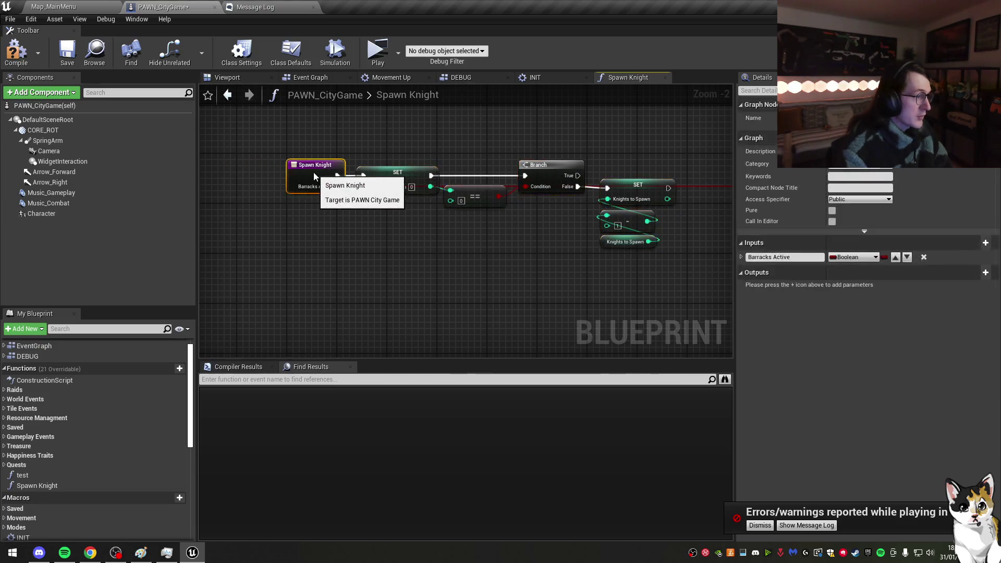
Step: Delete the first SET node and feed the Knights to Spawn getter into the == comparison
click(401, 172)
key(Delete)
mouse_move(615, 245)
mouse_down()
mouse_move(370, 214)
mouse_move(451, 191)
mouse_up()
drag(530, 176, 337, 176)
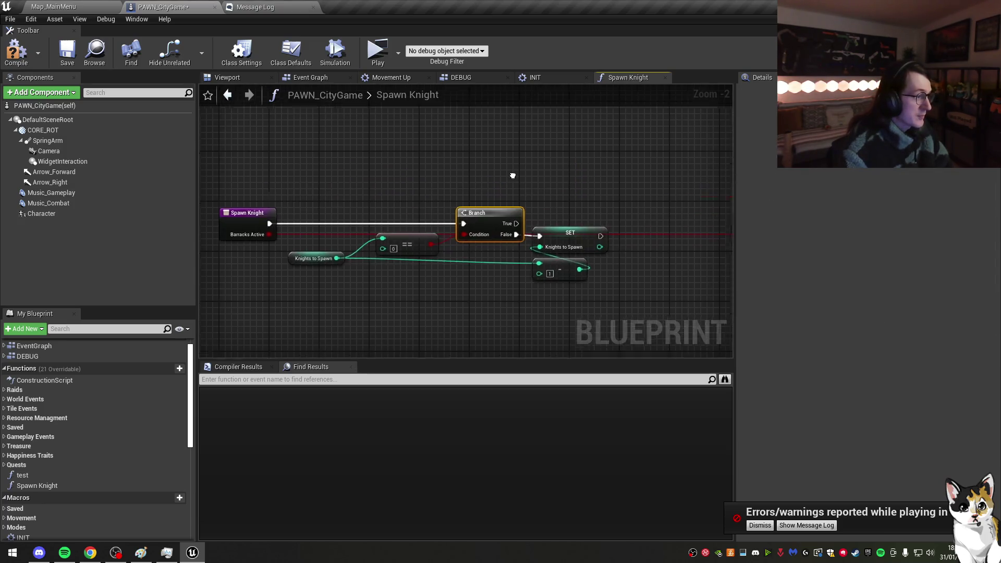
click(553, 78)
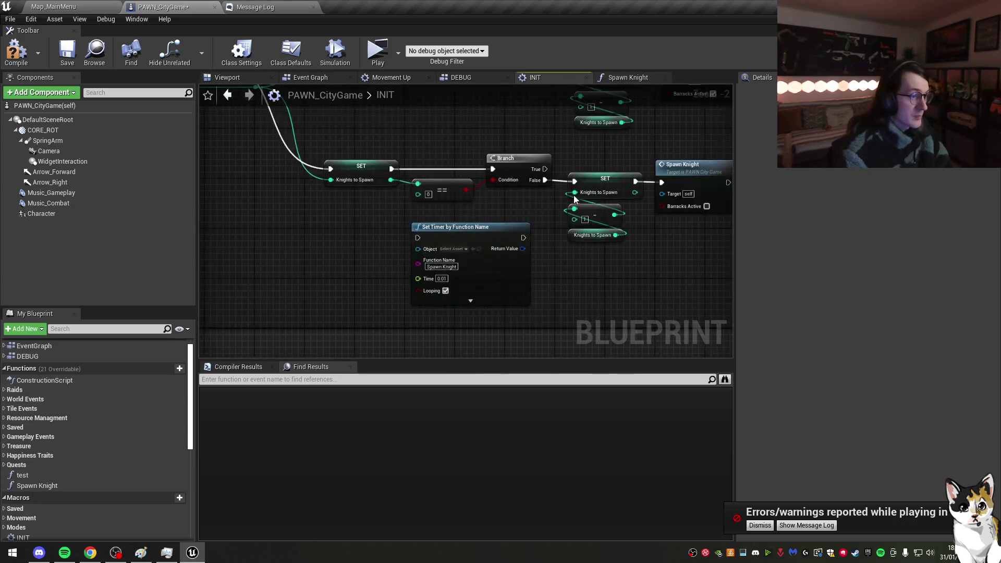
Step: Promote the Set Timer's Return Value to a KnightSpawnTimer variable and tidy its SET node
right_click(458, 225)
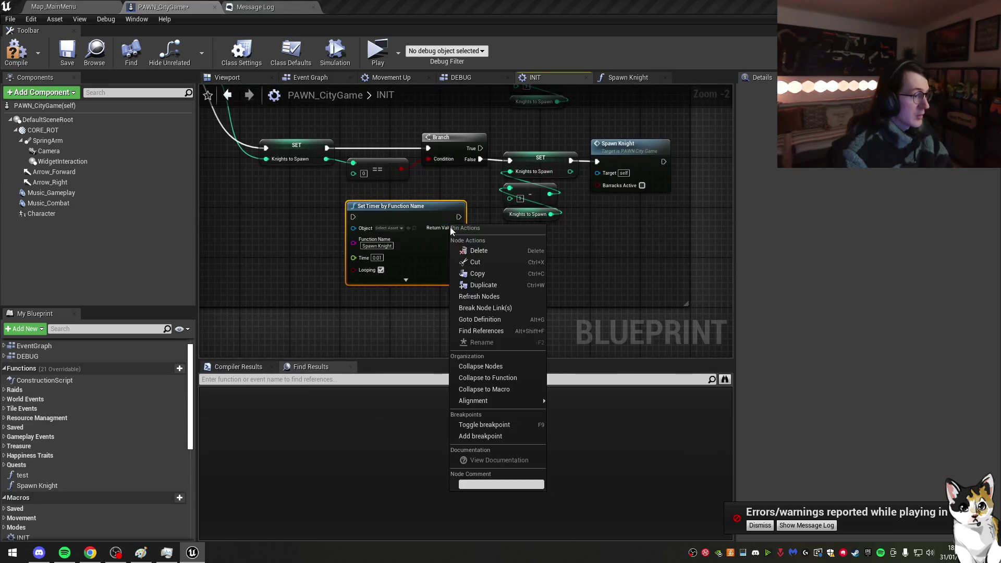
right_click(457, 228)
right_click(456, 228)
click(490, 241)
text(Kn)
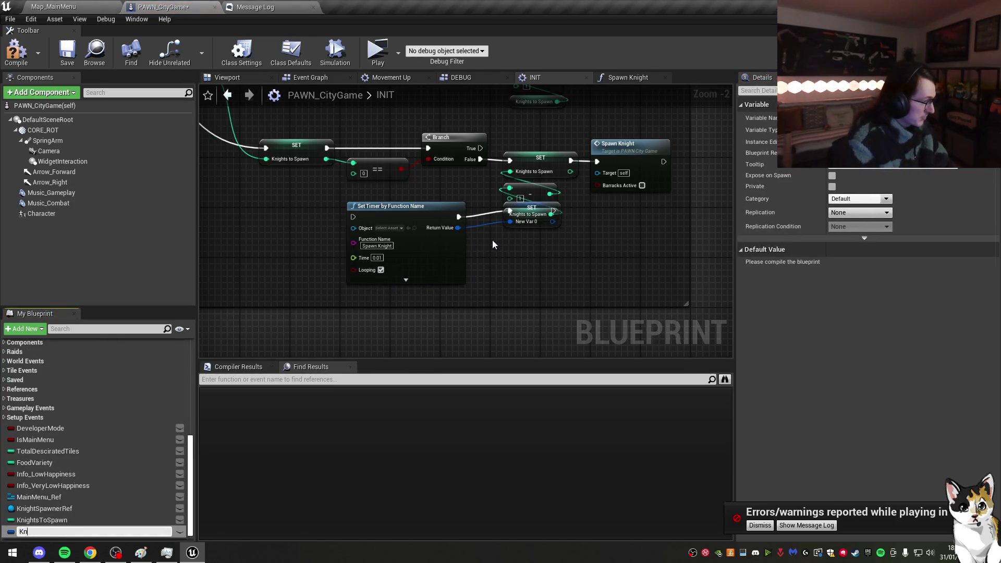
text(ightSpawn)
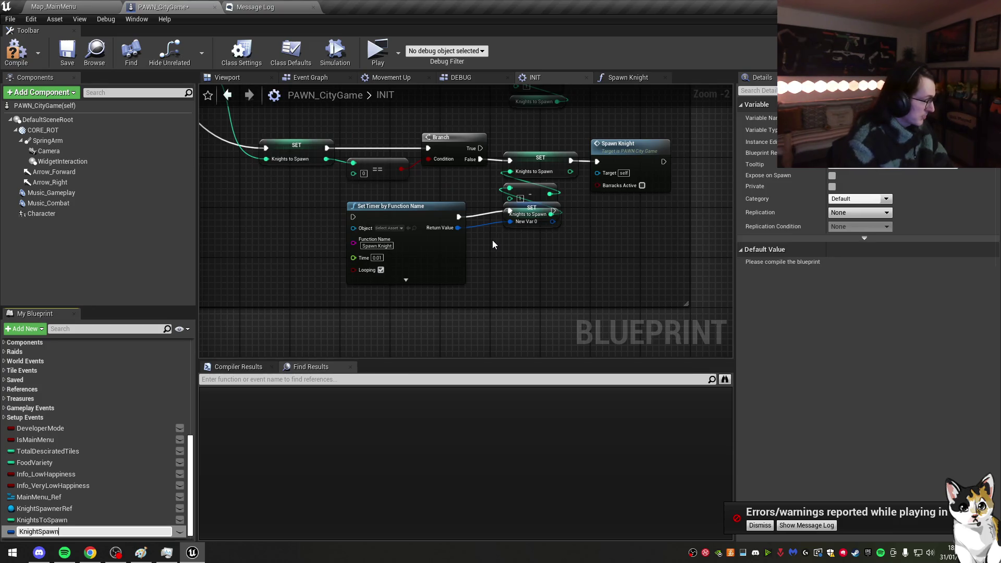
text(Timer)
key(Return)
mouse_move(574, 208)
mouse_down()
mouse_move(549, 219)
mouse_move(390, 215)
mouse_move(423, 215)
mouse_up()
ctrl+click(396, 206)
click(628, 78)
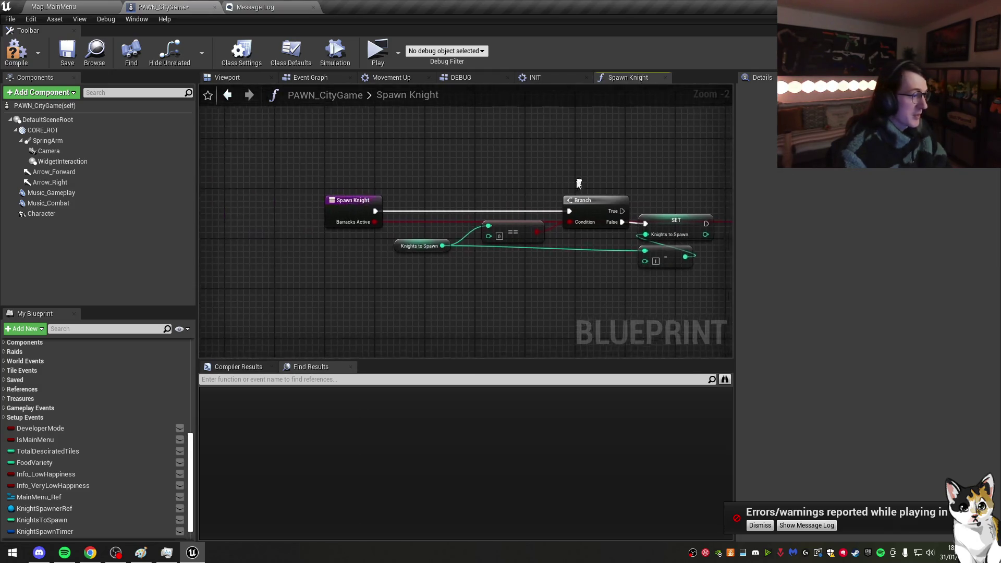
Step: Add a KnightSpawnTimer getter with Clear and Invalidate Timer by Handle on the Branch's True path
click(69, 530)
mouse_move(69, 530)
mouse_down()
mouse_move(375, 152)
mouse_move(449, 155)
mouse_up()
click(396, 161)
text(clea)
key(Return)
mouse_move(516, 207)
mouse_down()
mouse_move(532, 163)
mouse_move(568, 175)
mouse_up()
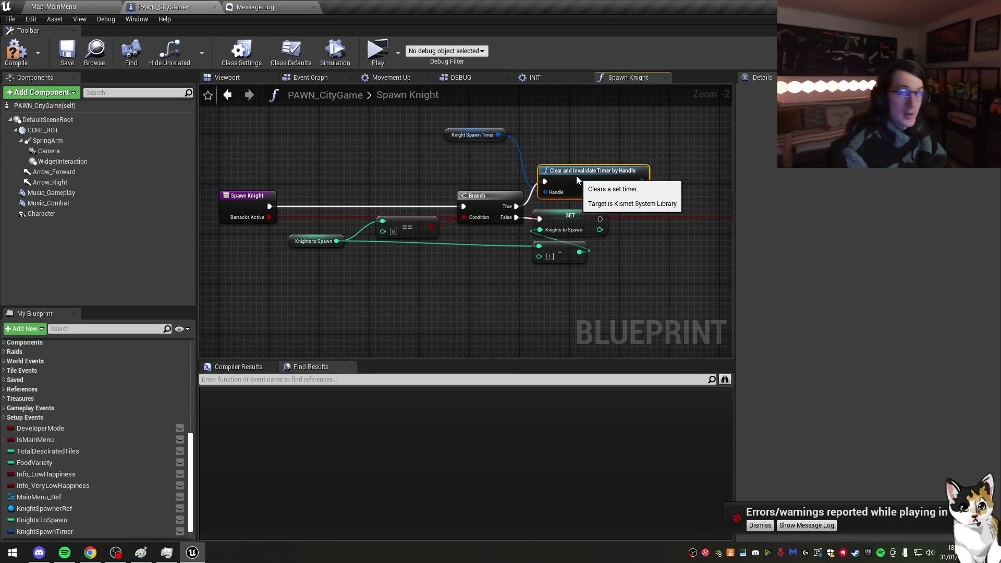
drag(453, 135, 553, 160)
click(468, 150)
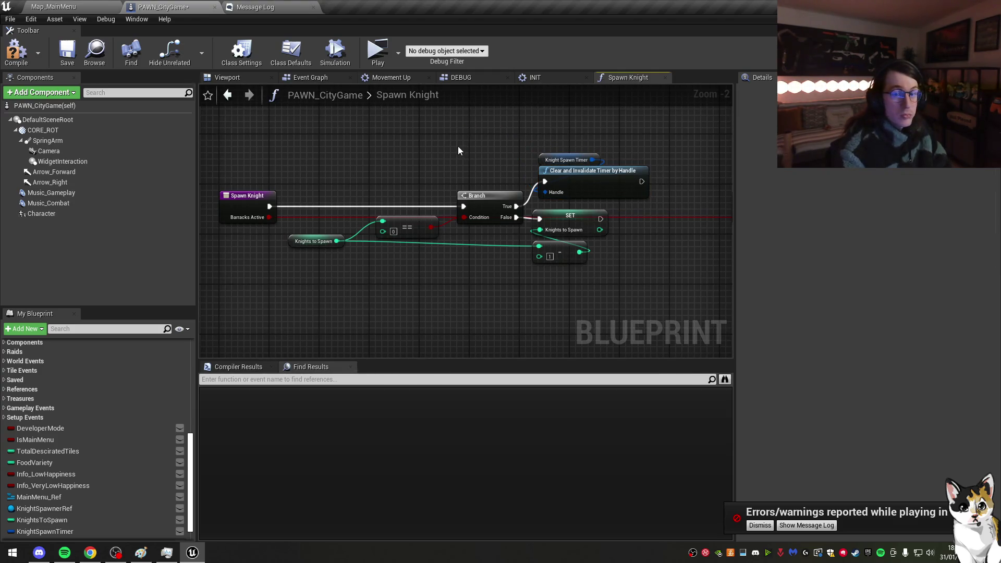
Step: Rearrange the SET Knights to Spawn and subtraction nodes and wire SET to the next Branch
drag(567, 230, 576, 210)
drag(559, 248, 484, 243)
click(573, 219)
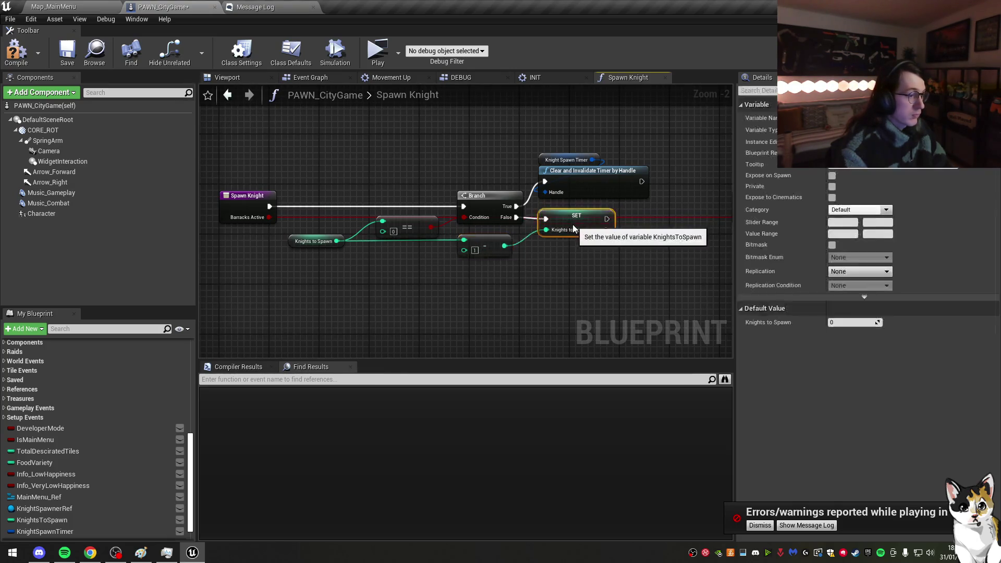
drag(569, 199, 525, 218)
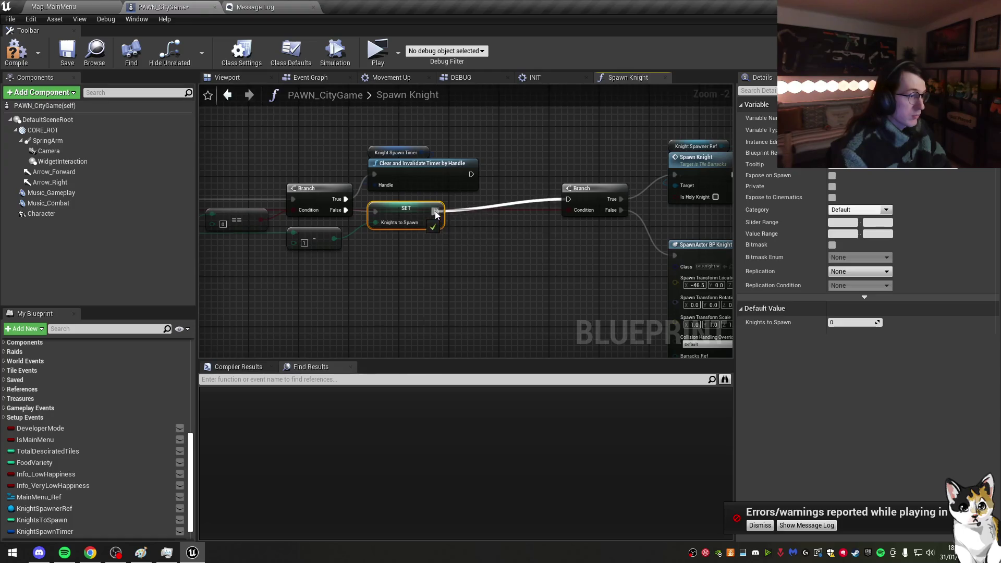
scroll(435, 213, down, 2)
Step: Delete the trailing Branch, == and Spawn Knight nodes, then save the blueprint
drag(279, 120, 518, 222)
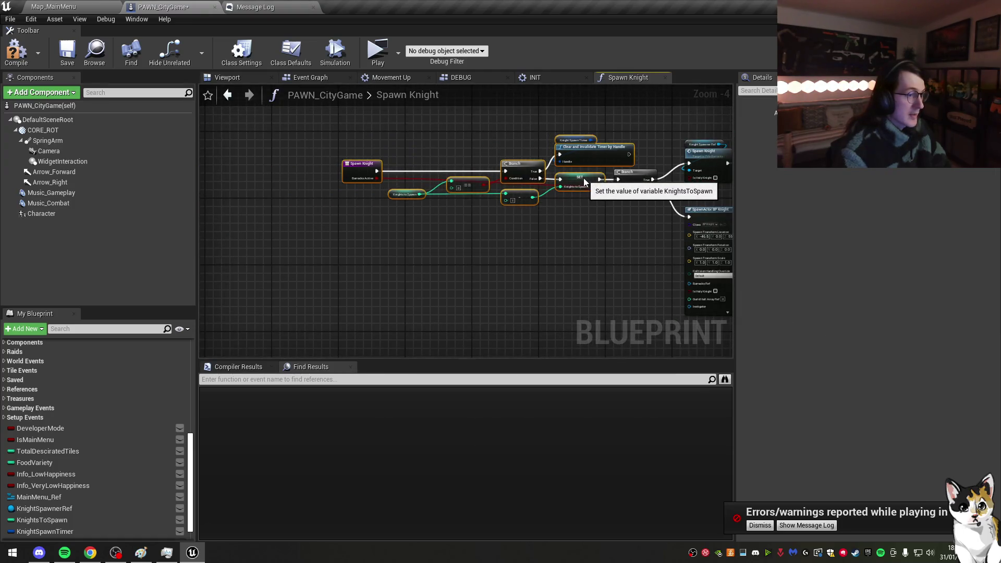
drag(363, 165, 411, 167)
click(500, 132)
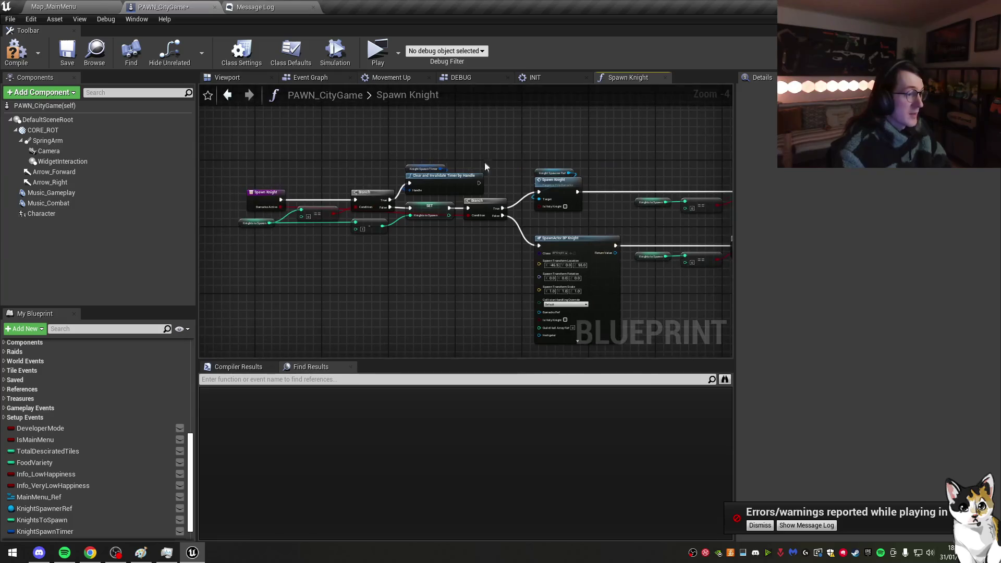
drag(484, 165, 484, 165)
drag(543, 148, 524, 144)
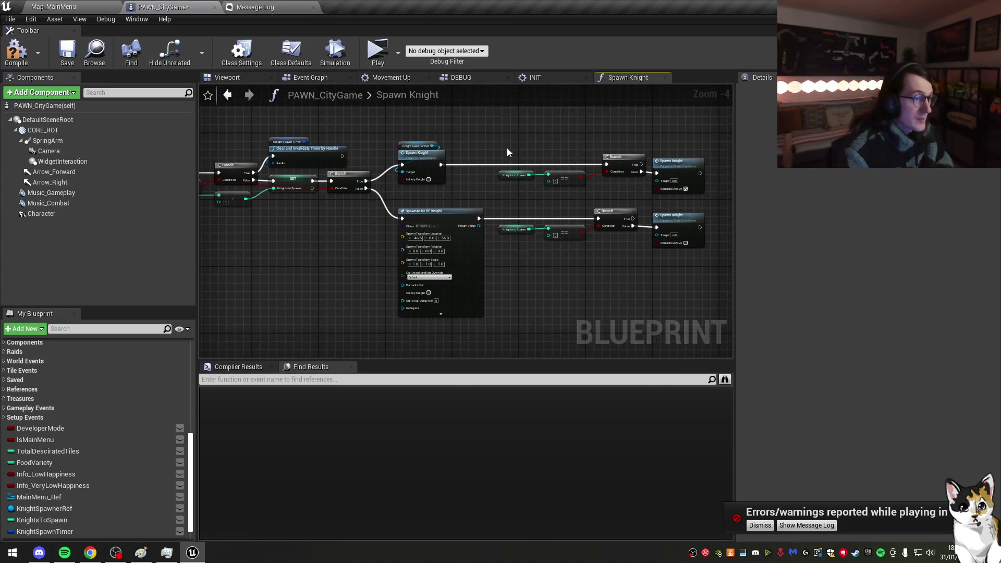
drag(689, 261, 689, 261)
key(Delete)
drag(521, 247, 636, 234)
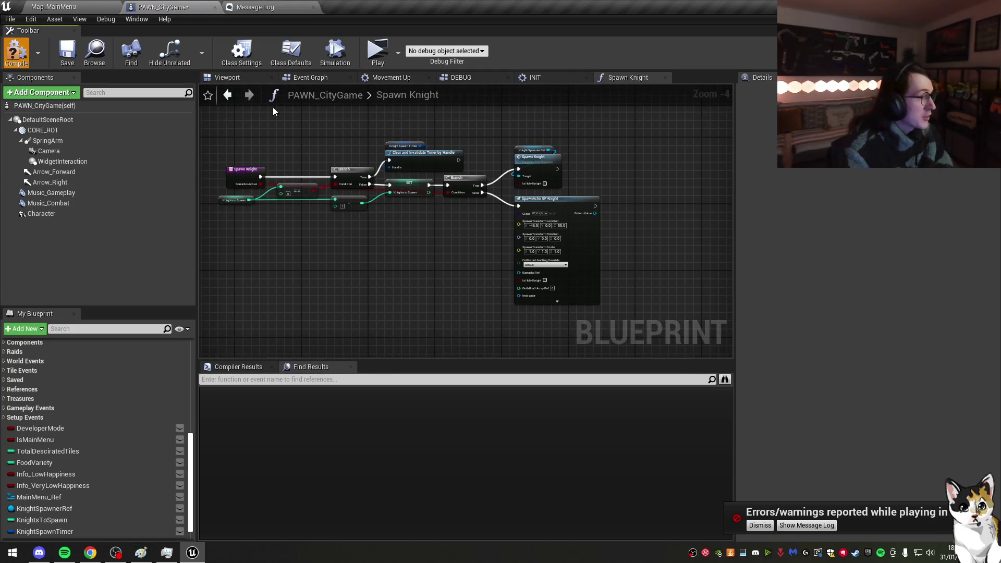
click(75, 67)
Step: Delete the old SET, ==, Branch and Spawn Knight groups from the INIT graph
click(571, 78)
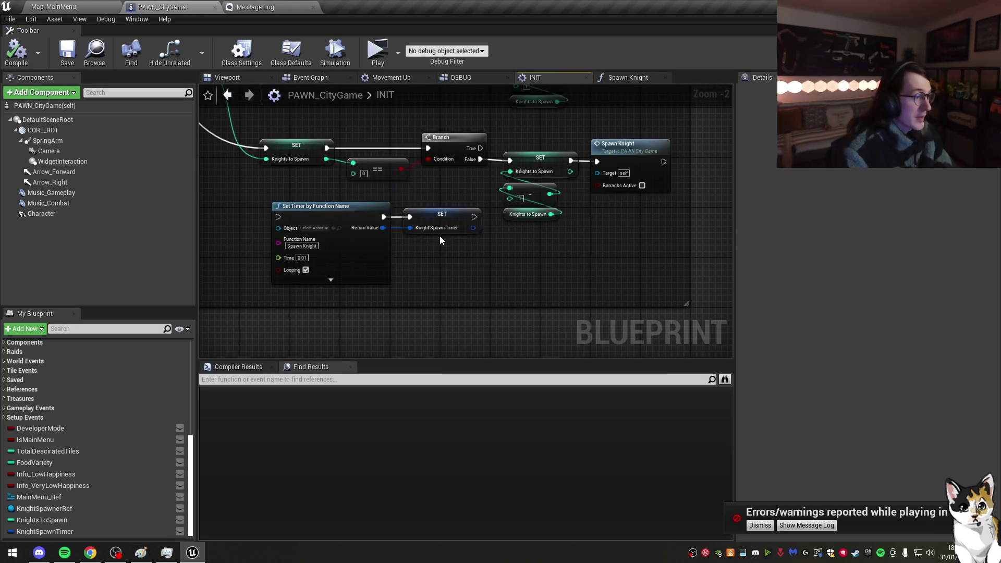
scroll(440, 236, up, 2)
scroll(605, 253, down, 1)
mouse_move(628, 322)
mouse_down()
mouse_move(593, 292)
mouse_move(542, 149)
mouse_up()
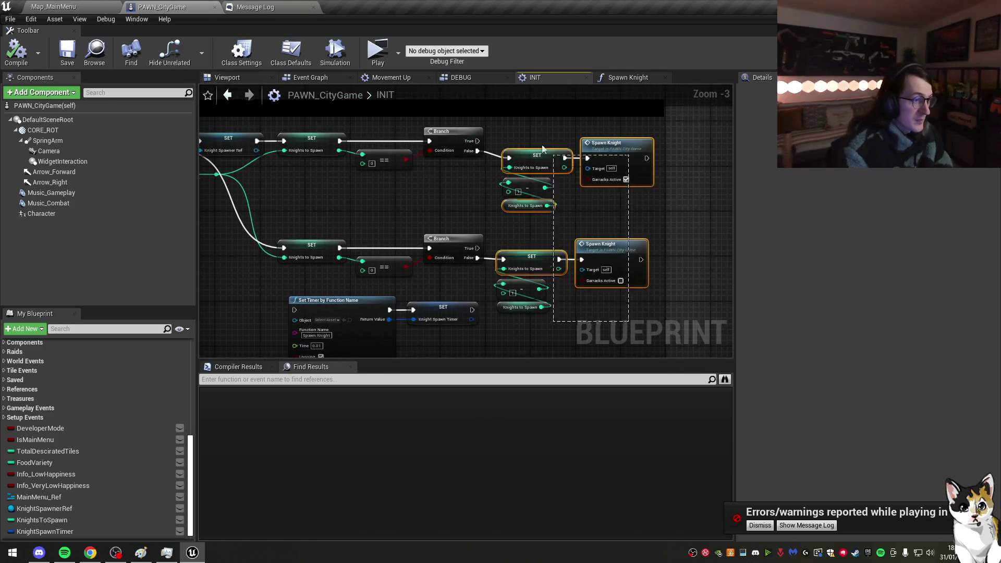
key(Delete)
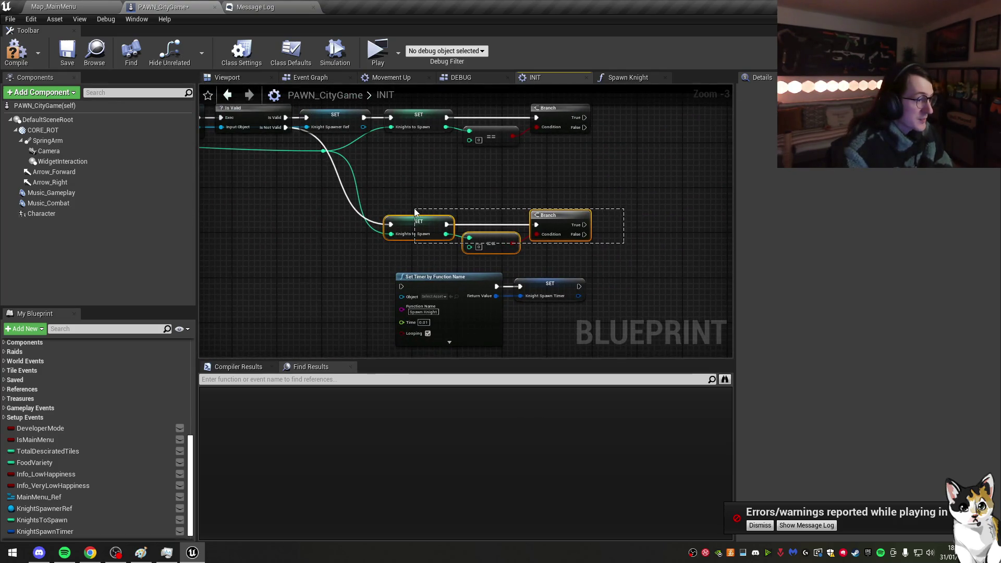
key(Delete)
drag(600, 154, 381, 104)
key(Delete)
Step: Move the Set Timer and its SET node beside the Knight Spawner SET
drag(388, 264, 558, 305)
mouse_move(545, 338)
mouse_down()
mouse_move(542, 190)
mouse_move(531, 174)
mouse_up()
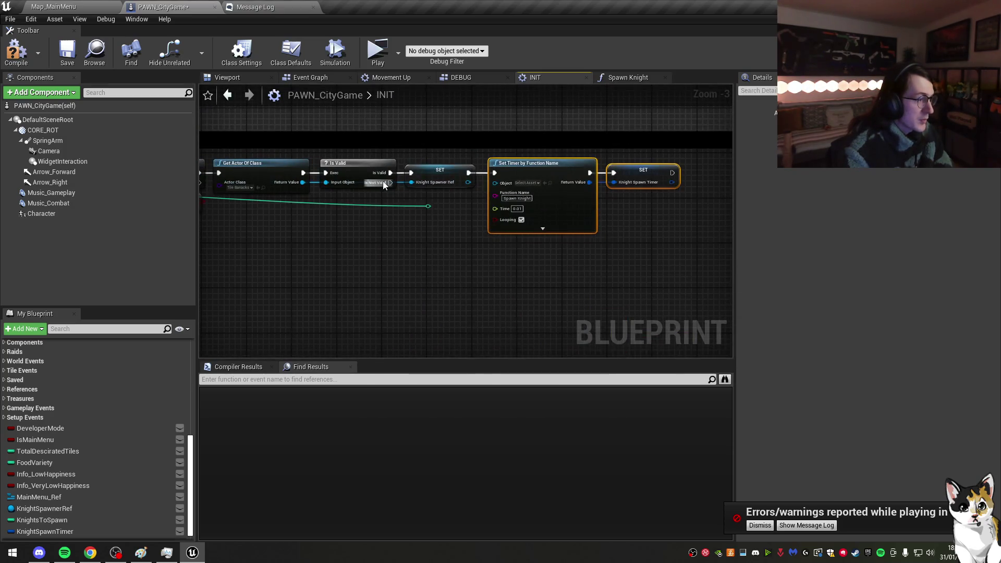
mouse_move(551, 208)
mouse_down()
mouse_move(494, 204)
mouse_move(611, 181)
mouse_move(523, 191)
mouse_move(681, 199)
mouse_move(664, 182)
mouse_move(597, 182)
mouse_up()
Step: Insert SET Knights to Spawn from the Knight resource before Get Actor Of Class, and compile
mouse_move(242, 136)
mouse_down()
mouse_move(343, 134)
mouse_move(560, 174)
mouse_up()
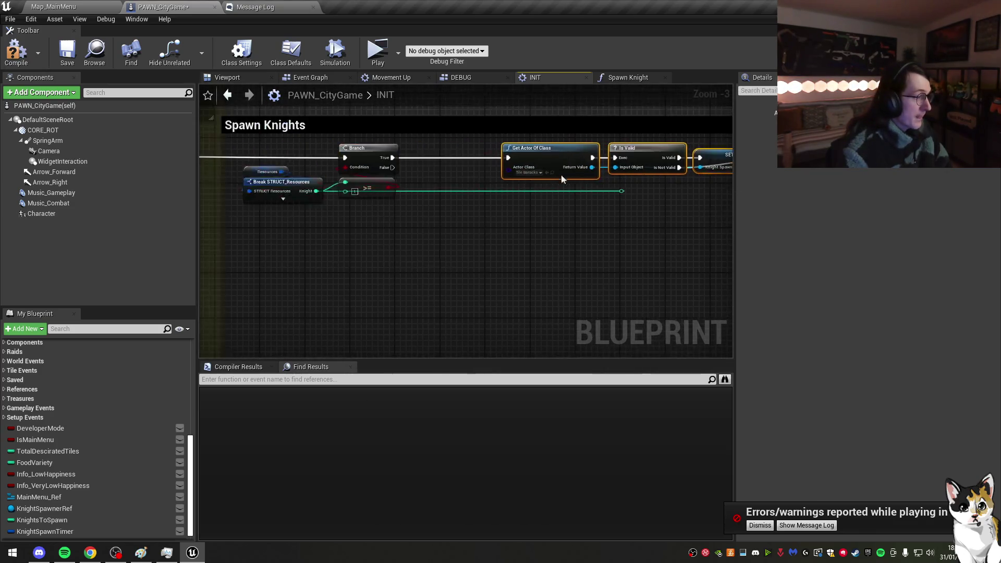
scroll(70, 521, down, 1)
mouse_move(62, 509)
mouse_down()
mouse_move(422, 108)
mouse_move(413, 153)
mouse_move(381, 158)
mouse_up()
click(425, 175)
scroll(418, 154, up, 3)
mouse_move(402, 203)
mouse_down()
mouse_move(410, 214)
mouse_move(419, 168)
mouse_up()
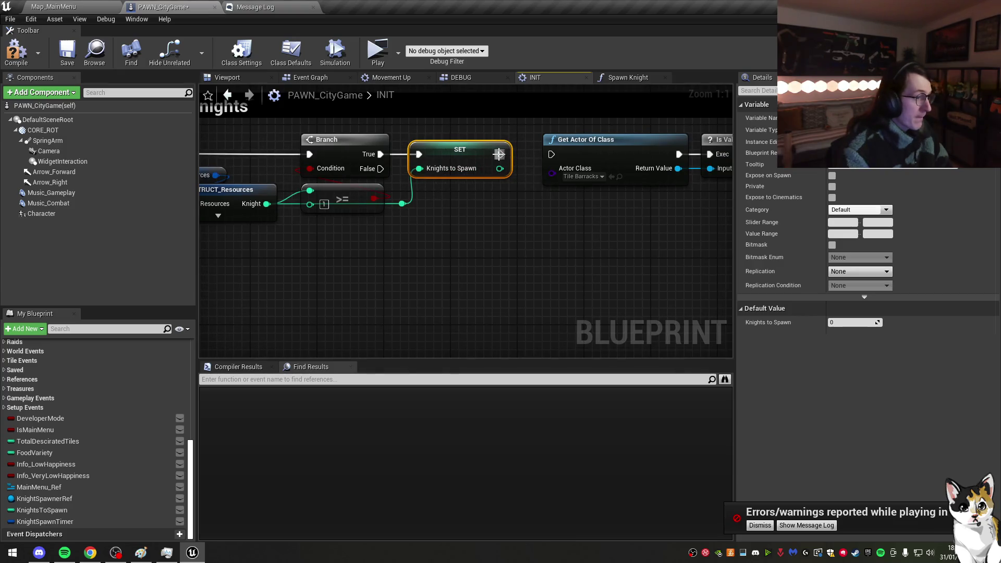
drag(551, 159, 552, 156)
scroll(453, 230, down, 2)
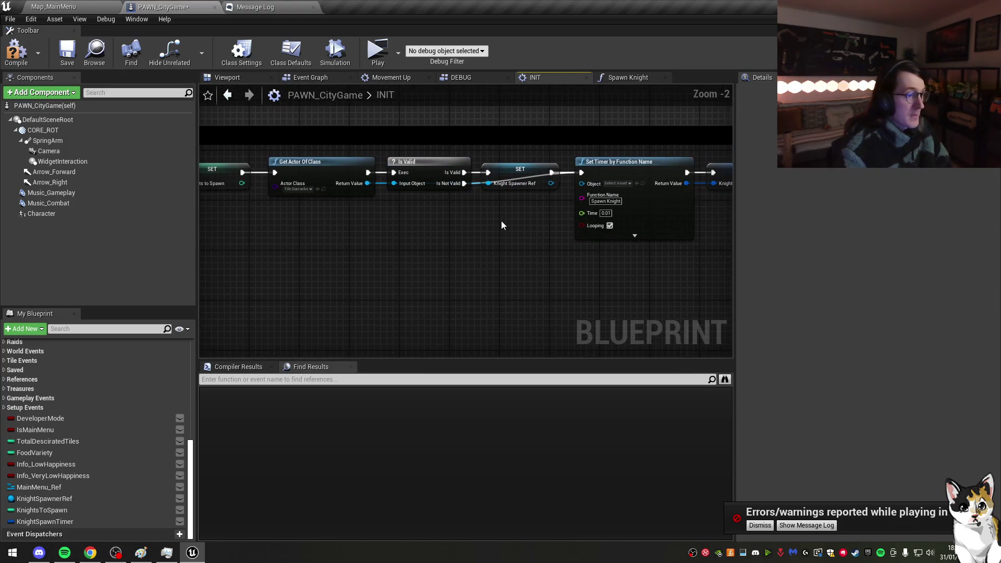
drag(526, 232, 500, 198)
click(5, 55)
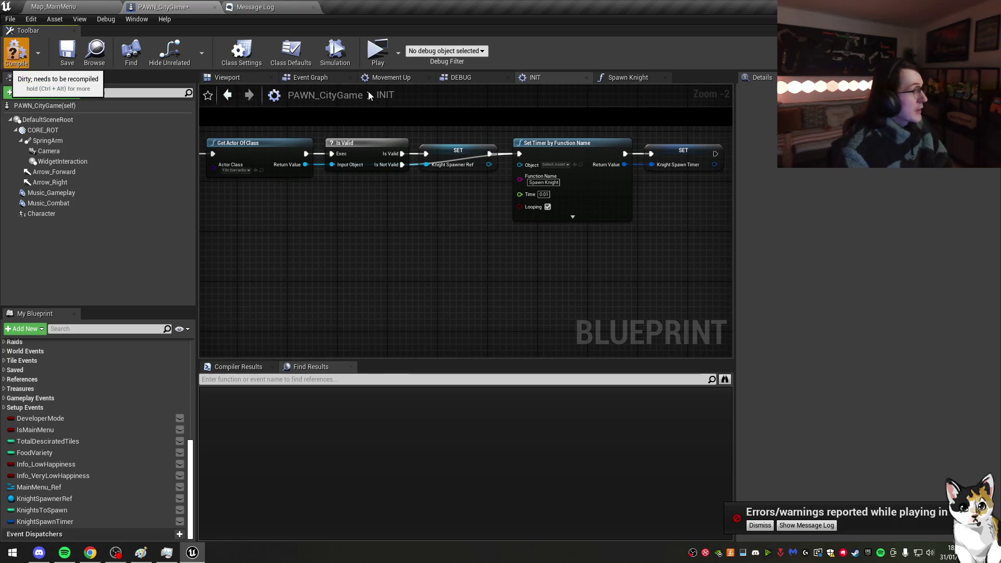
Step: Save, then play-test by continuing the saved Castle kingdom
click(67, 52)
click(382, 59)
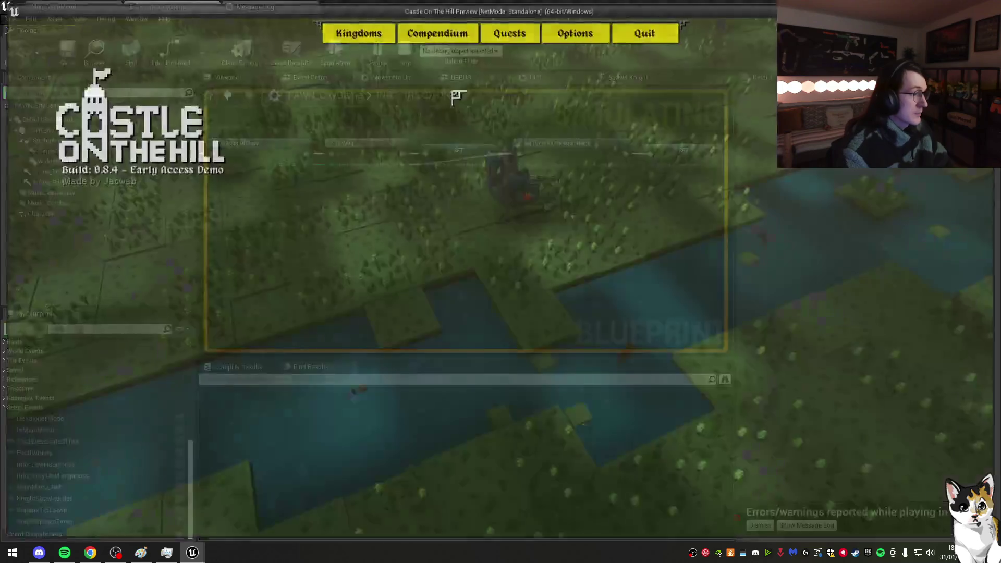
click(355, 32)
click(577, 84)
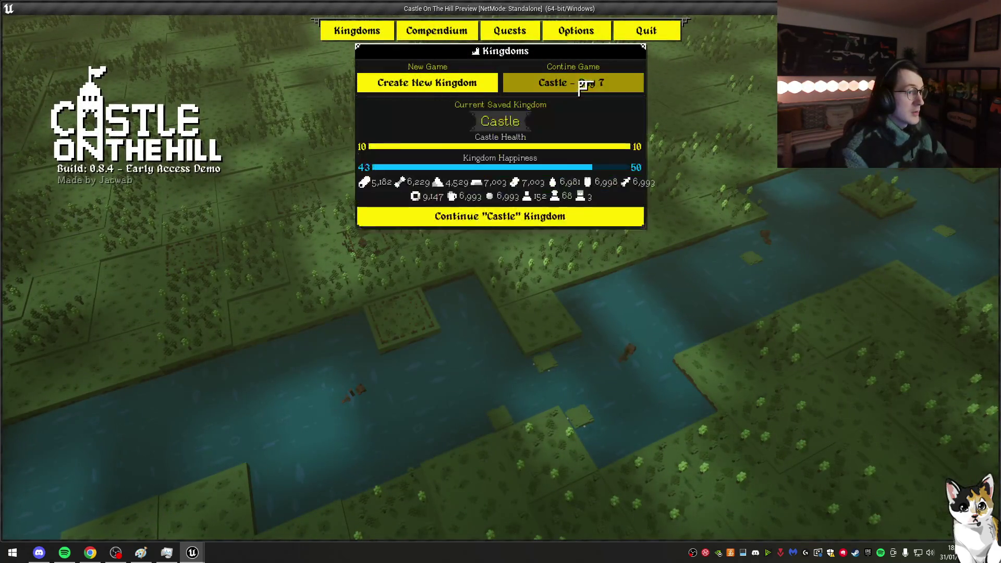
click(639, 214)
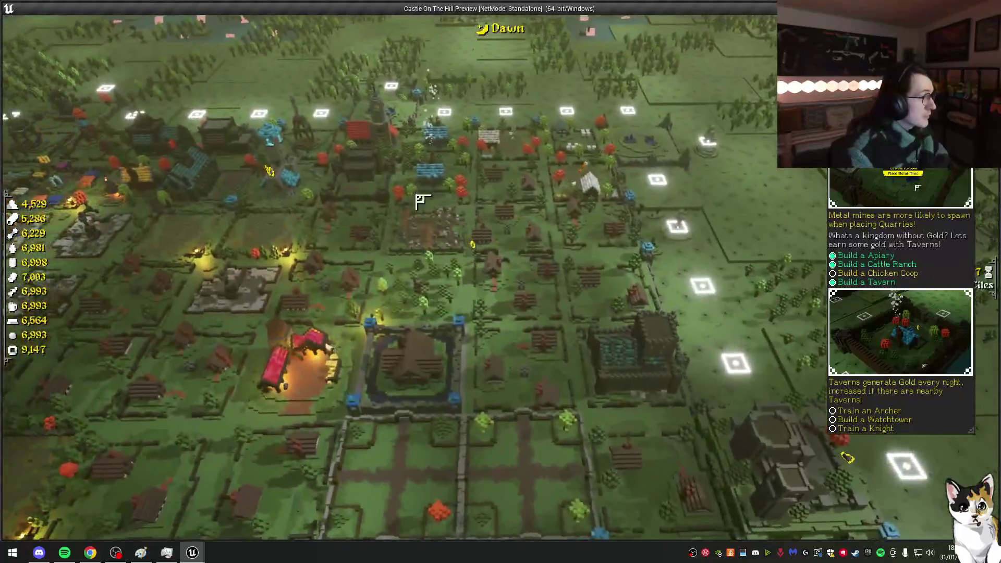
Step: Open the barracks recruitment options and rotate the camera around the castle
click(420, 201)
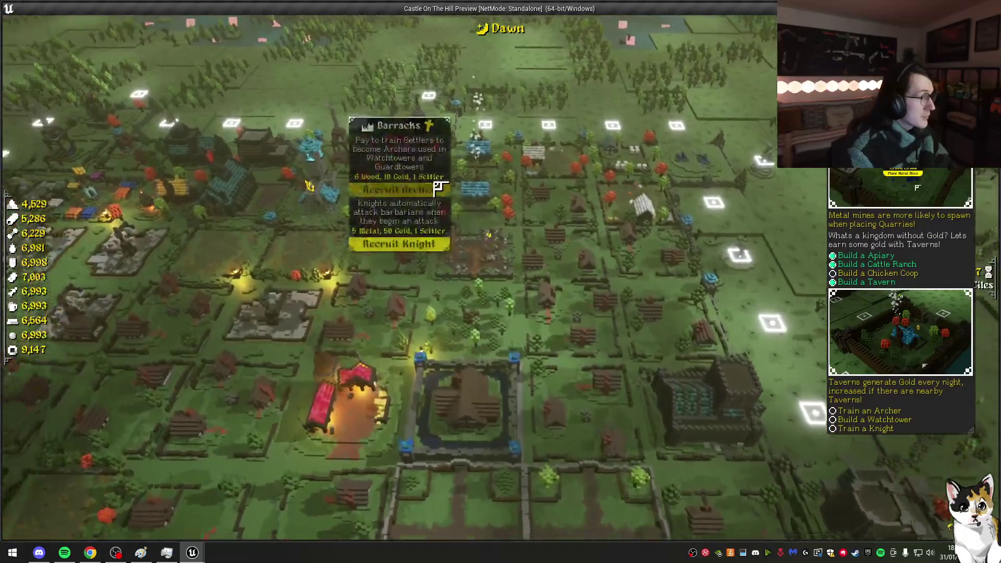
scroll(563, 212, up, 5)
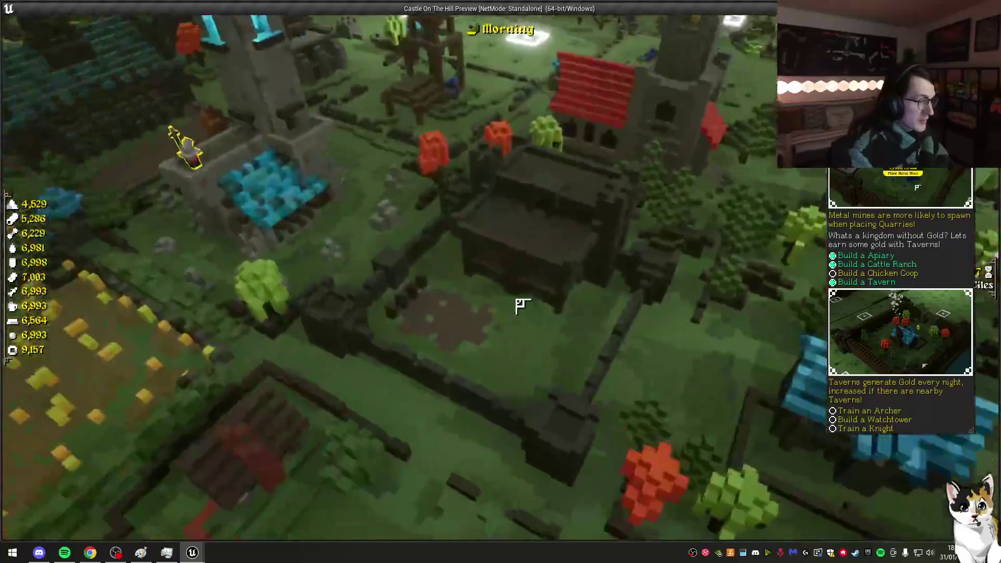
scroll(521, 305, down, 8)
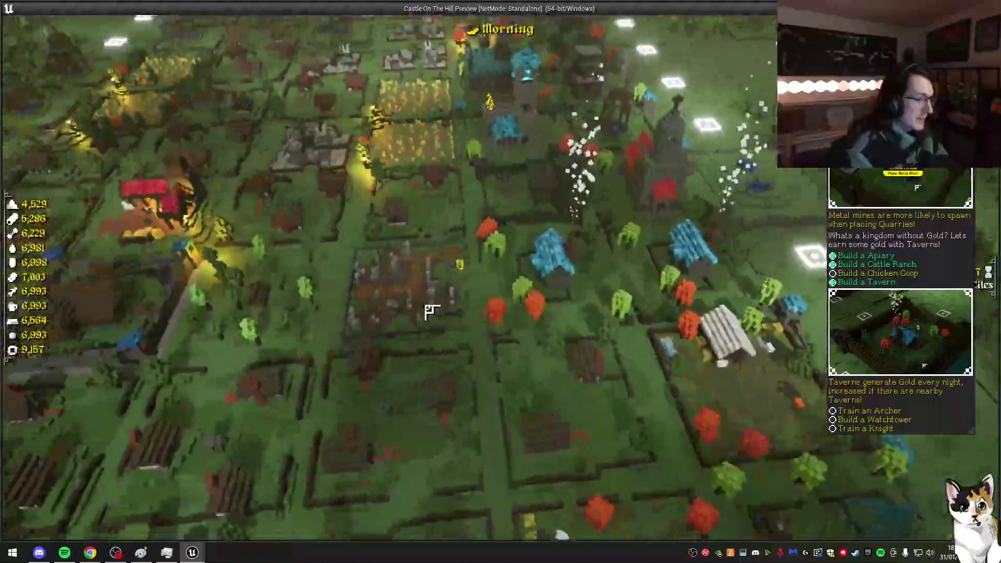
scroll(423, 295, up, 4)
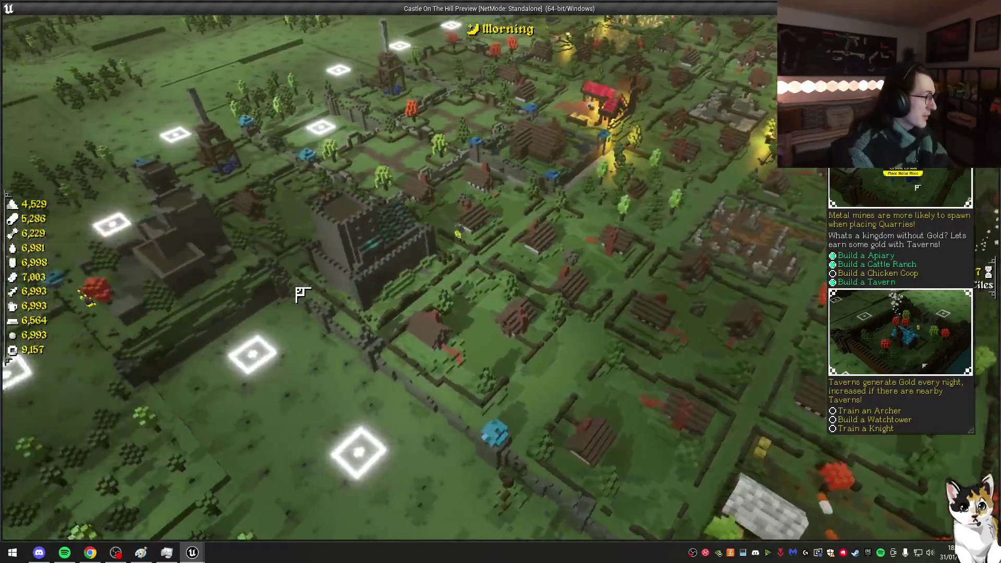
scroll(420, 323, up, 5)
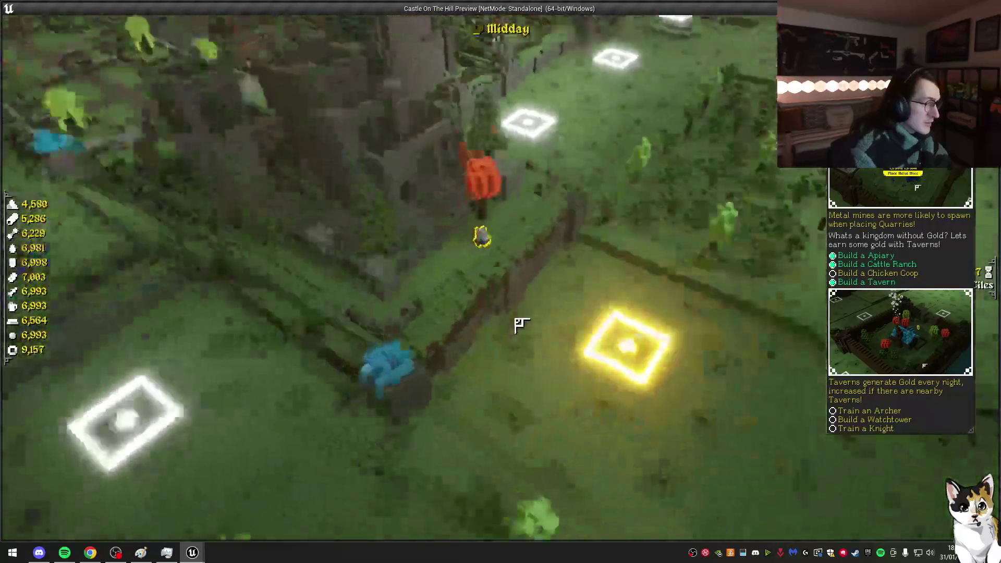
scroll(523, 313, down, 3)
key(e)
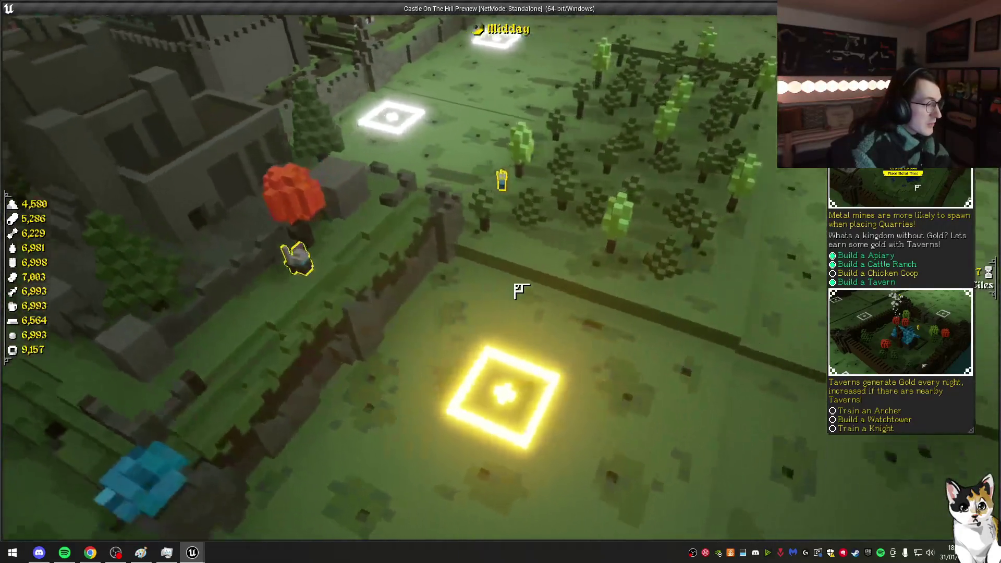
key(e)
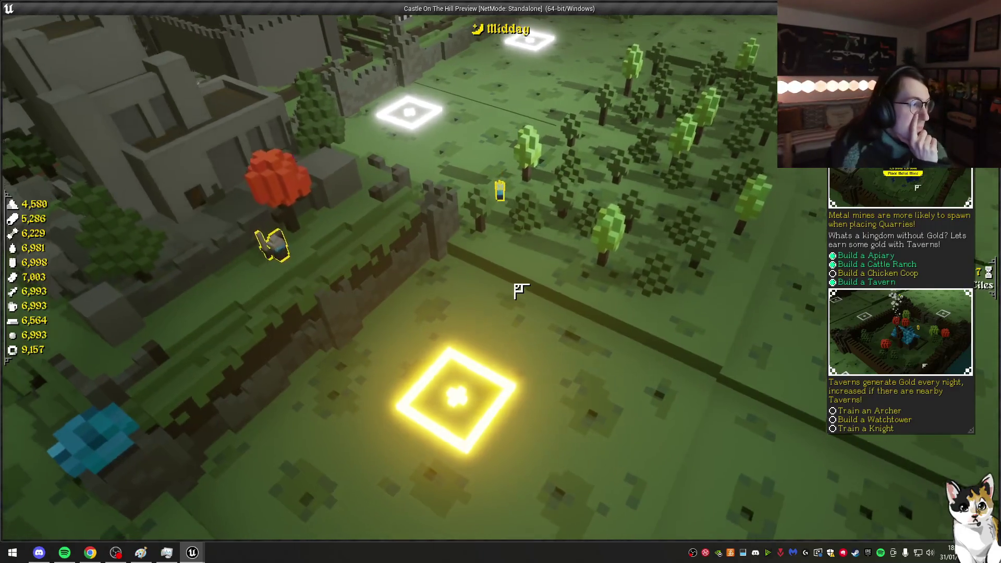
scroll(490, 120, down, 5)
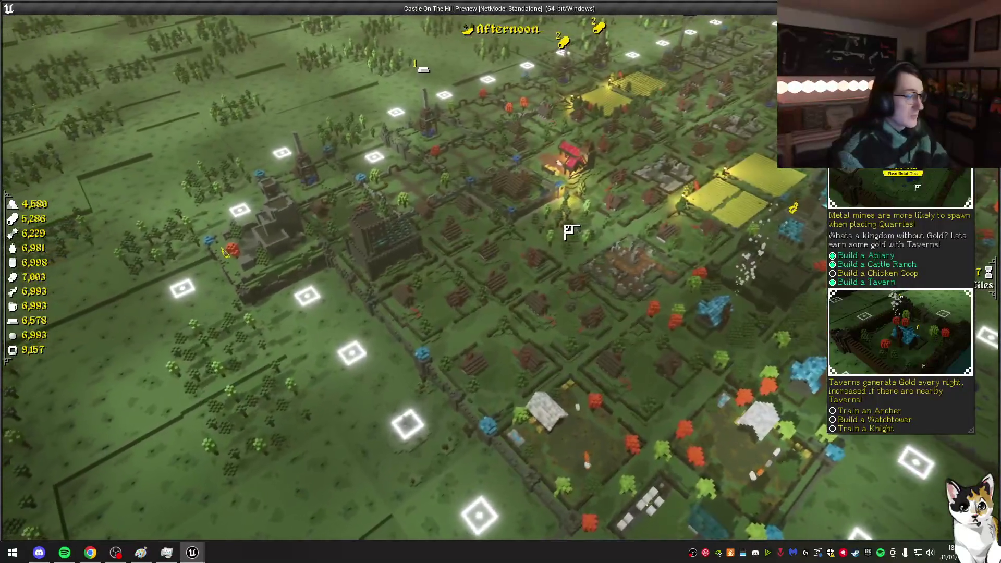
Step: Stop the preview and return to the PAWN_CityGame Branch and SET nodes
key(Escape)
click(197, 7)
drag(384, 222, 549, 246)
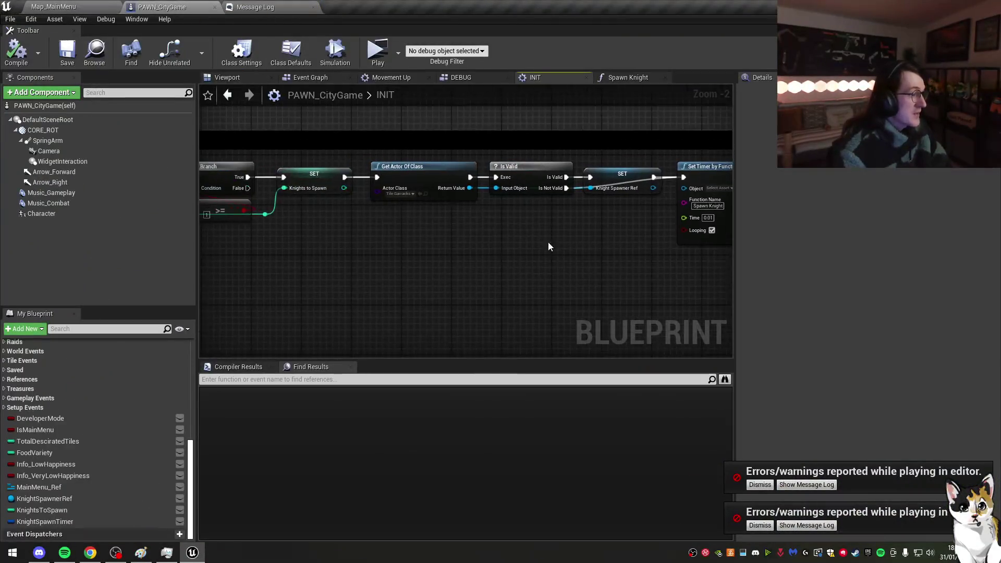
Step: Insert a Retriggerable Delay on the wire leading into the Spawn Knights section
click(427, 174)
mouse_move(427, 174)
mouse_down()
mouse_move(381, 196)
mouse_move(632, 253)
mouse_up()
drag(712, 260, 299, 203)
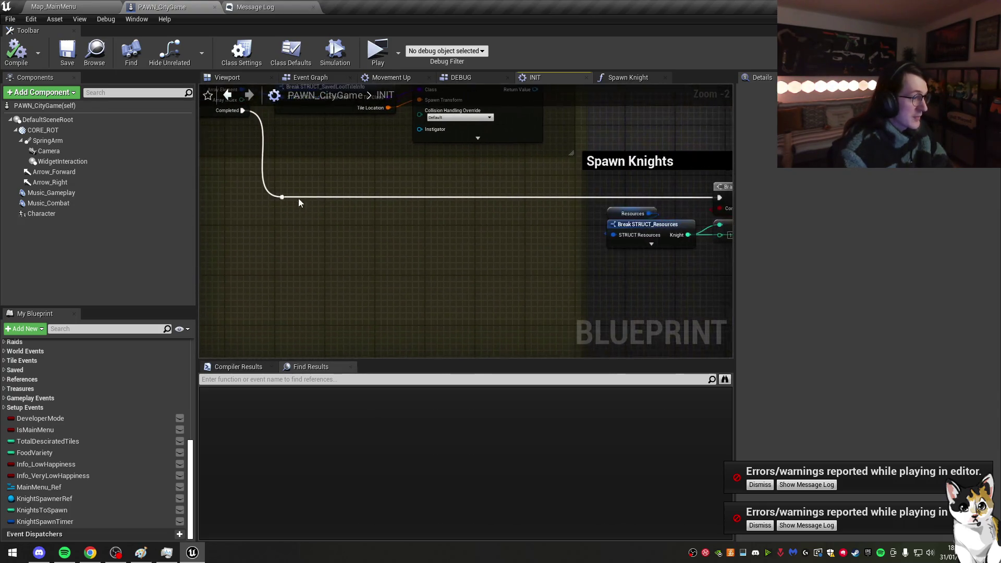
mouse_move(397, 181)
mouse_down()
mouse_move(467, 198)
mouse_move(474, 233)
mouse_move(576, 248)
mouse_move(386, 221)
mouse_up()
text(retrig)
key(Return)
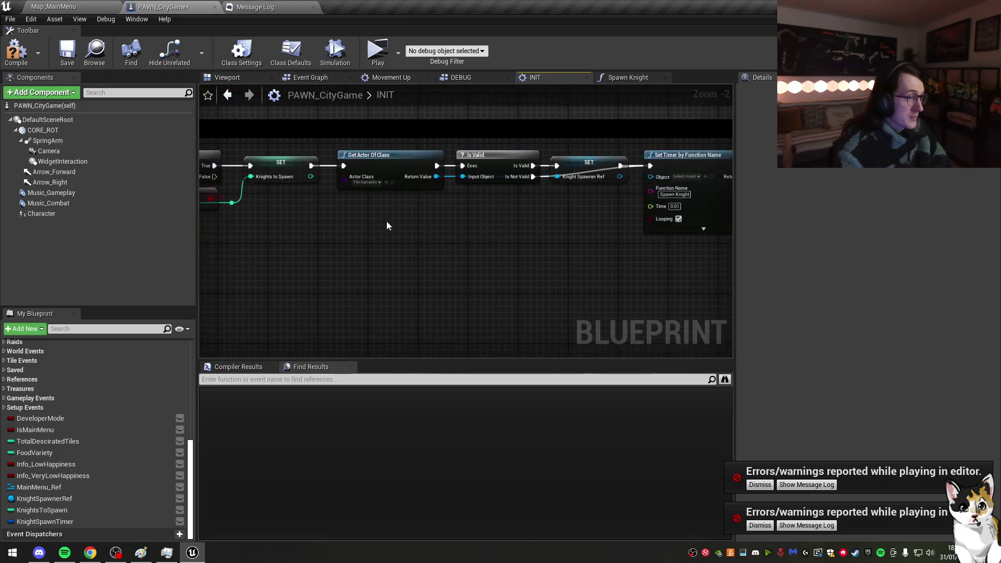
Step: Rename KnightSpawnerRef to Barracks_Ref, then compile and save the blueprint
click(597, 163)
mouse_move(597, 164)
mouse_down()
mouse_move(488, 162)
mouse_move(493, 190)
mouse_up()
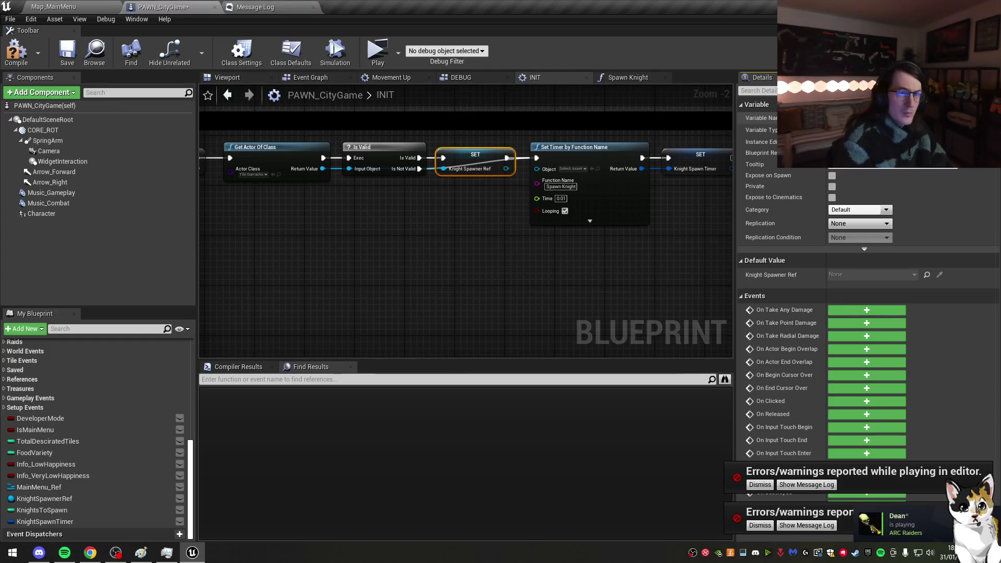
text(Barracks_)
key(Return)
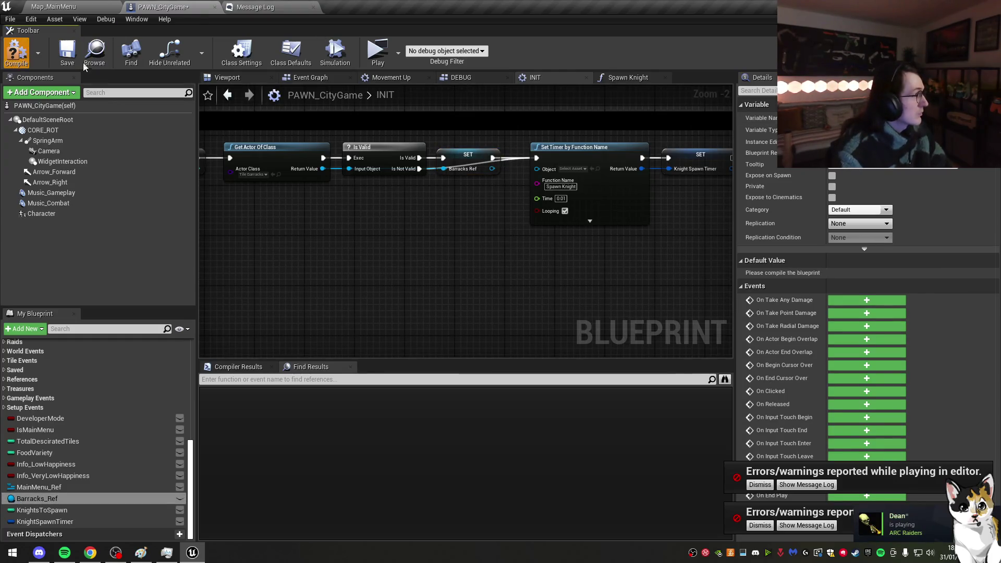
key(F7)
key(ctrl+s)
Step: Start a play test and continue the Castle - Day 7 kingdom
click(374, 53)
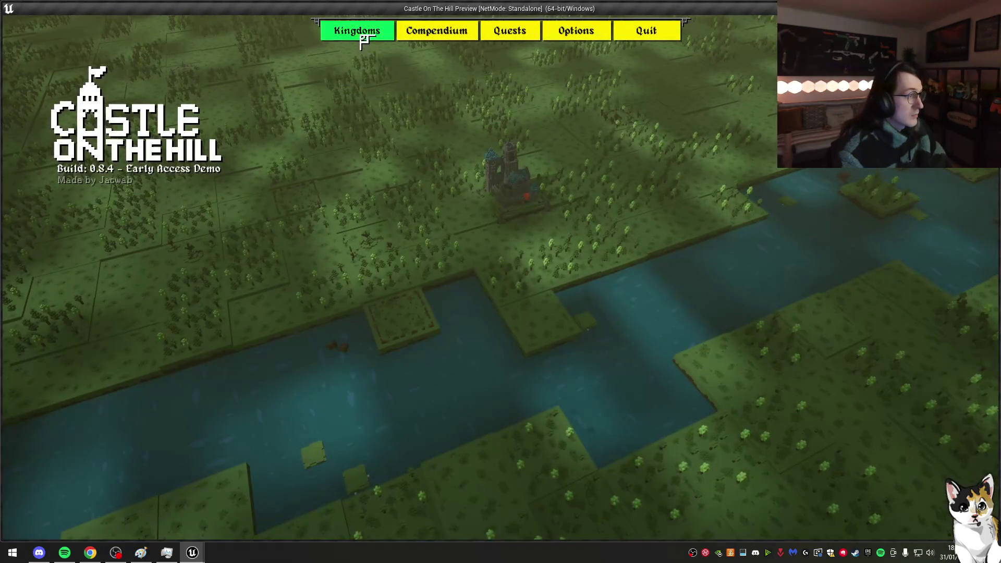
click(362, 39)
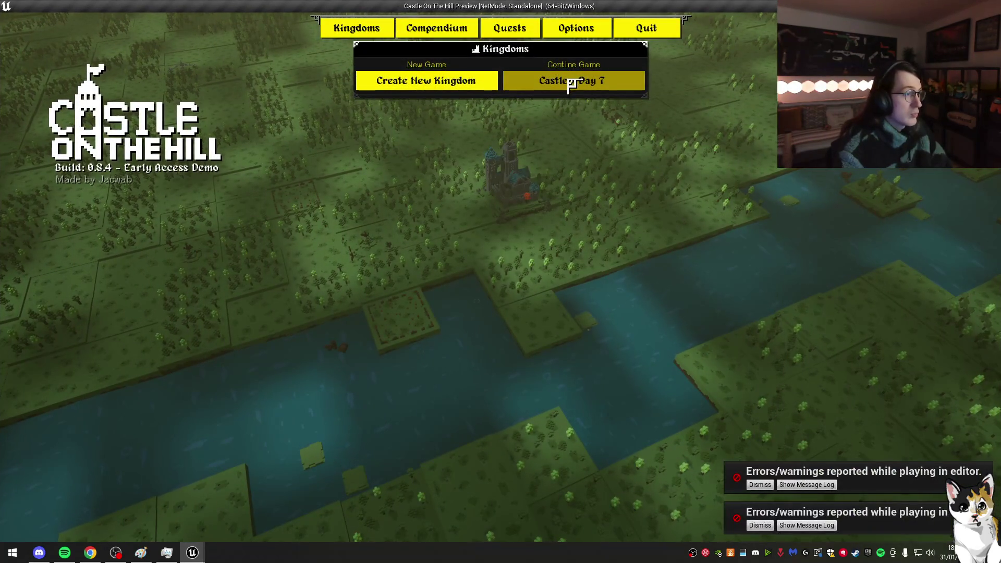
click(570, 82)
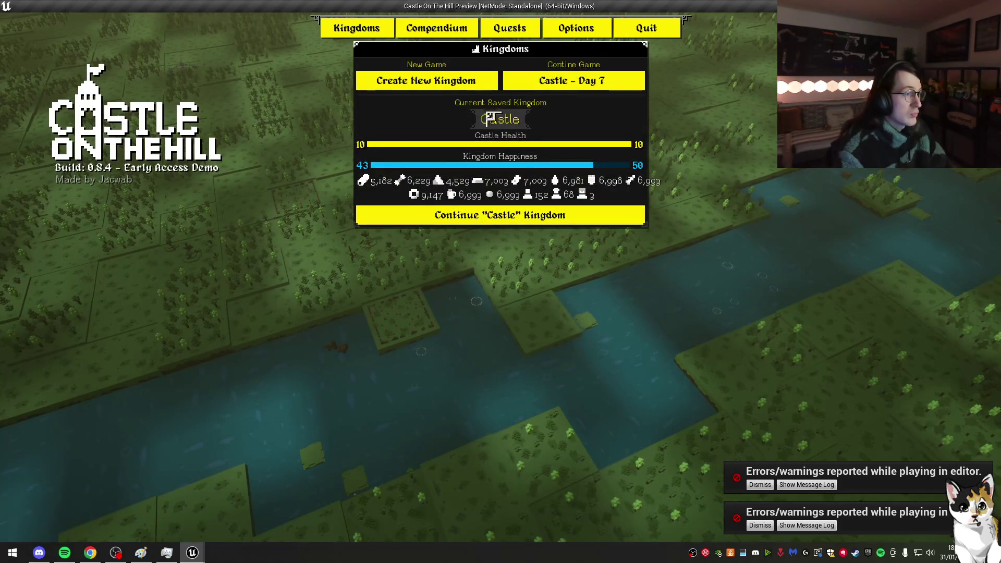
click(520, 216)
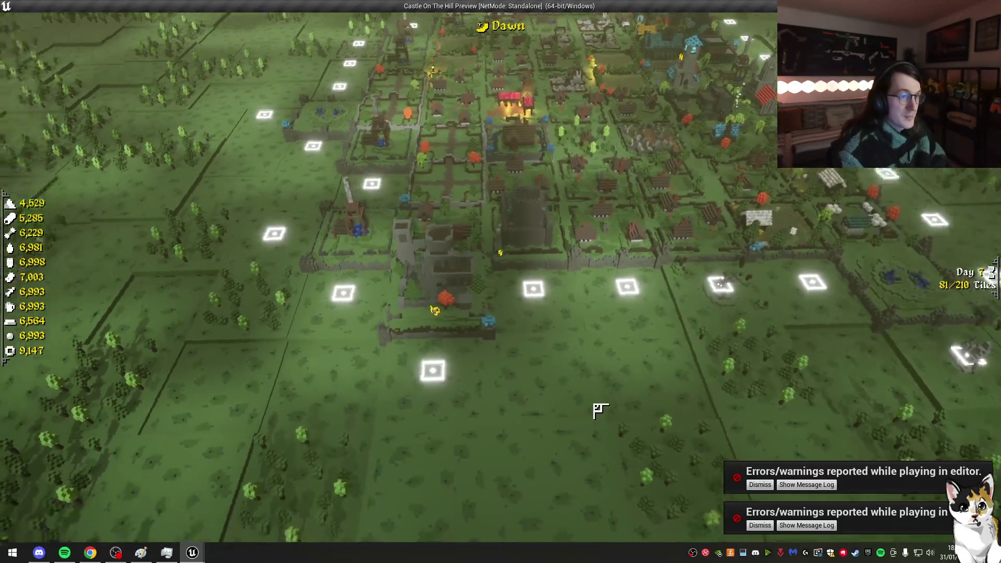
Step: Stop the preview and pan PAWN_CityGame's INIT graph toward Spawn Master Tiles
key(Escape)
click(162, 7)
mouse_move(377, 211)
mouse_down()
mouse_move(318, 202)
mouse_move(451, 209)
mouse_up()
scroll(343, 155, down, 1)
mouse_move(343, 154)
mouse_down()
mouse_move(430, 195)
mouse_move(438, 240)
mouse_move(468, 254)
mouse_move(357, 206)
mouse_up()
scroll(468, 254, down, 1)
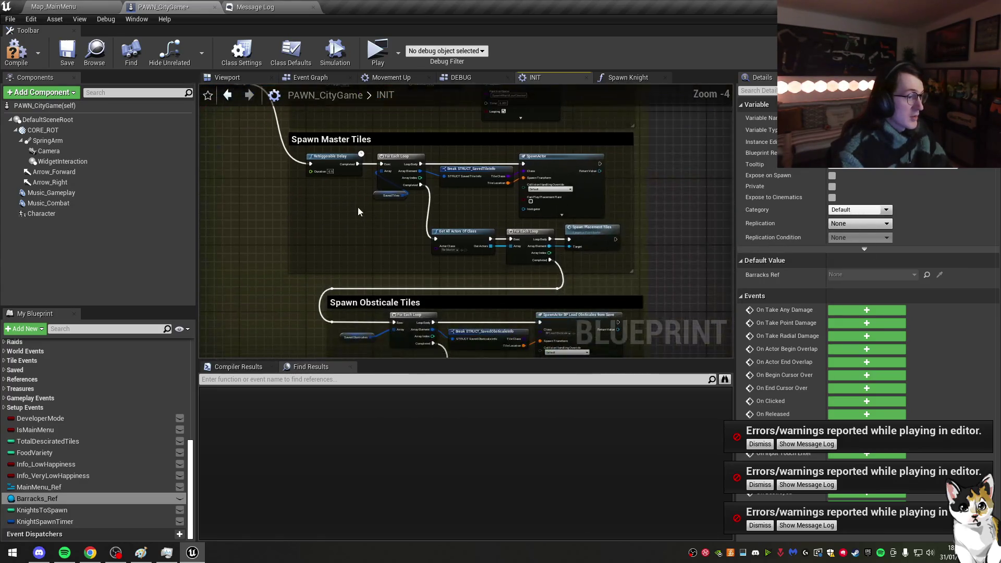
Step: In INIT's Spawn Knights section, add a Print String node off the Is Valid output
scroll(444, 232, up, 1)
mouse_move(474, 285)
mouse_down()
mouse_move(458, 223)
mouse_move(430, 201)
mouse_up()
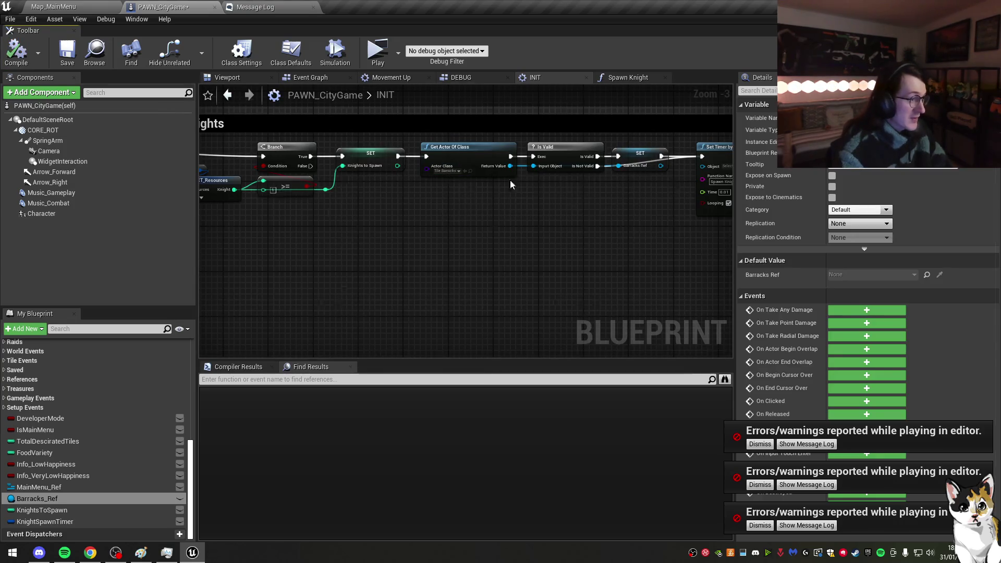
drag(597, 159, 571, 224)
text(print)
key(Return)
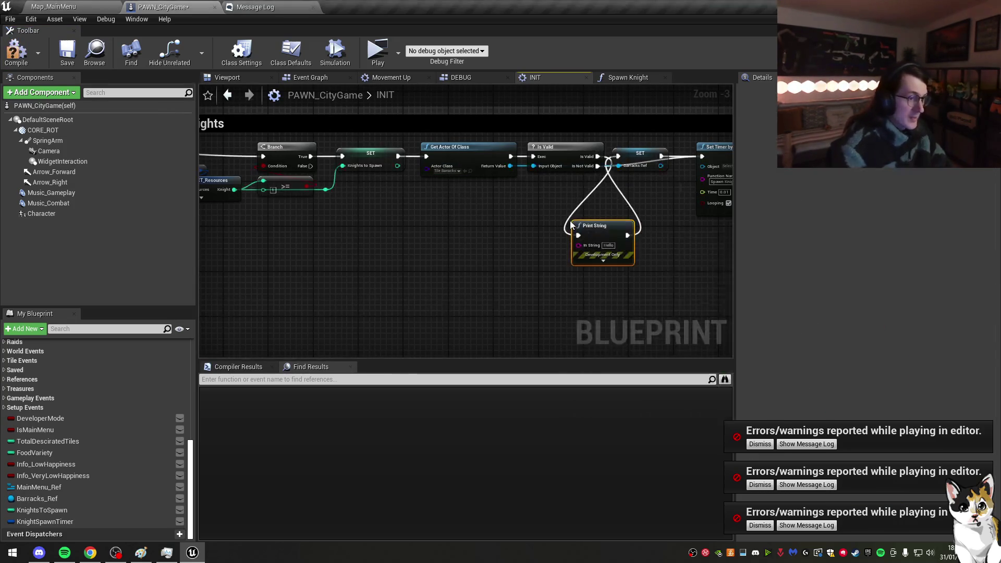
Step: In Spawn Knight, check Barracks Ref with Is Valid before calling the barracks' Spawn Knight
click(621, 77)
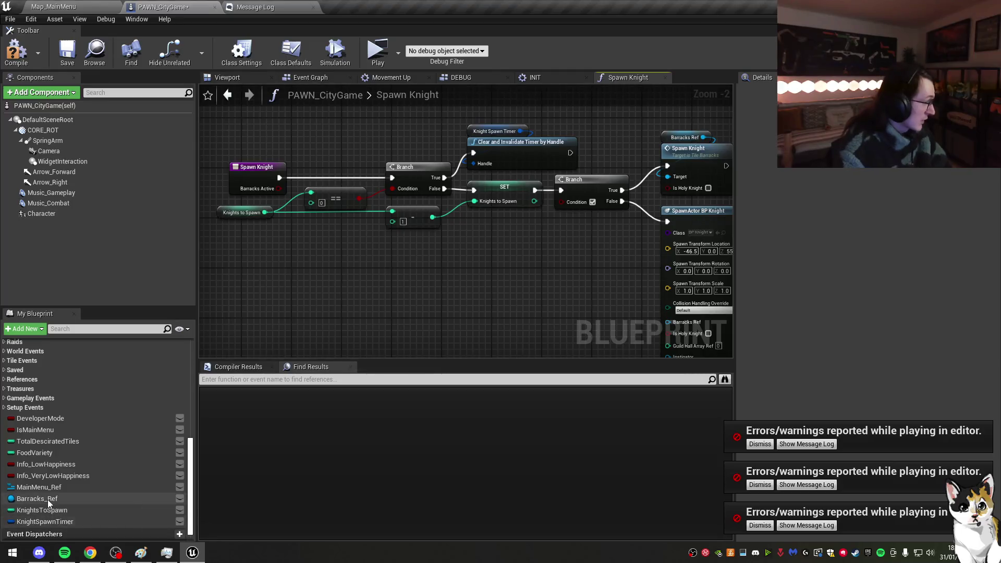
drag(49, 499, 498, 266)
text(is va)
click(541, 400)
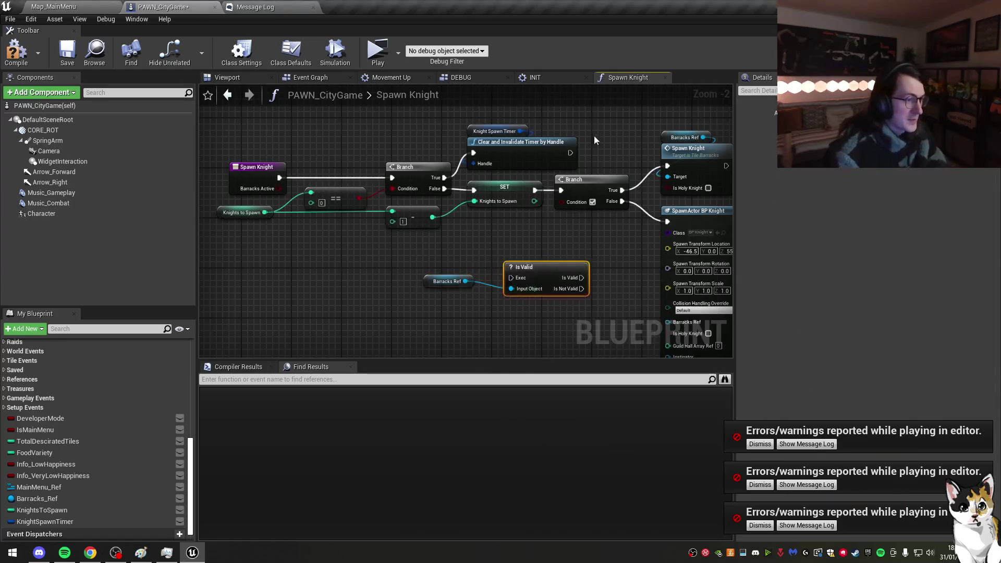
mouse_move(536, 281)
mouse_down()
mouse_move(583, 196)
mouse_move(560, 196)
mouse_move(579, 179)
mouse_up()
mouse_move(637, 192)
mouse_down()
mouse_move(664, 166)
mouse_move(635, 191)
mouse_up()
mouse_move(451, 278)
mouse_down()
mouse_move(589, 228)
mouse_move(576, 214)
mouse_up()
drag(524, 142, 536, 142)
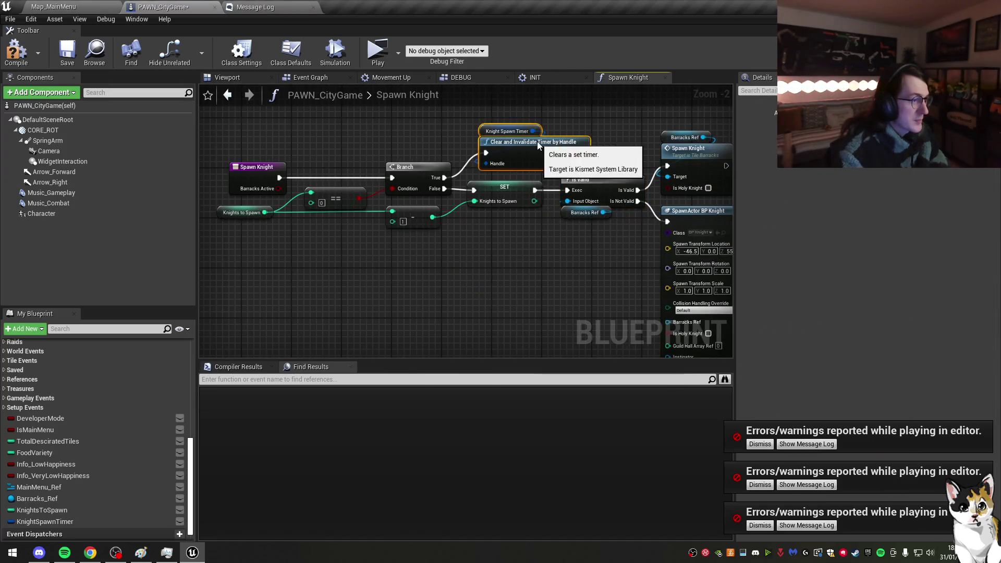
Step: In INIT, wire Is Valid's valid output straight to SET and save the blueprint
click(551, 82)
drag(428, 176, 451, 178)
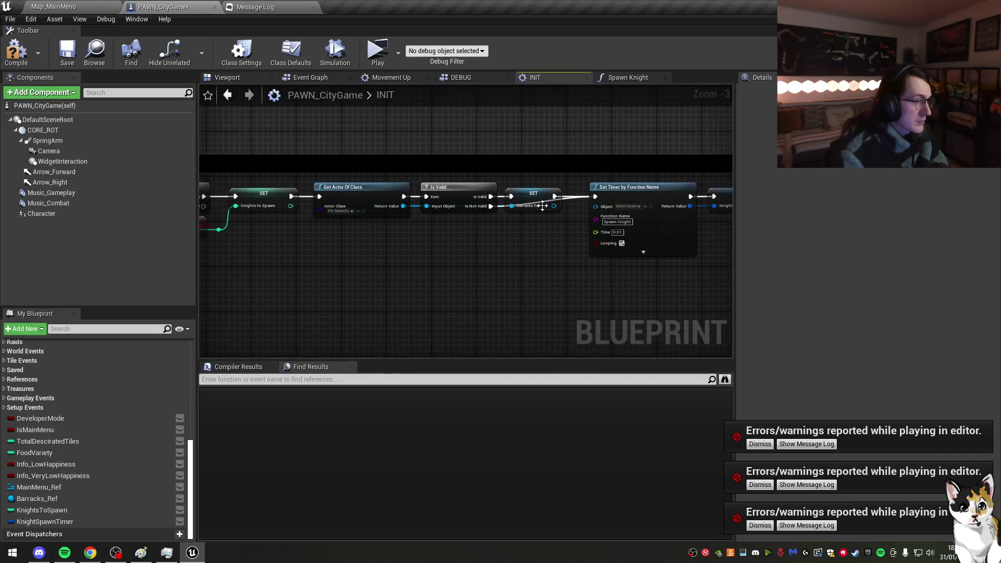
drag(447, 205, 742, 200)
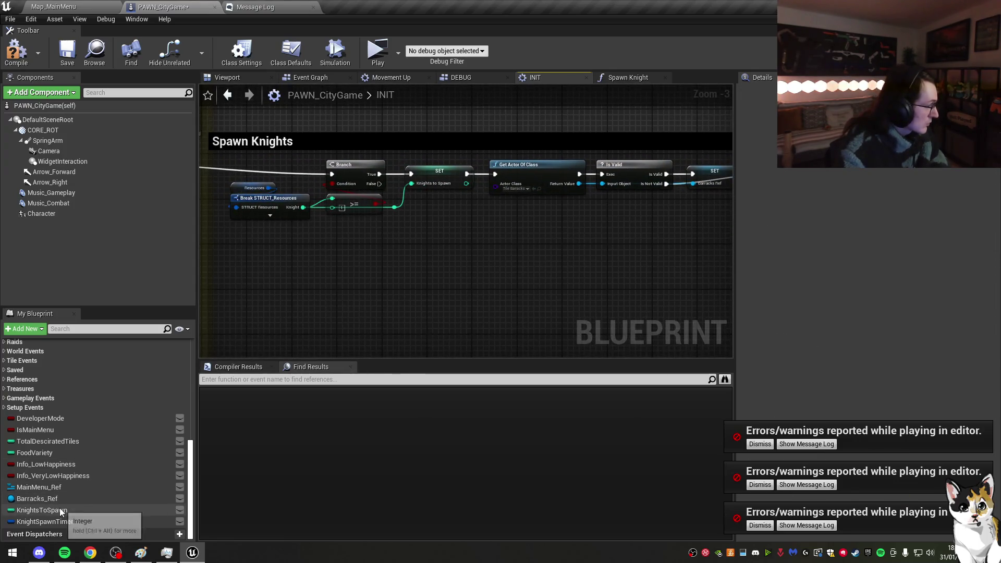
click(67, 59)
Step: Wire execution straight into the Branch, delete the Retriggerable Delay, and start the preview
drag(224, 178, 542, 183)
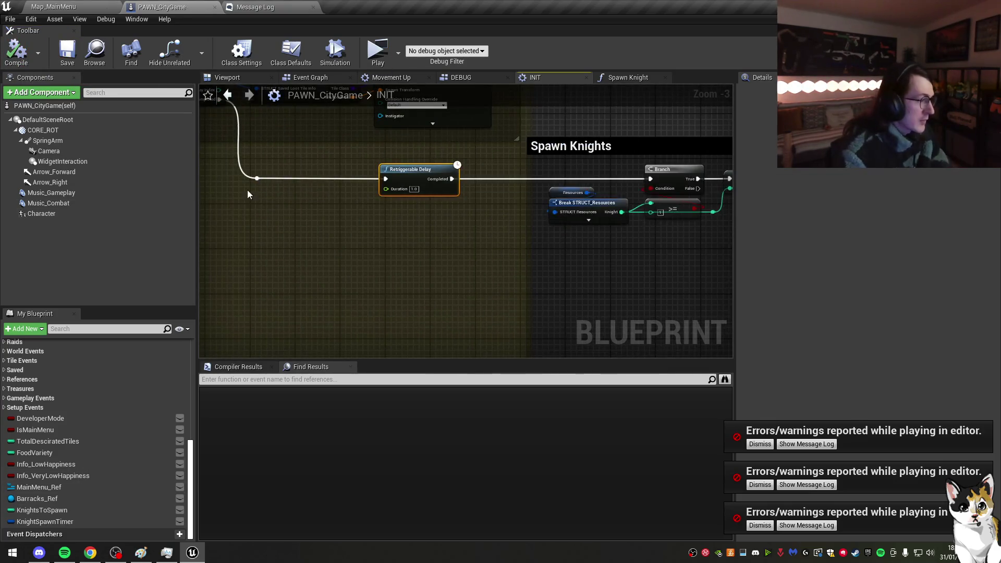
drag(449, 181, 651, 178)
key(Delete)
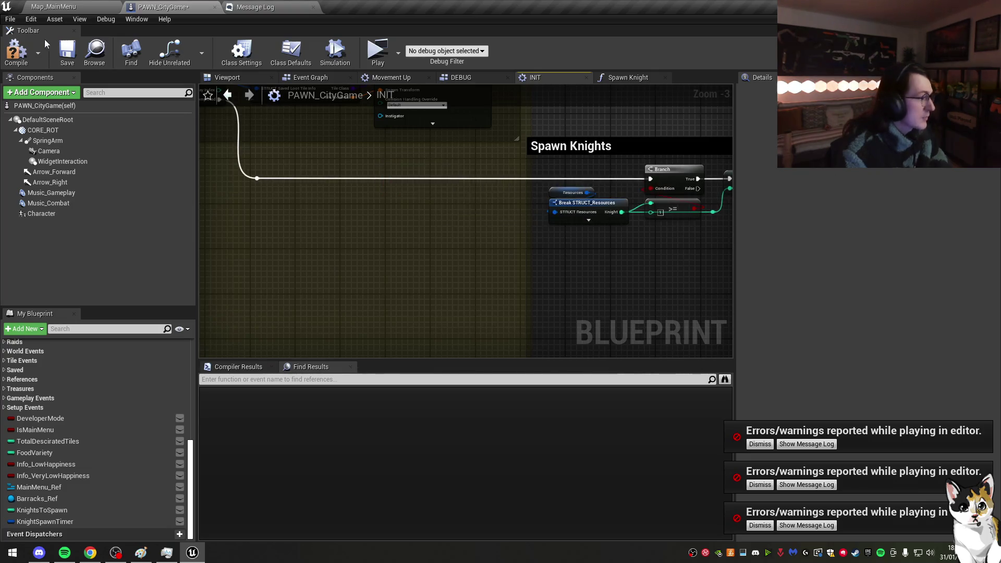
click(373, 55)
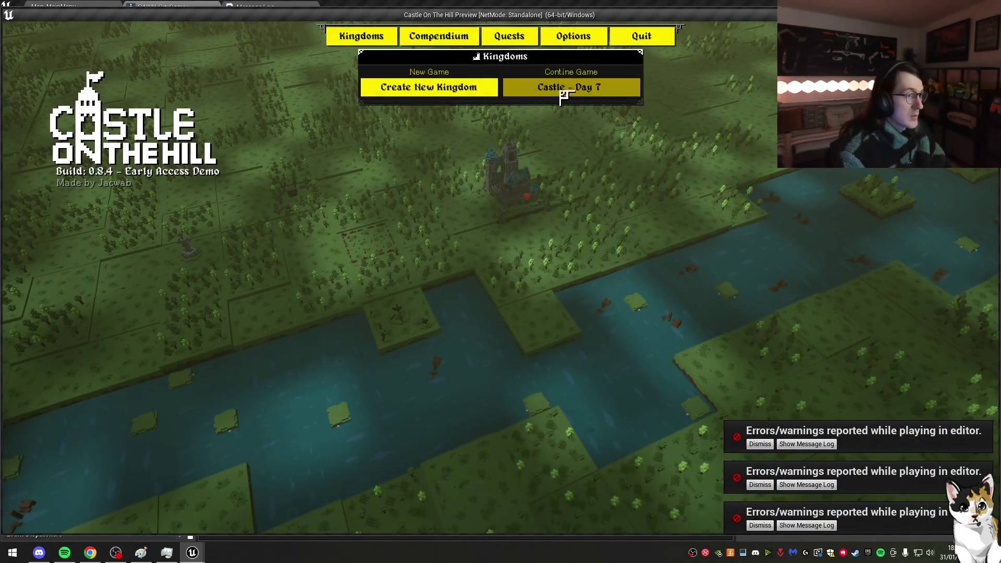
Step: Play-test the Castle - Day 7 kingdom, then restore the Retriggerable Delay with undo
click(579, 220)
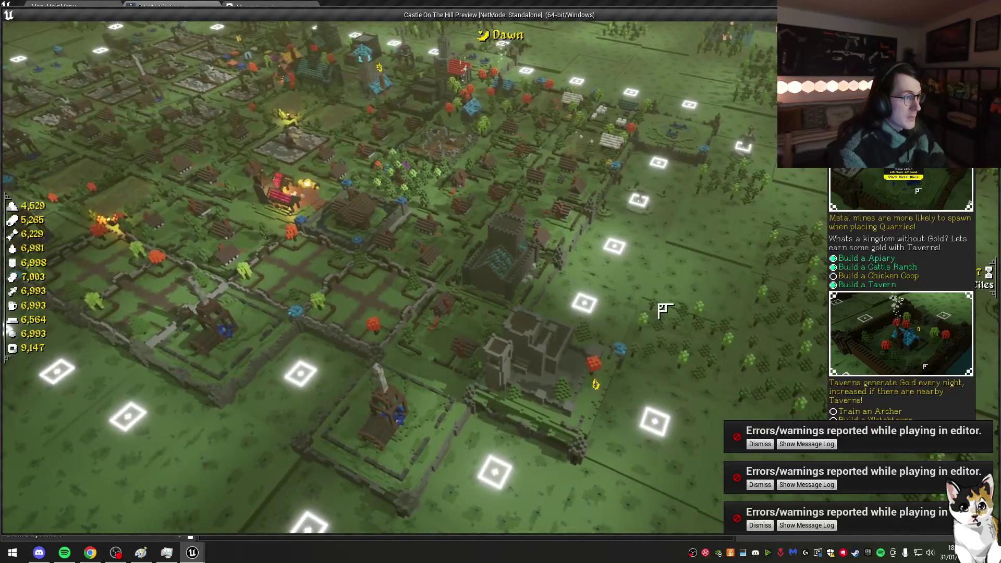
key(Escape)
click(117, 5)
click(130, 6)
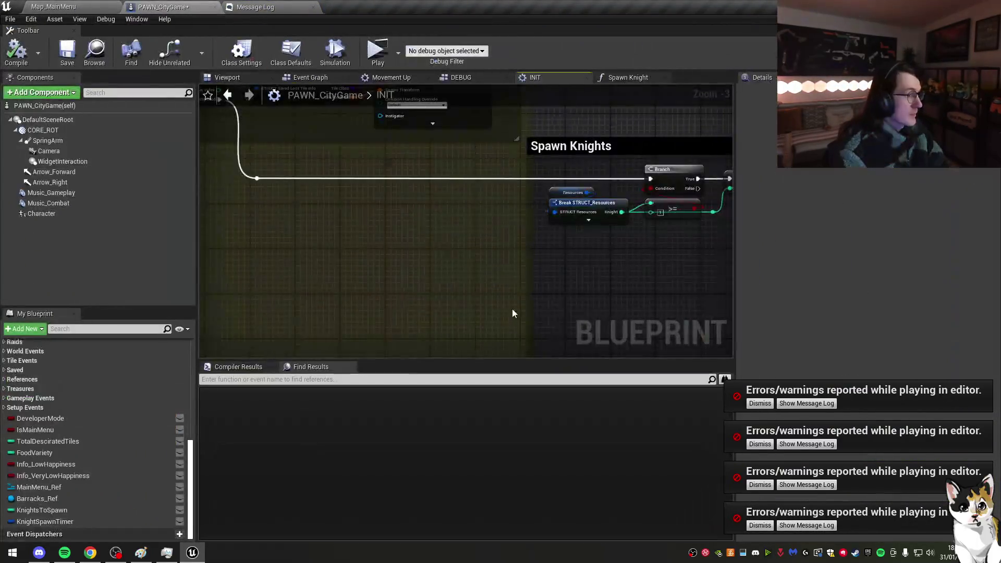
key(ctrl+z)
mouse_move(423, 180)
mouse_down()
mouse_move(423, 218)
mouse_move(417, 180)
mouse_up()
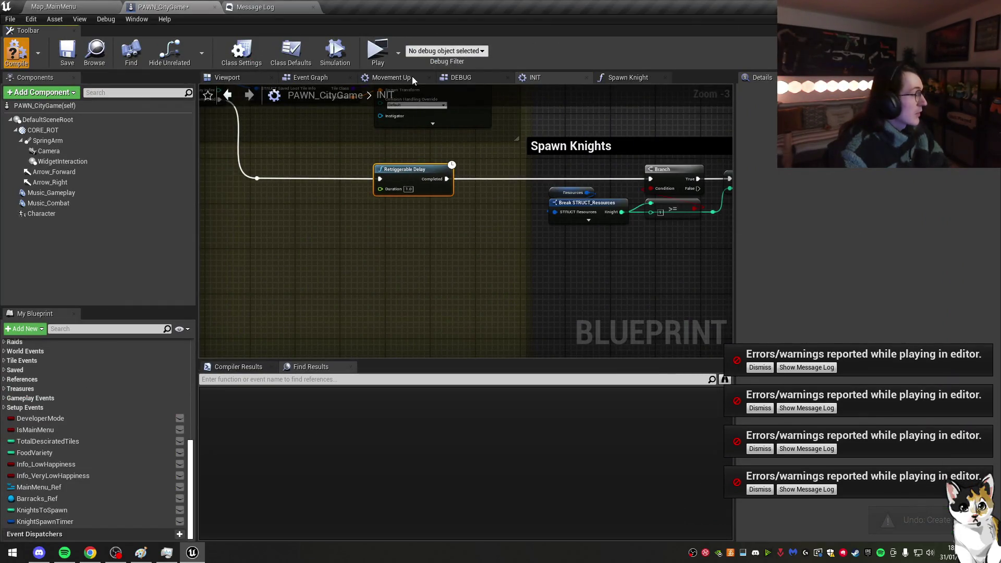
Step: Play-test the Castle - Day 7 save again and stop the preview
click(377, 51)
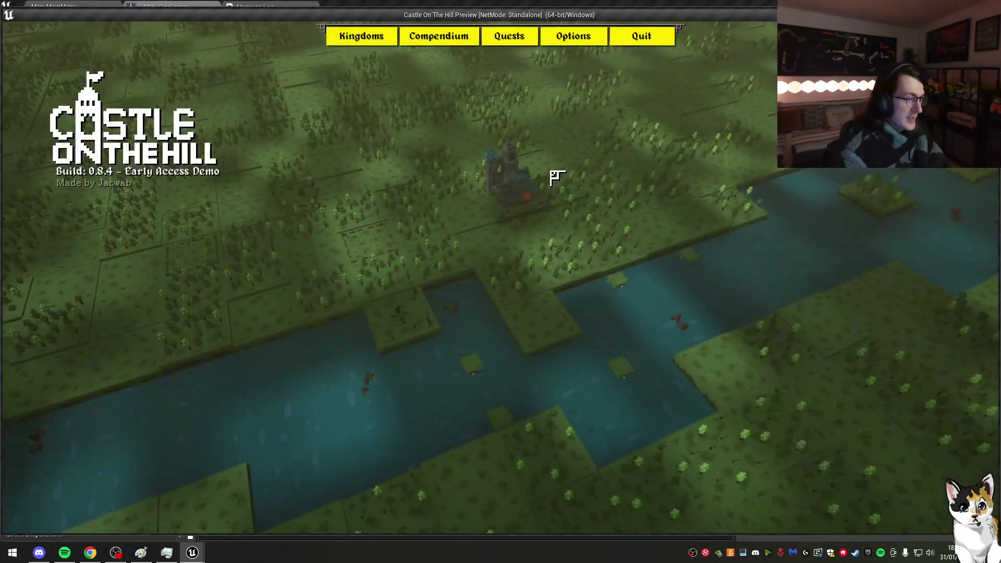
click(373, 37)
click(563, 90)
click(577, 221)
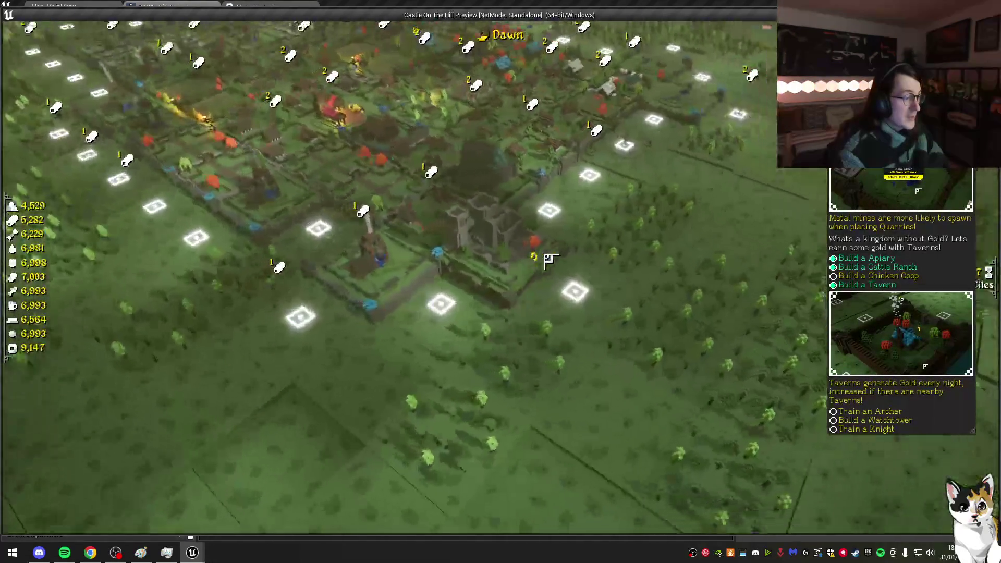
key(Escape)
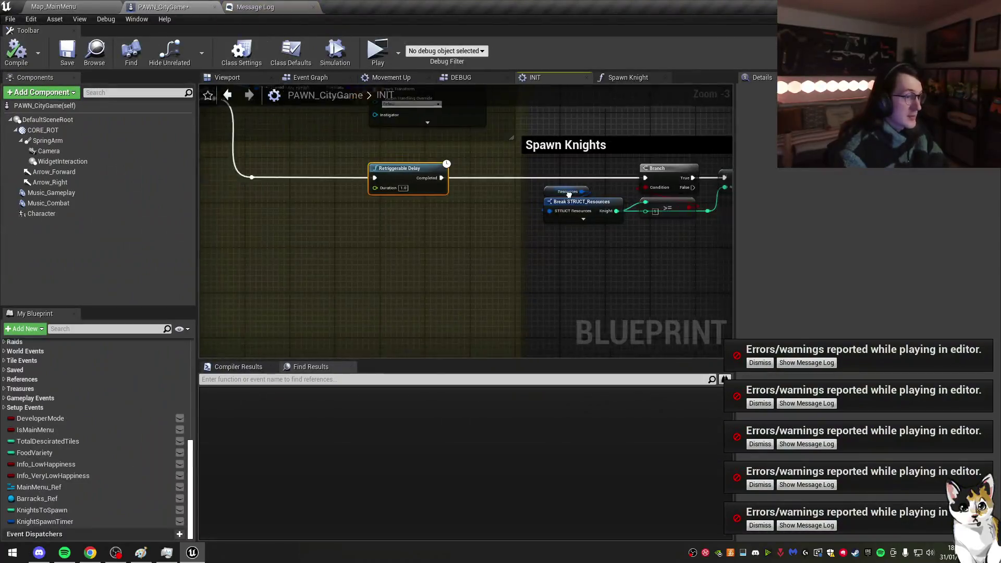
mouse_move(569, 194)
mouse_down()
mouse_move(322, 199)
mouse_move(534, 132)
mouse_up()
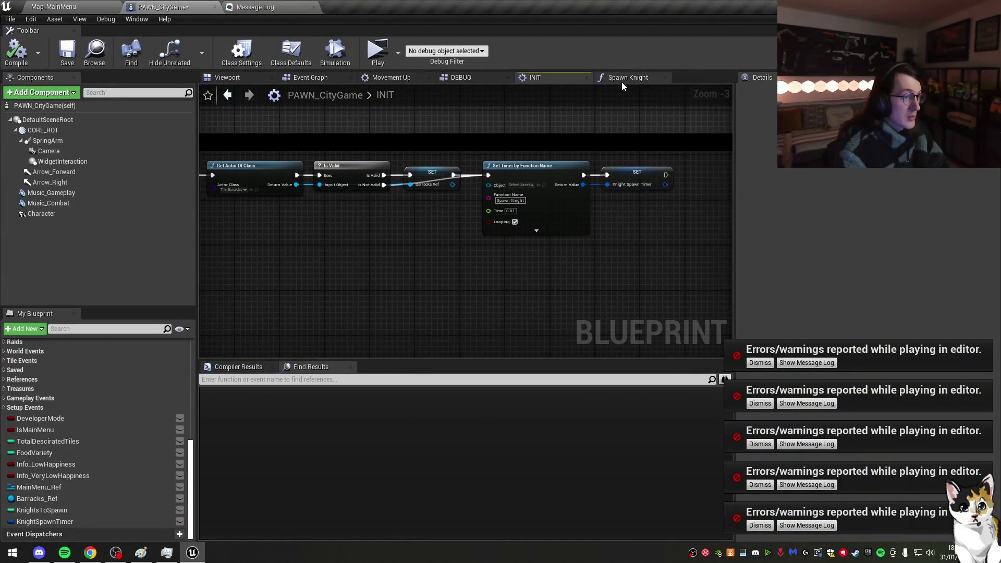
Step: Review the Spawn Knight graph and dismiss the five error notifications
click(627, 77)
drag(590, 214, 351, 248)
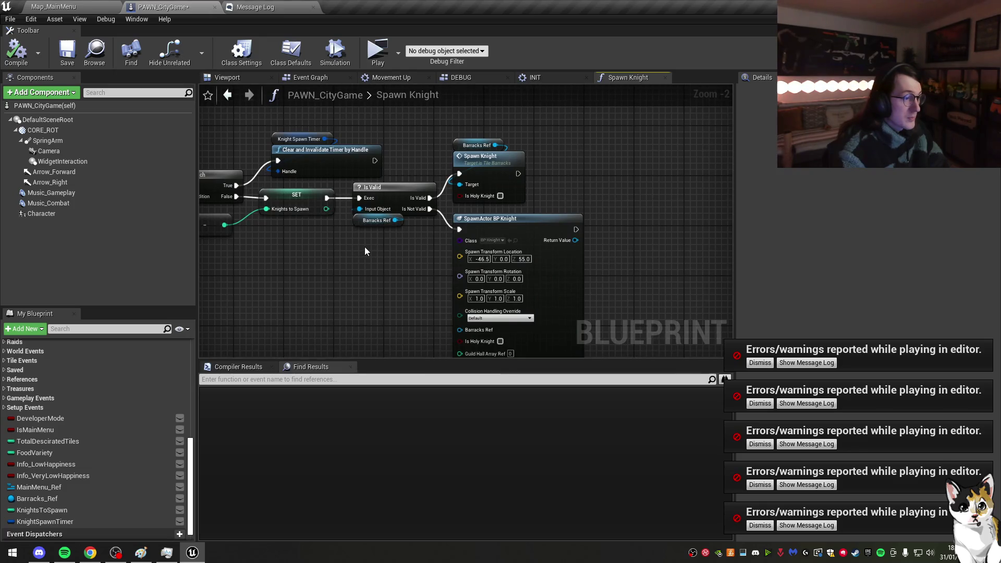
drag(364, 246, 505, 231)
click(516, 206)
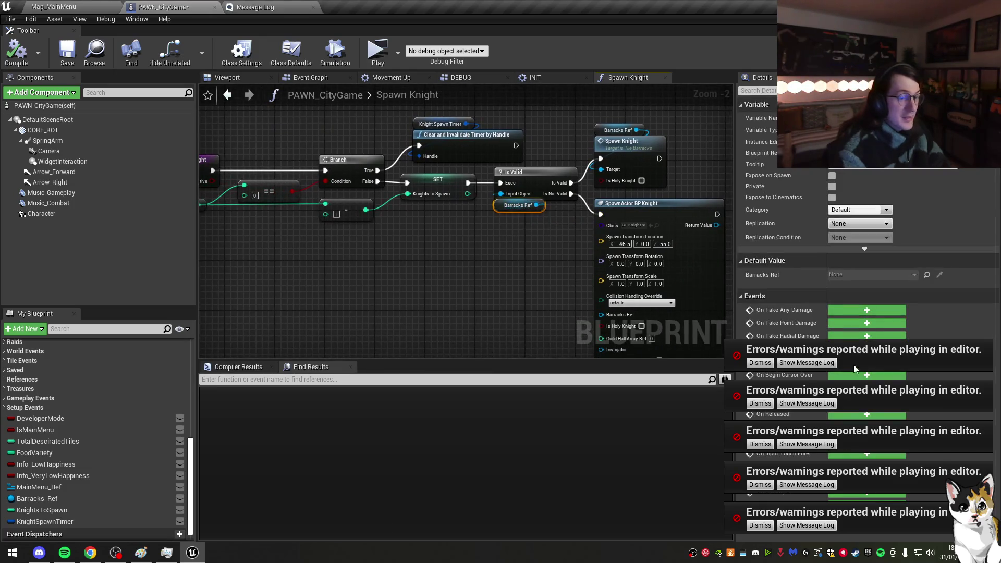
click(759, 363)
click(759, 403)
click(759, 443)
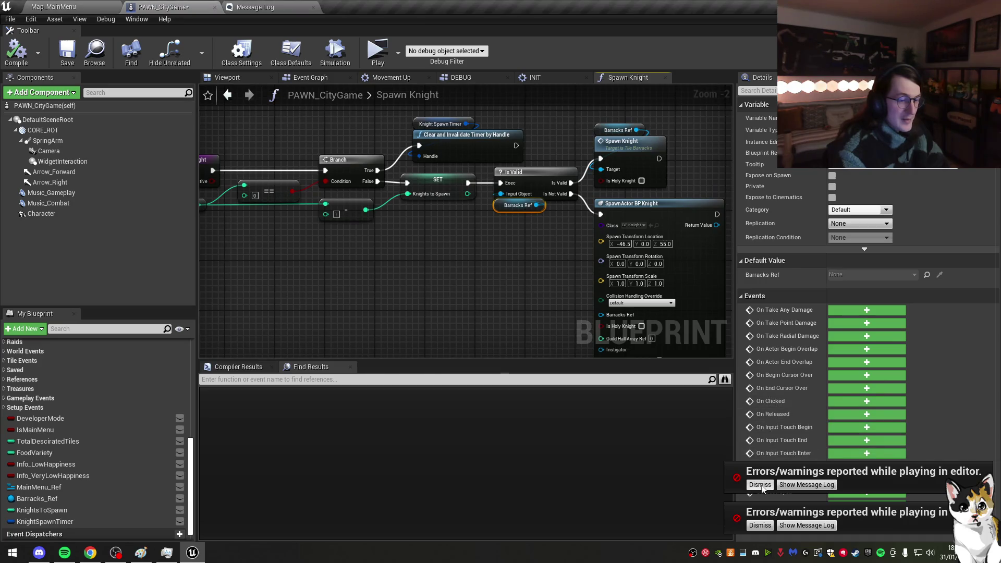
click(759, 484)
click(759, 525)
click(474, 276)
mouse_move(474, 276)
mouse_down()
mouse_move(490, 278)
mouse_move(472, 274)
mouse_up()
Step: Inspect the Barracks Ref and Knights to Spawn SET nodes in Spawn Knight
click(607, 146)
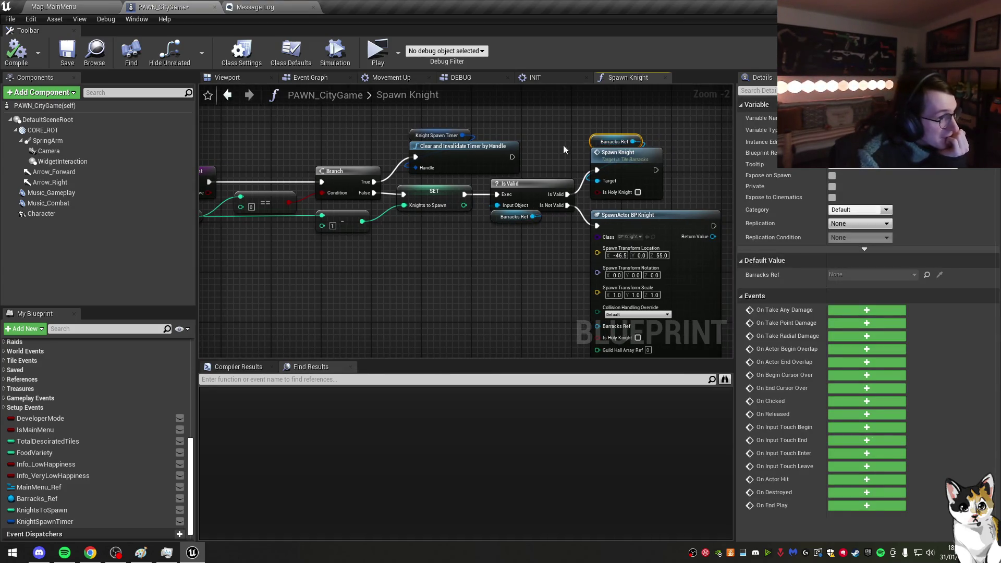
drag(563, 147, 603, 155)
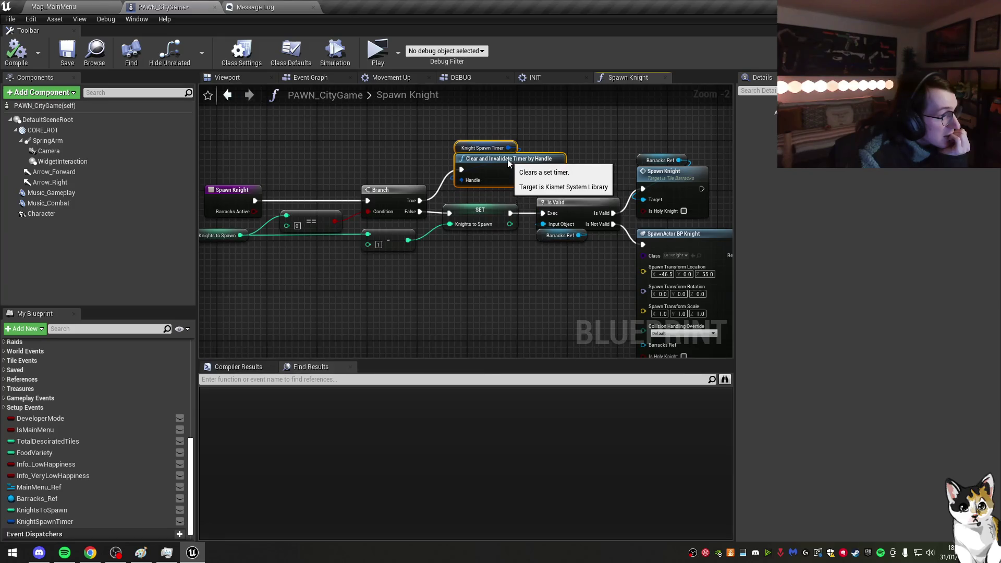
click(480, 209)
mouse_move(454, 277)
mouse_down()
mouse_move(509, 271)
mouse_move(436, 268)
mouse_move(459, 229)
mouse_up()
drag(603, 226, 687, 226)
drag(669, 165, 537, 133)
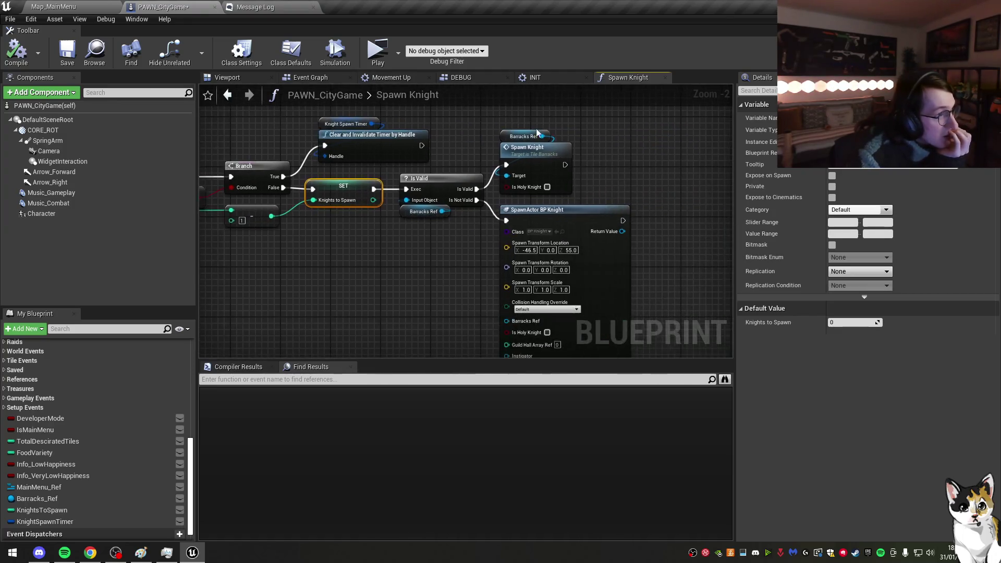
Step: In INIT, add a Print String after the Barracks Ref SET, save, and launch the preview
click(548, 81)
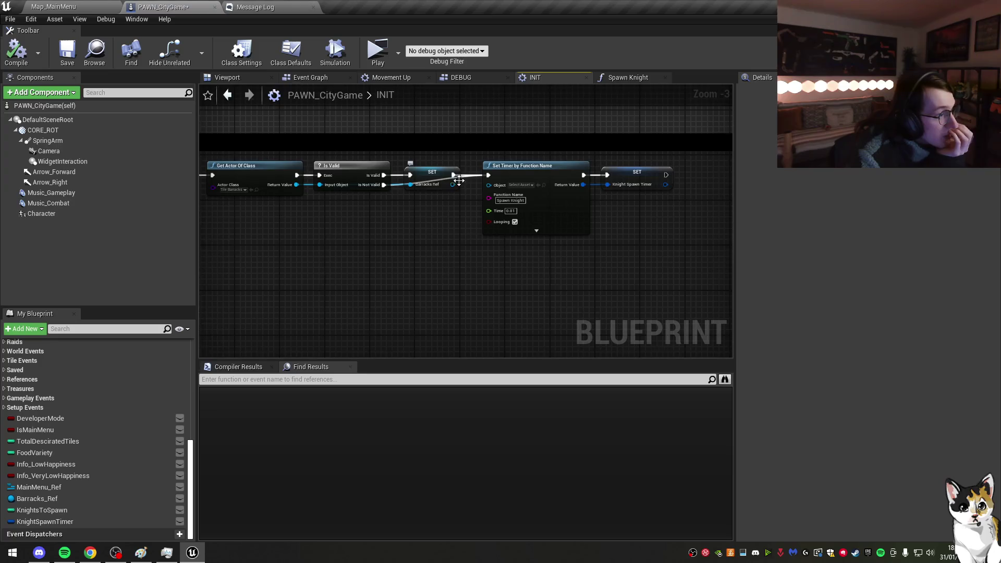
drag(443, 223, 443, 224)
text(print)
key(Return)
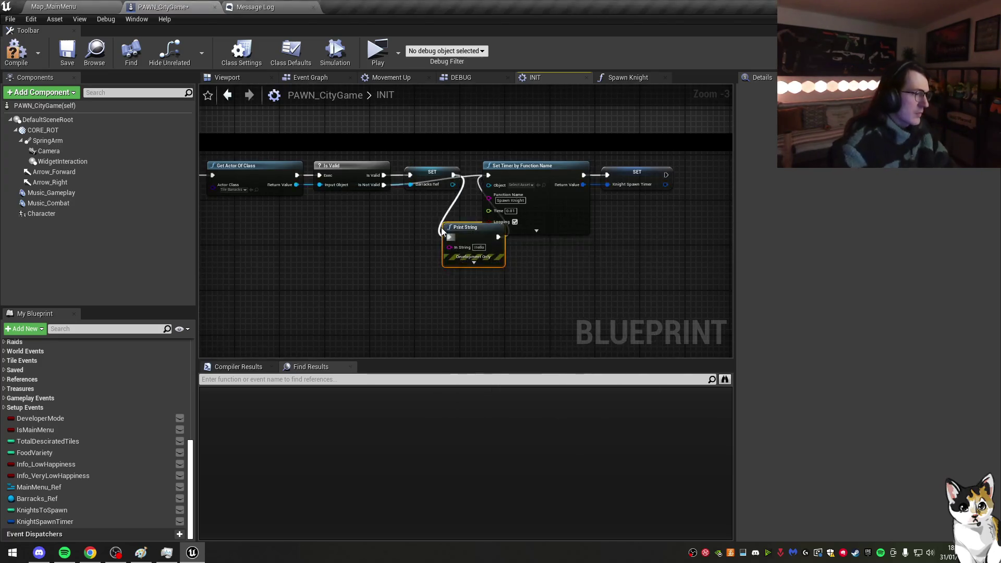
click(68, 52)
mouse_move(474, 178)
mouse_down()
mouse_move(474, 232)
mouse_move(475, 185)
mouse_up()
click(386, 58)
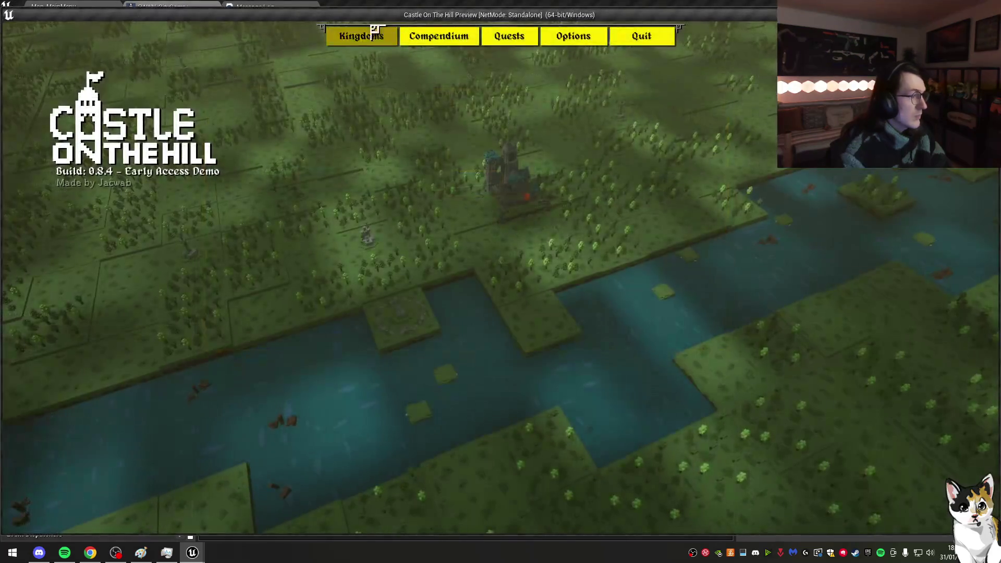
Step: Play-test the saved Castle kingdom and return to the PAWN_CityGame blueprint
click(544, 90)
click(545, 218)
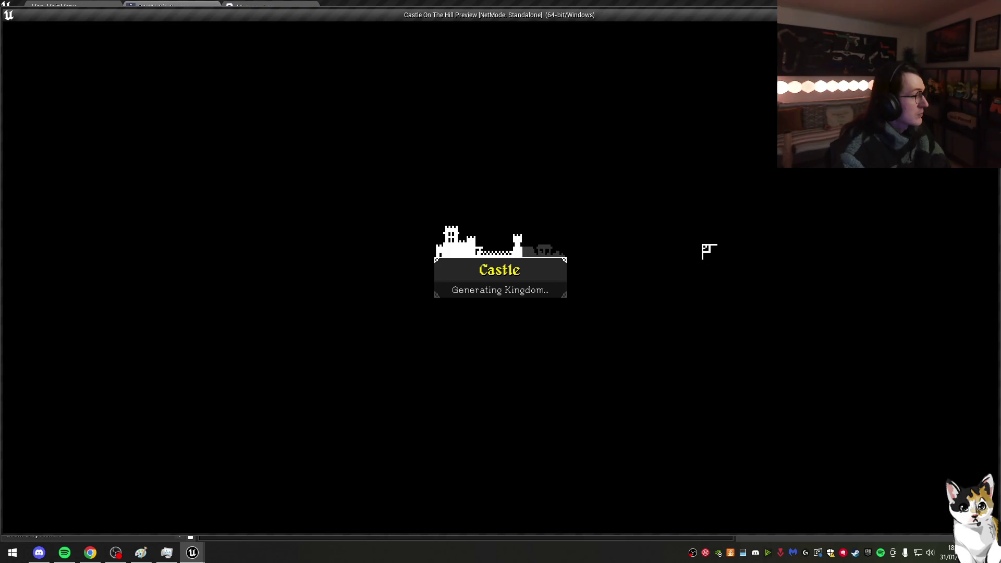
key(Escape)
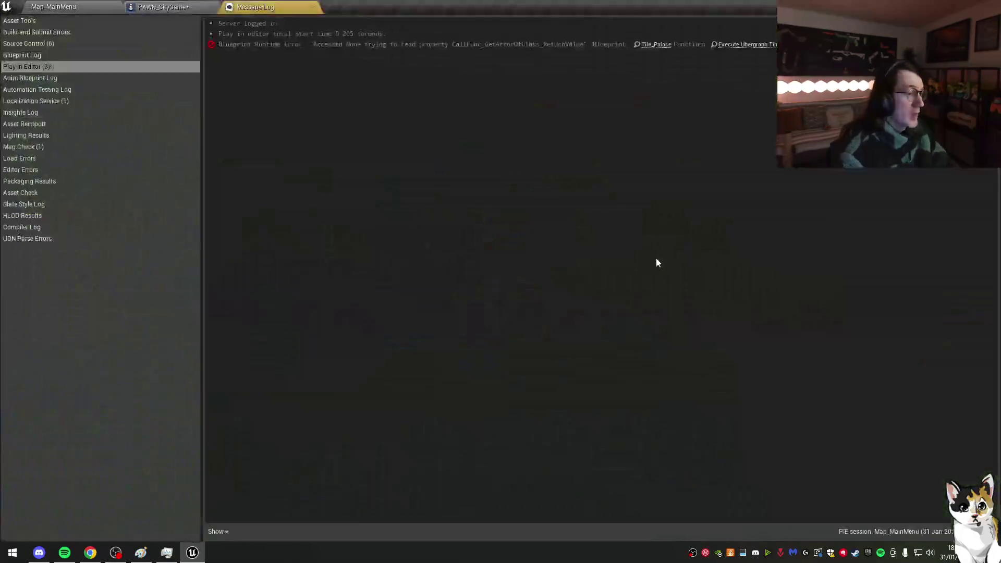
click(154, 7)
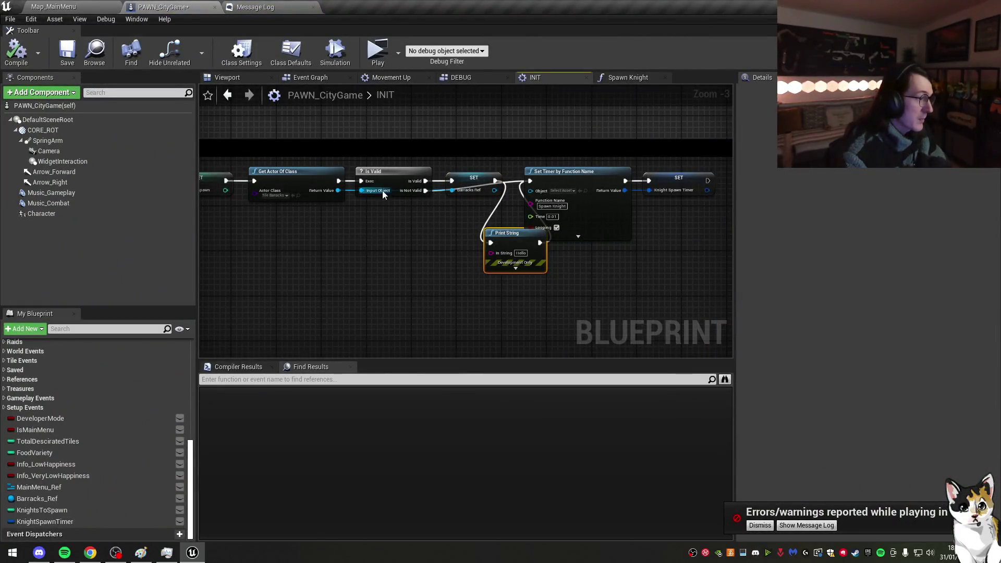
Step: Wire the Barracks Ref SET into Set Timer and shift the timer nodes down
drag(342, 196, 460, 206)
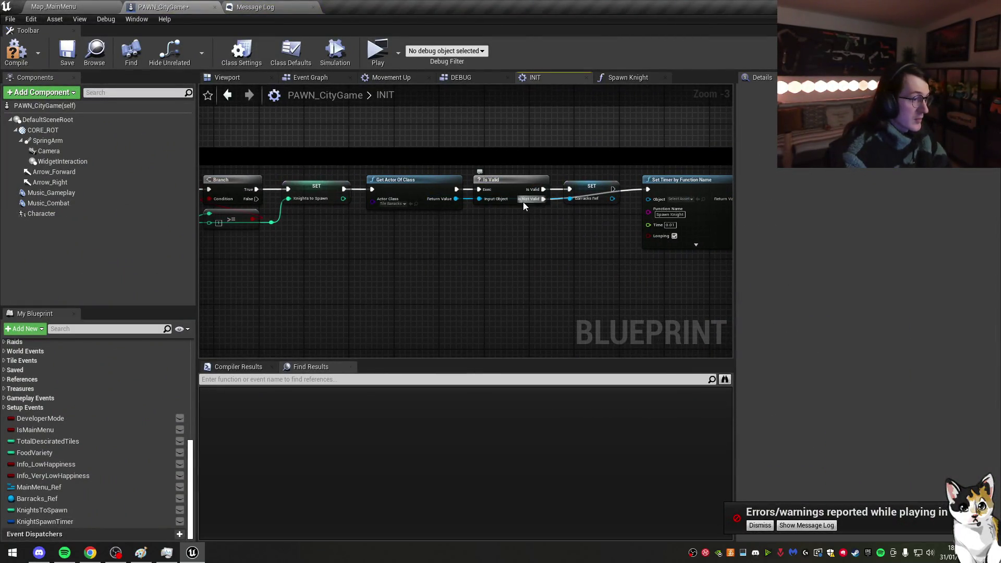
drag(649, 194, 648, 191)
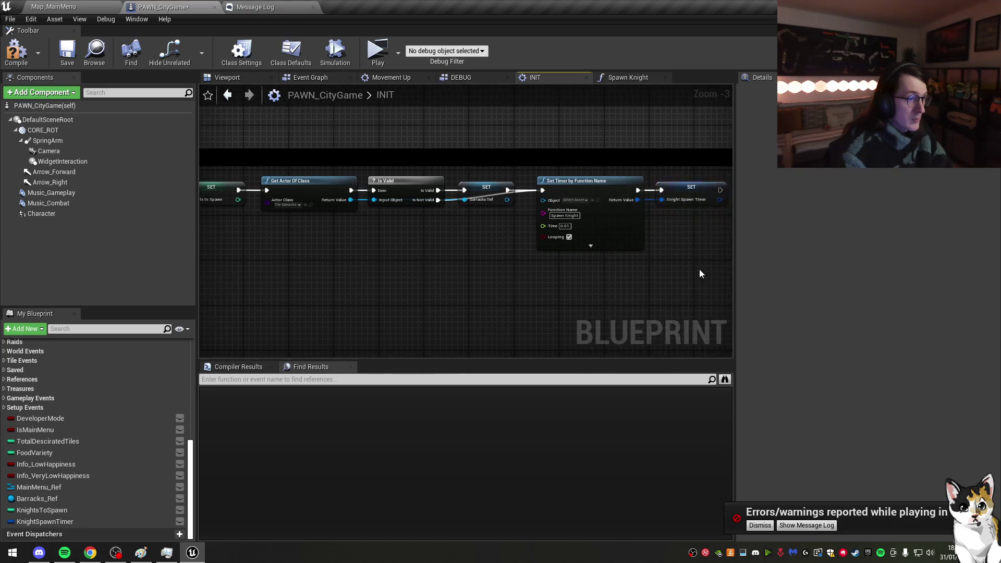
mouse_move(575, 183)
mouse_down()
mouse_move(540, 217)
mouse_move(563, 216)
mouse_up()
drag(687, 190, 680, 224)
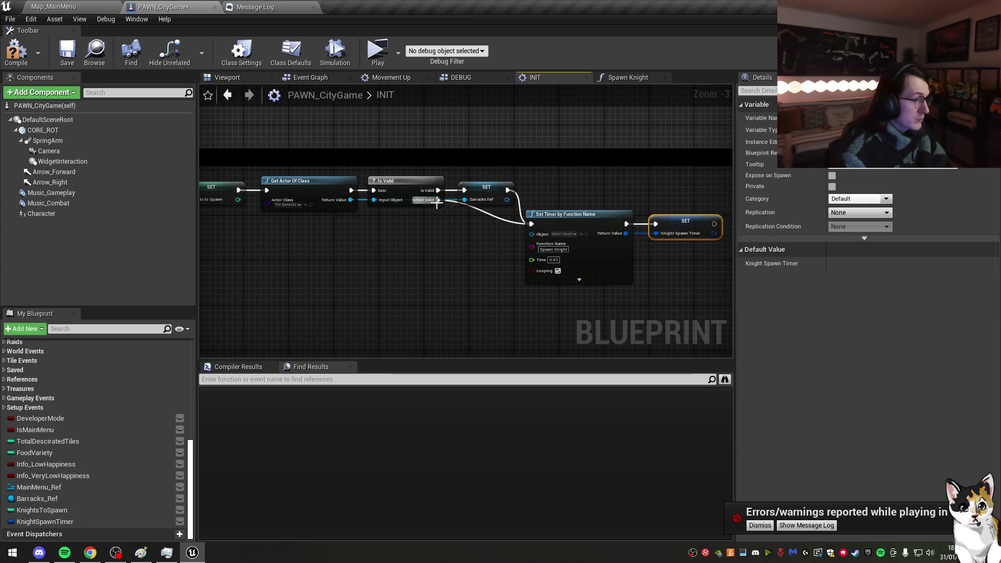
Step: Add a Print String on the Is Not Valid output, compile, and relaunch the preview
drag(430, 236, 426, 238)
text(print)
key(Return)
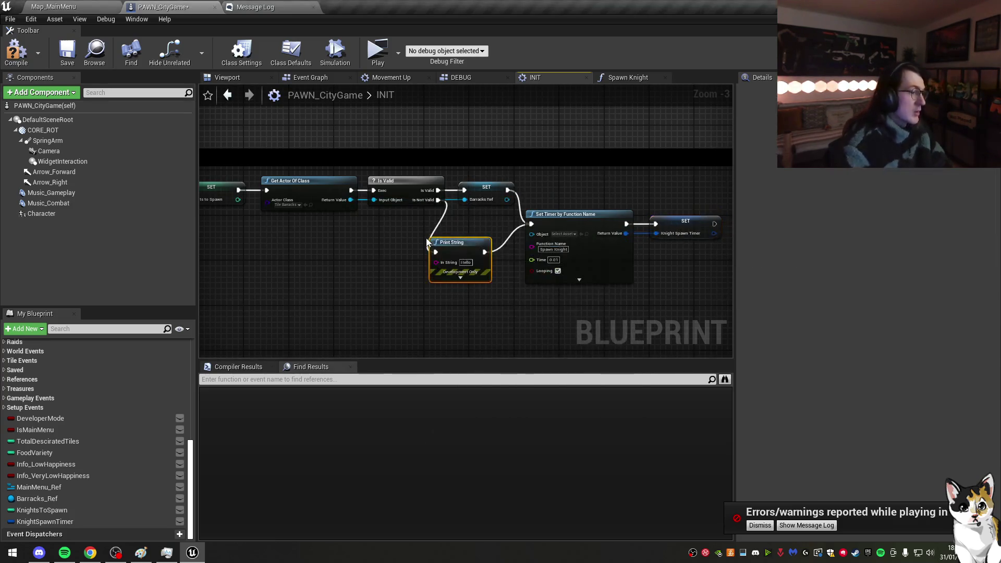
click(17, 65)
click(376, 51)
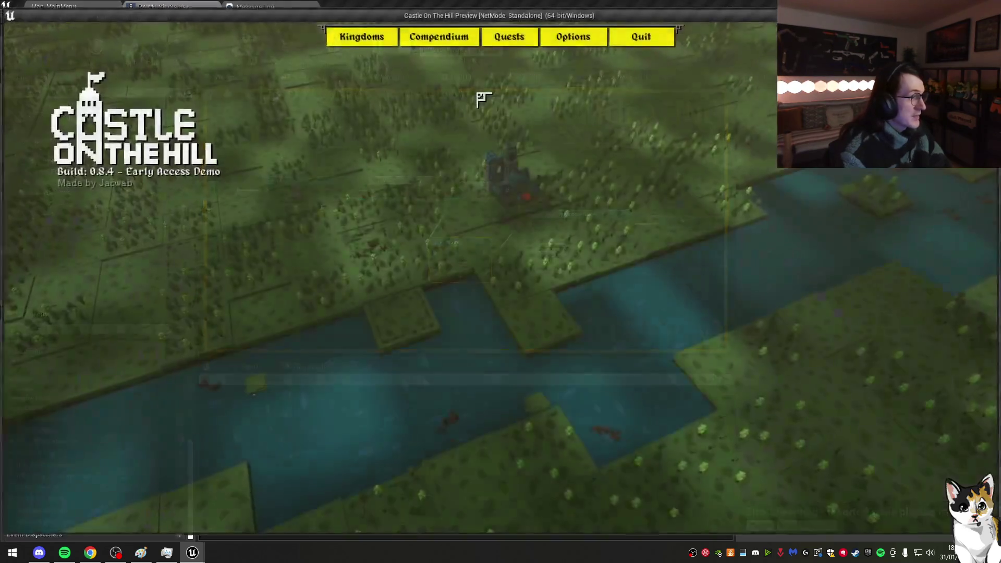
Step: Create a new kingdom and build a barracks on the tile beside the castle
click(366, 44)
click(461, 86)
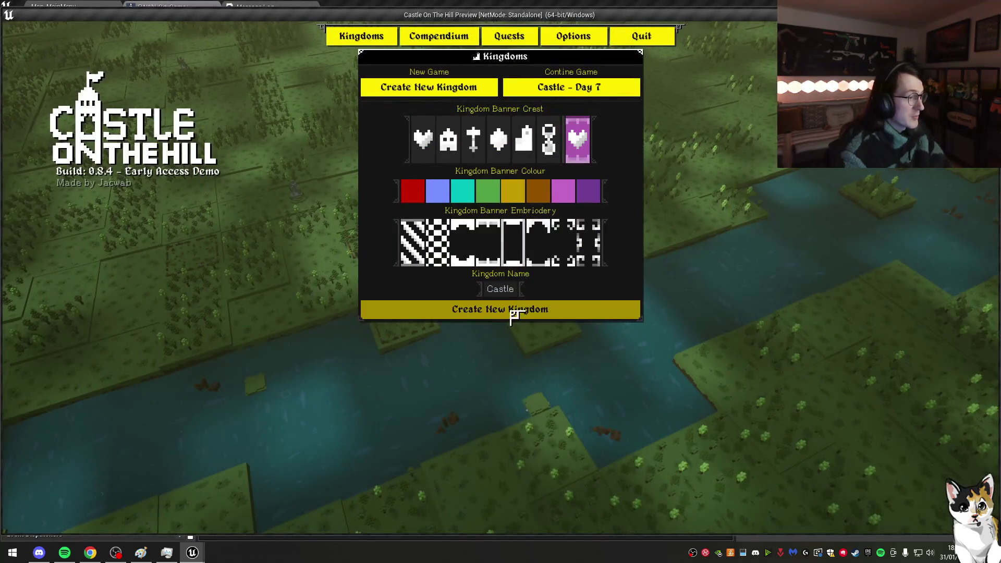
click(509, 312)
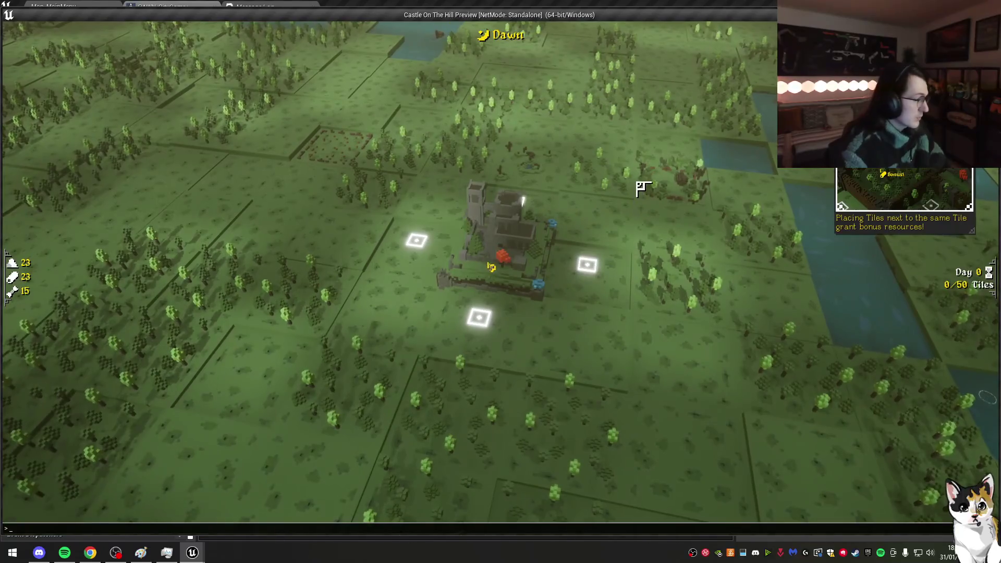
key(grave)
key(grave)
click(586, 263)
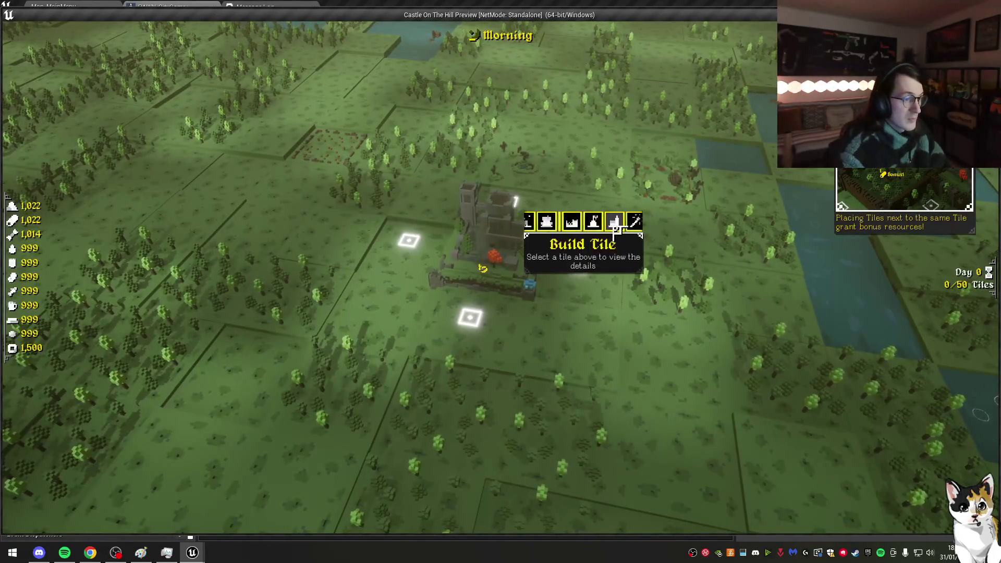
click(593, 282)
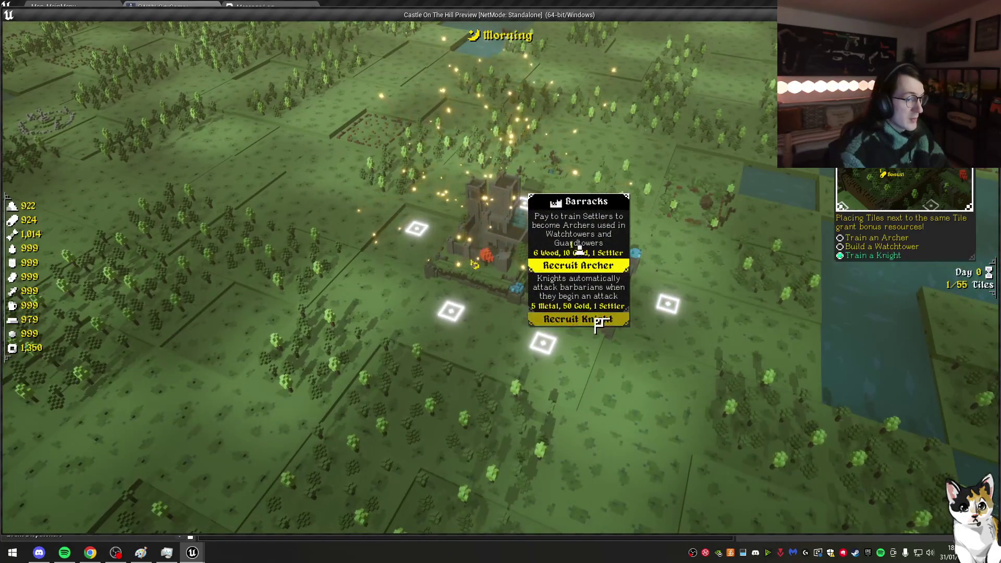
Step: Check the castle's info panel, then save and quit to the main menu
key(q)
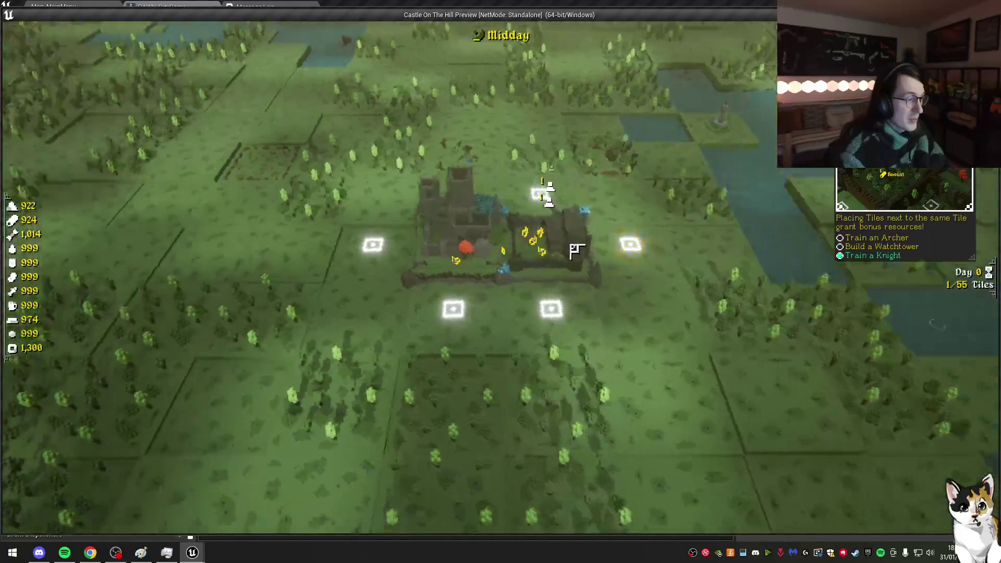
key(q)
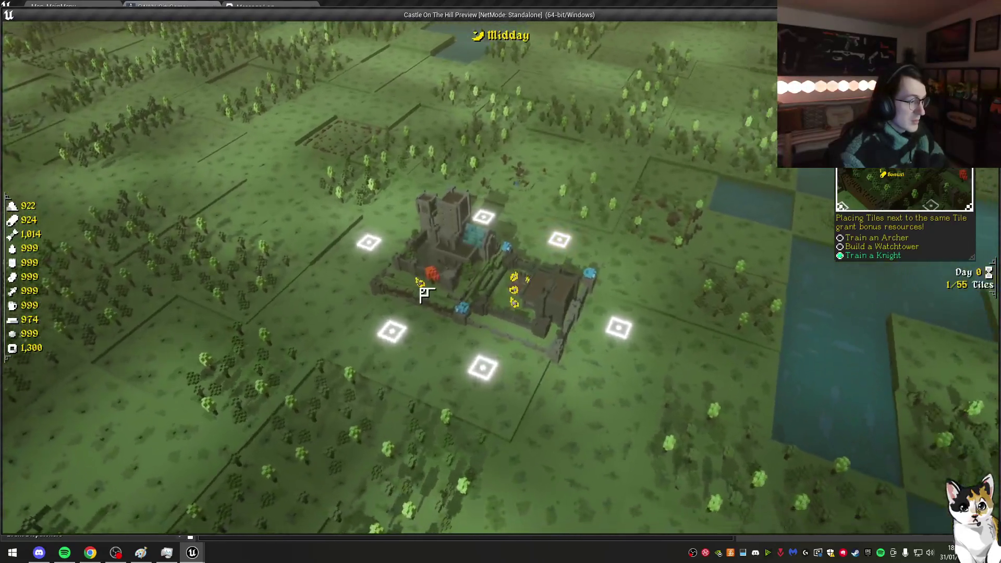
click(424, 284)
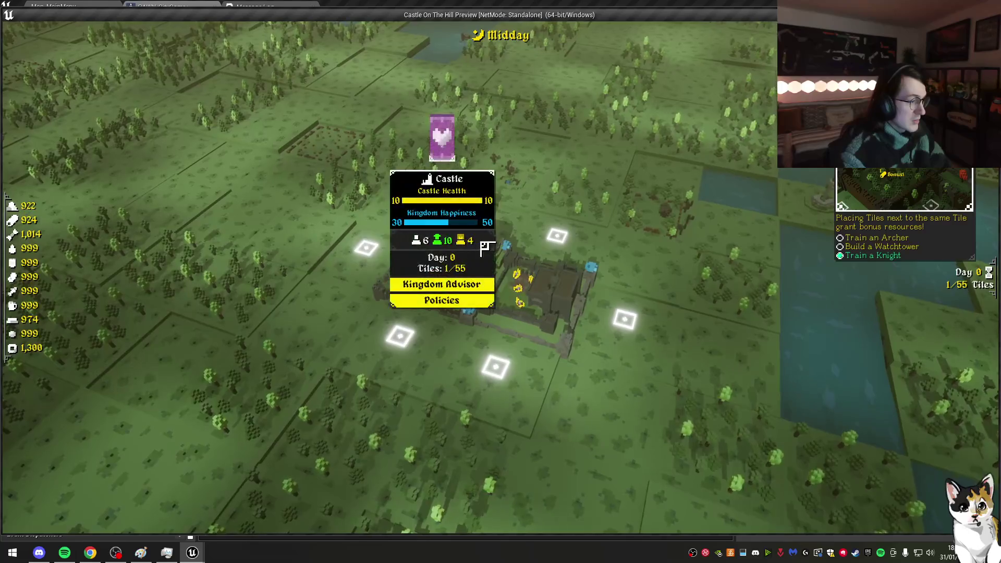
key(Escape)
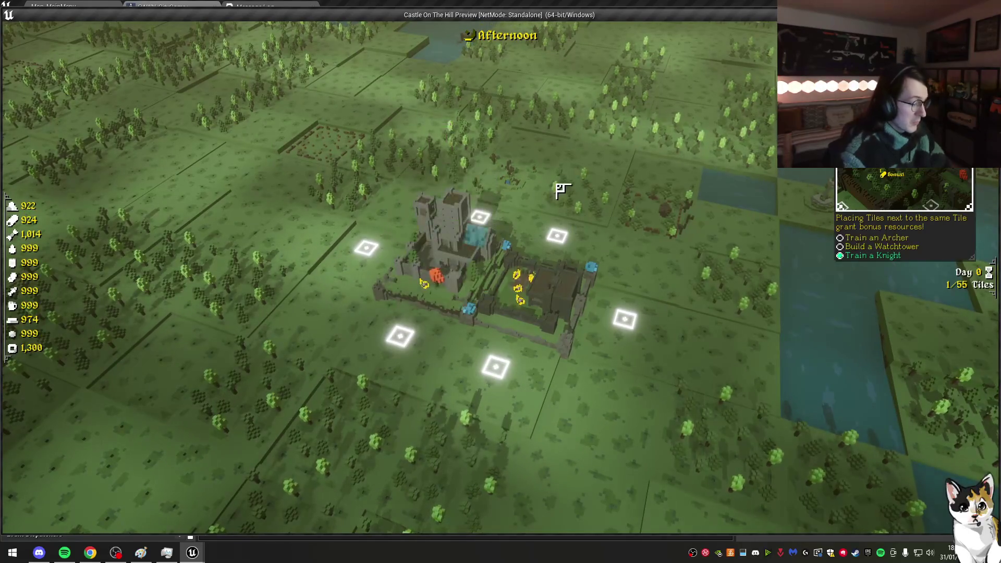
key(Escape)
click(492, 319)
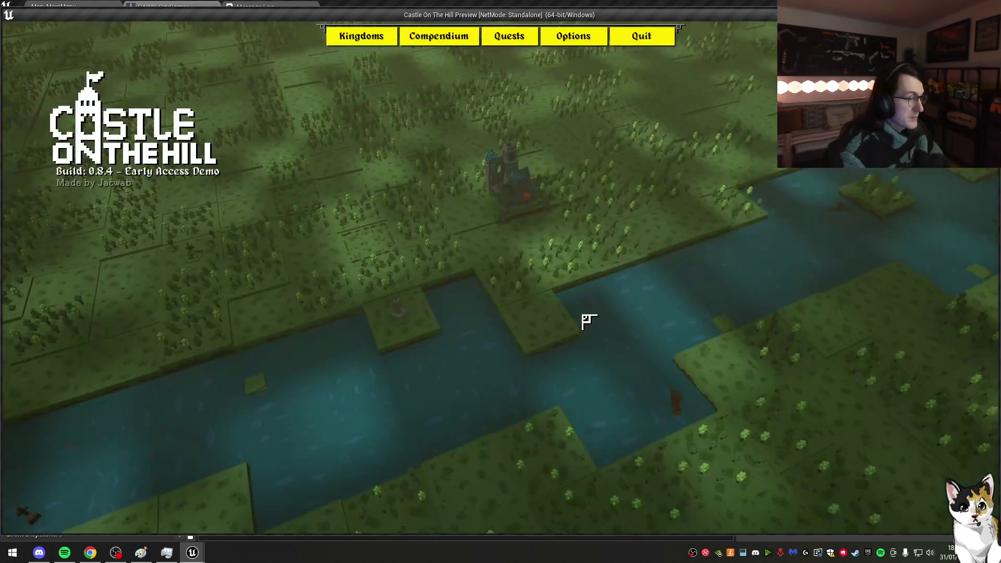
Step: Continue the saved Castle kingdom, then stop the preview
click(365, 38)
click(579, 90)
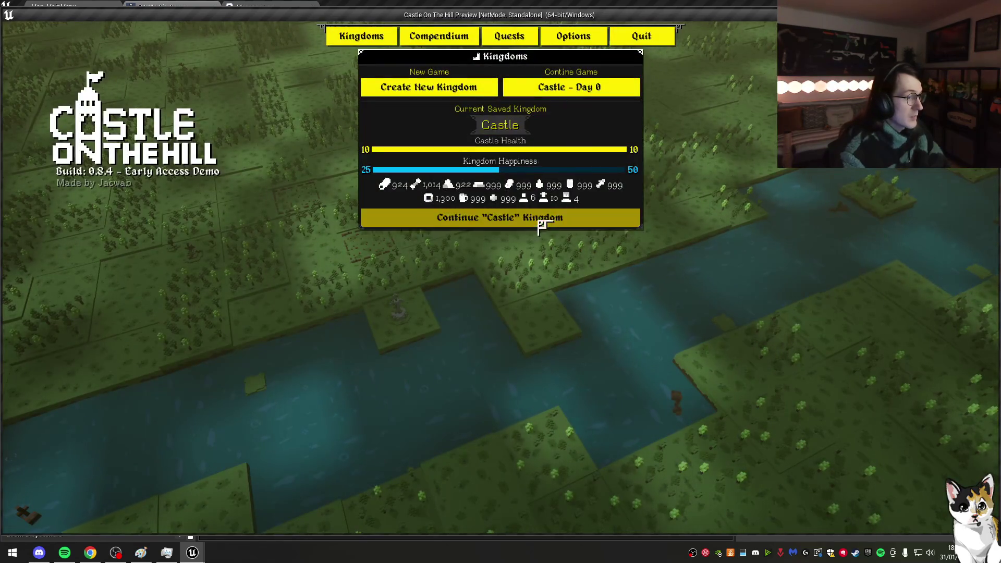
click(539, 224)
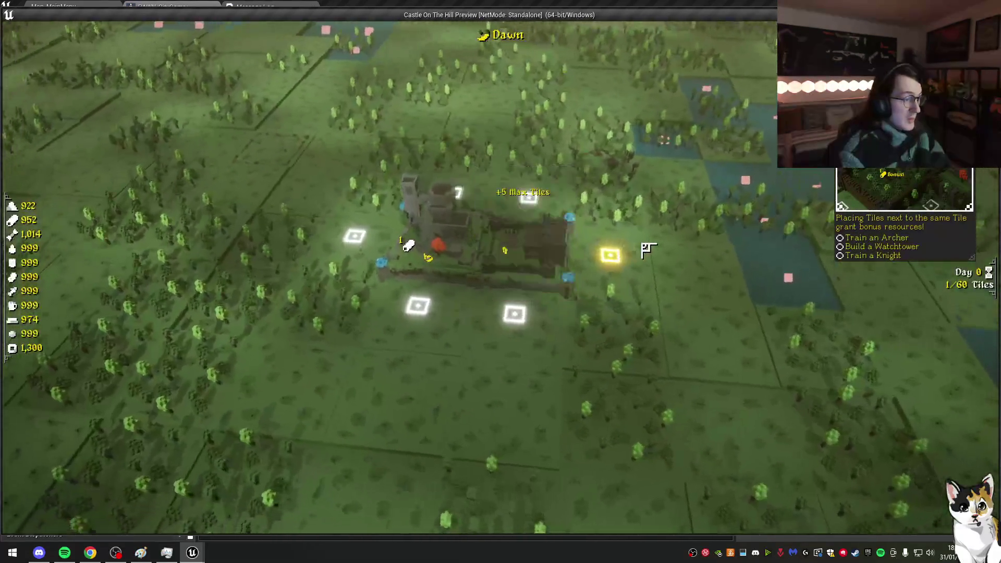
key(Escape)
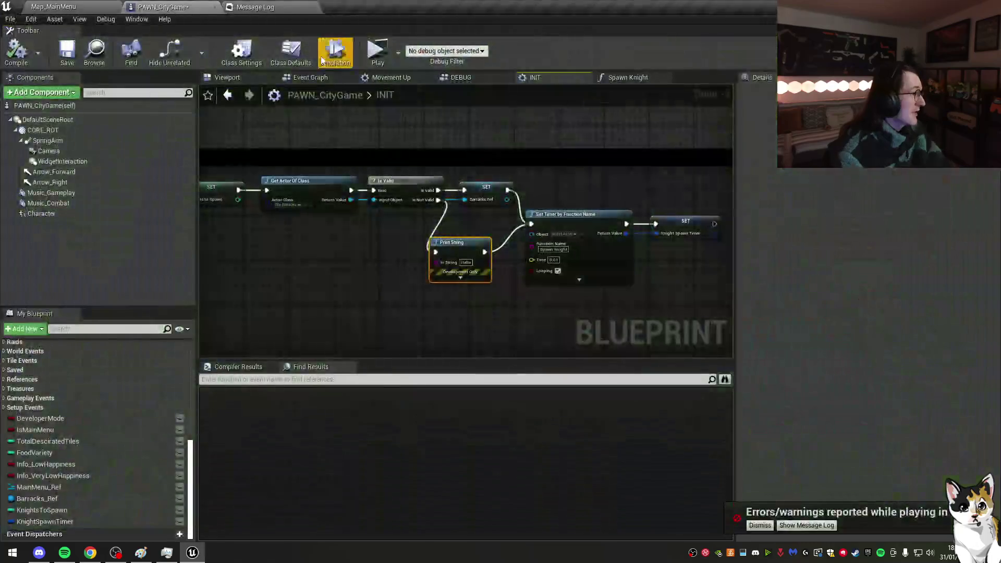
Step: Select the Get Actor Of Class, Is Valid and Print String nodes in INIT
right_click(417, 228)
click(407, 242)
click(442, 166)
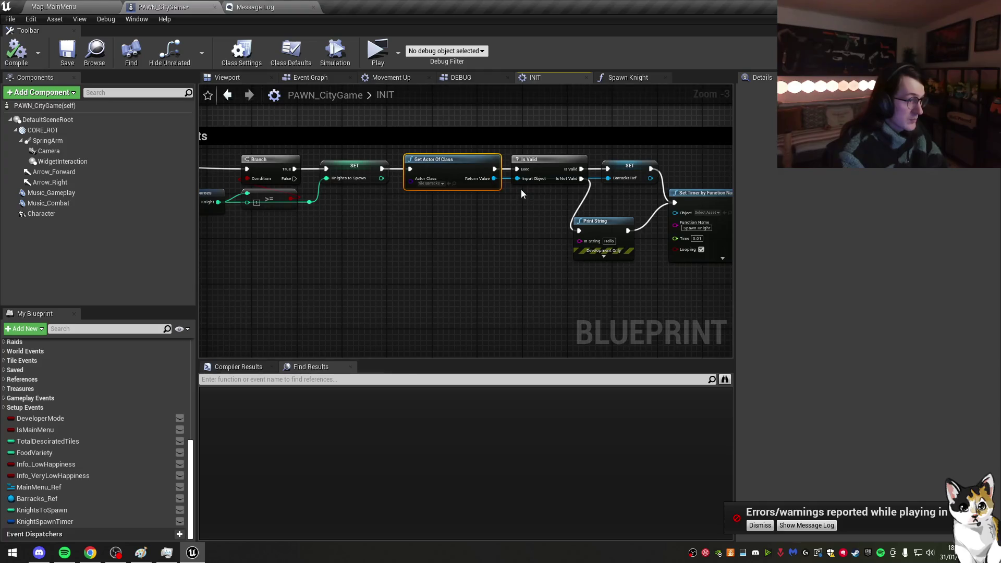
shift+click(545, 177)
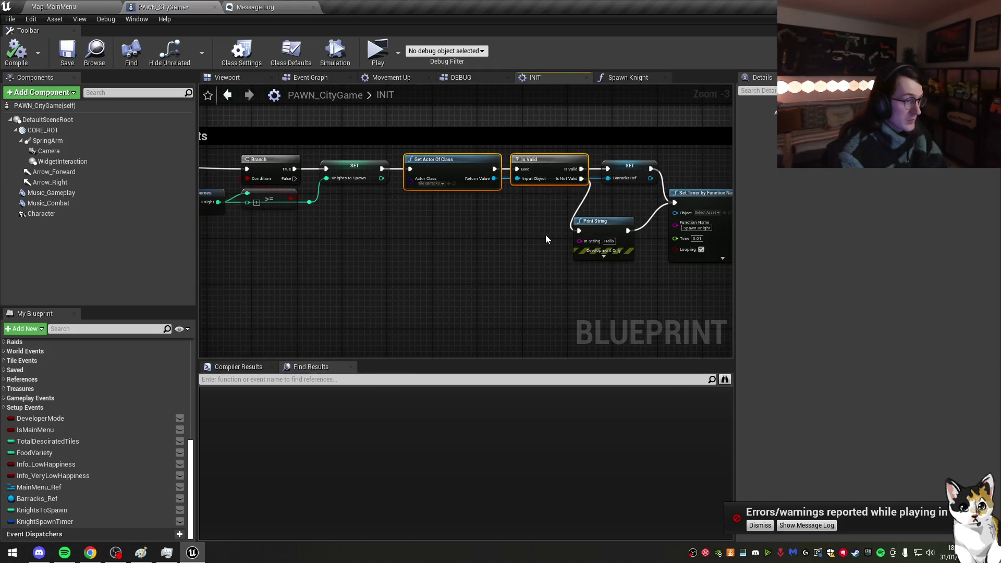
drag(532, 228, 474, 179)
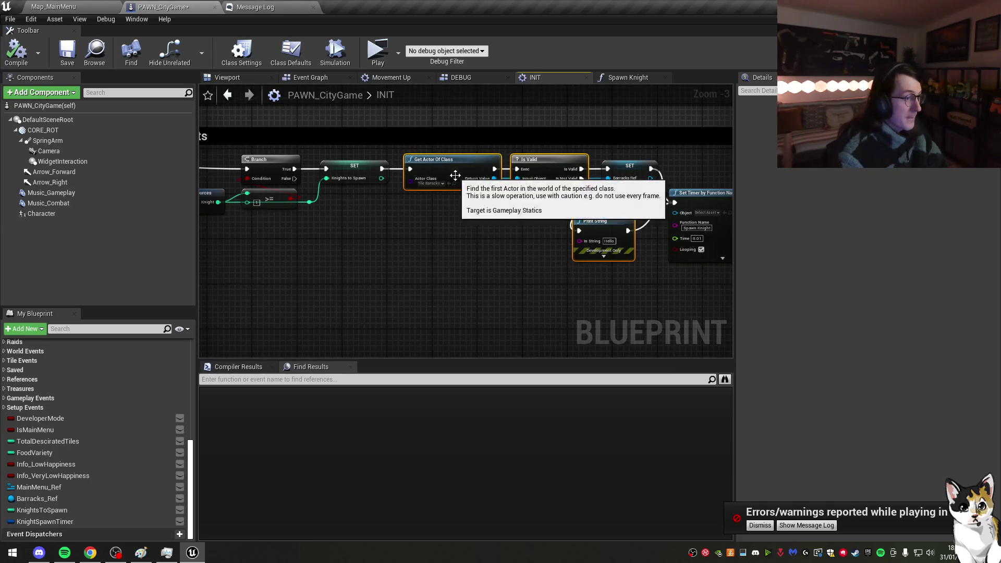
Step: Find Event Tick in the Event Graph and move it out of the camera clamp comment
click(320, 78)
mouse_move(518, 210)
mouse_down()
mouse_move(451, 121)
mouse_move(352, 30)
mouse_up()
drag(393, 123, 406, 273)
right_click(423, 221)
text(tick)
key(Return)
scroll(423, 224, up, 3)
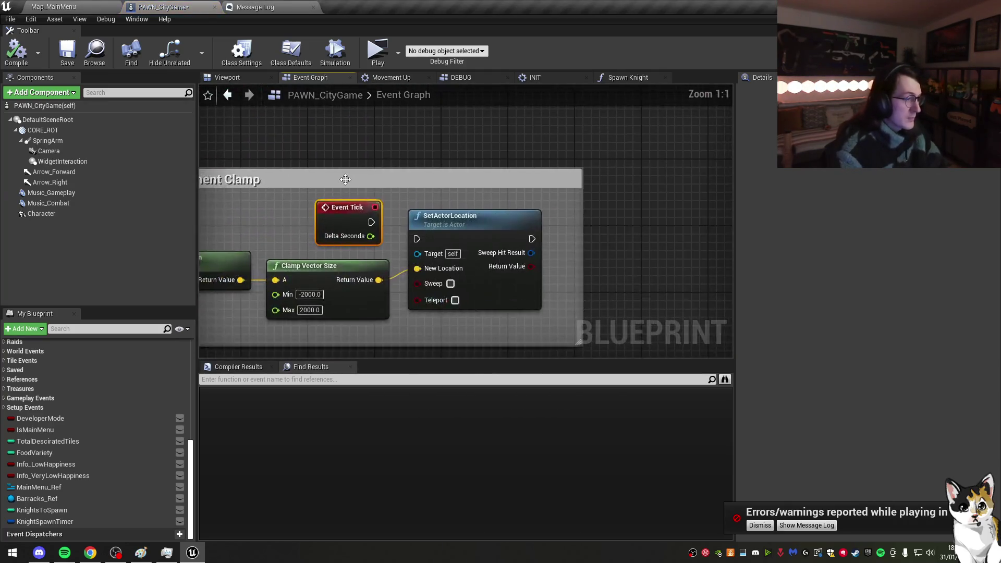
scroll(423, 224, down, 3)
mouse_move(360, 217)
mouse_down()
mouse_move(469, 160)
mouse_move(386, 162)
mouse_up()
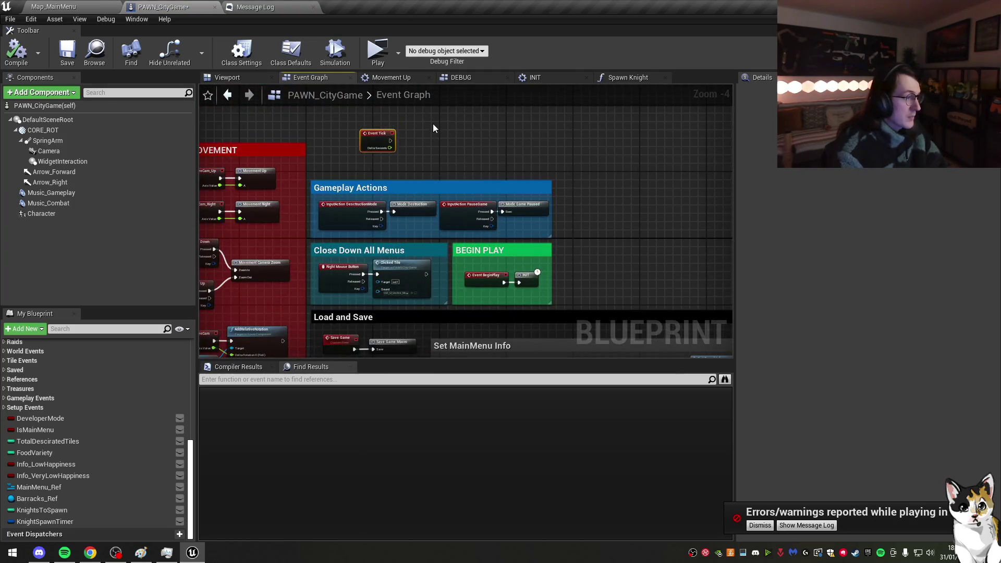
Step: Paste the barracks-check nodes beside Event Tick, arrange them, and start a play-test
scroll(458, 222, up, 2)
key(ctrl+v)
mouse_move(365, 259)
mouse_down()
mouse_move(307, 216)
mouse_move(343, 217)
mouse_up()
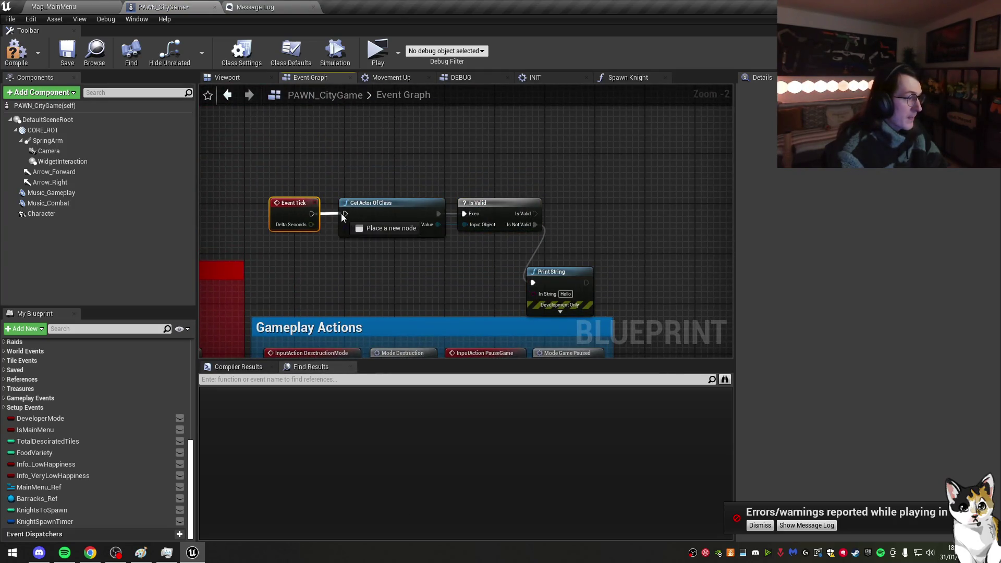
mouse_move(554, 278)
mouse_down()
mouse_move(586, 214)
mouse_move(560, 215)
mouse_up()
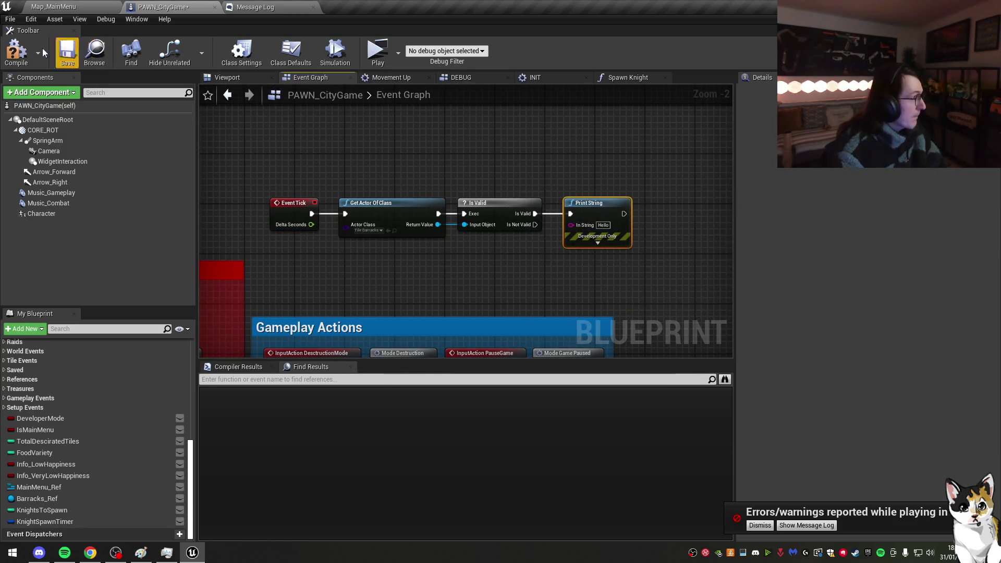
click(374, 52)
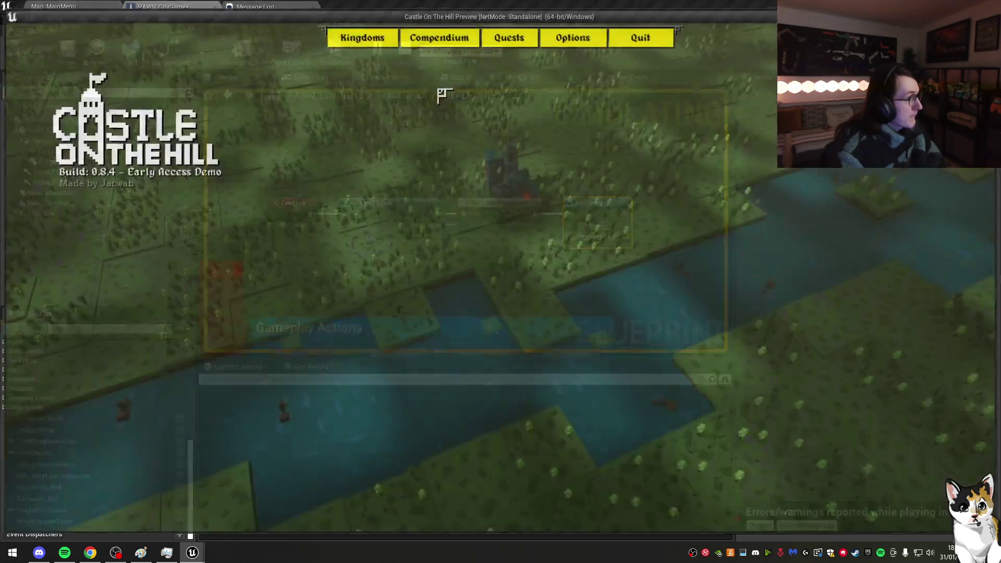
Step: Play-test the Castle - Day 0 kingdom to see the Hello prints
click(362, 35)
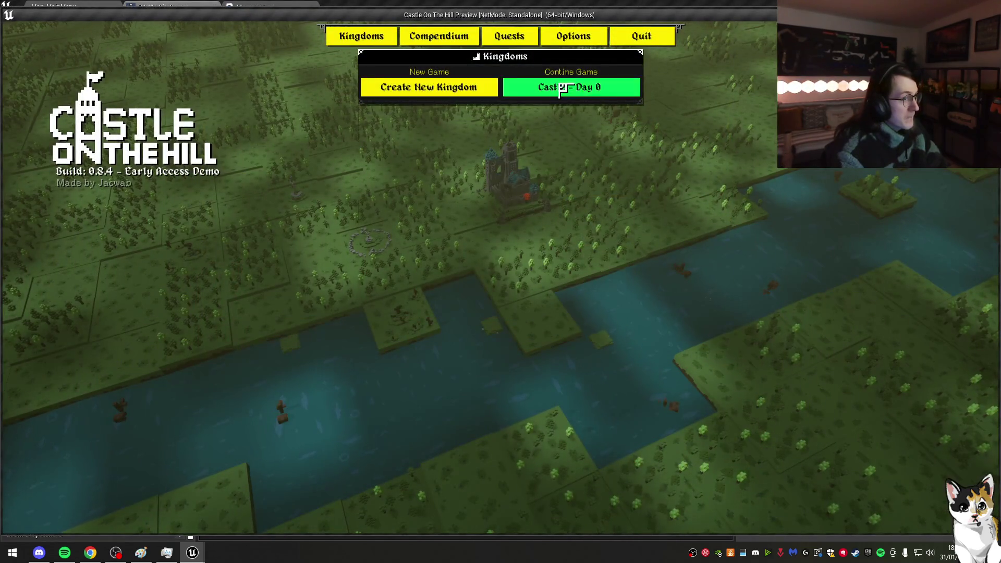
click(536, 88)
click(605, 223)
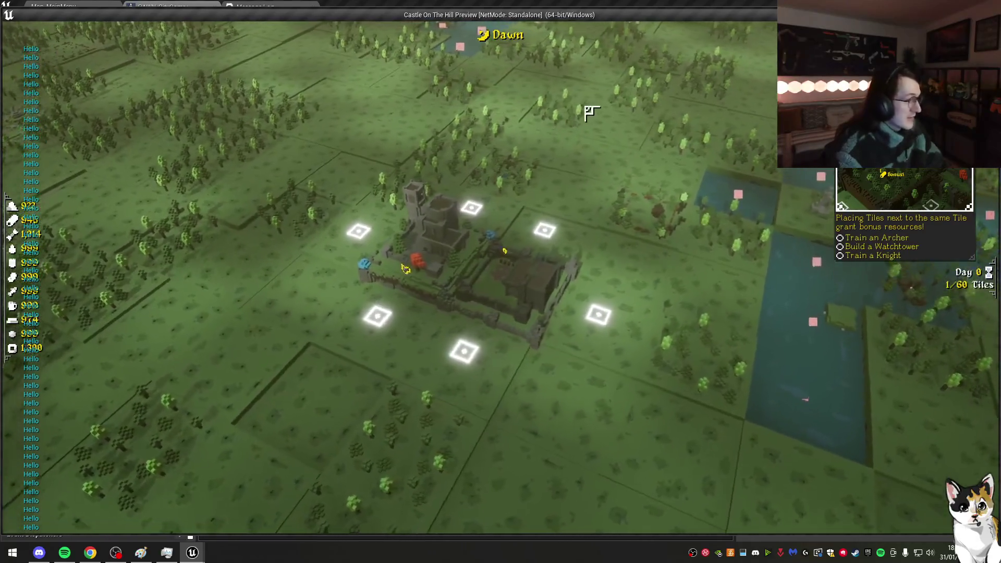
key(Escape)
Step: Delete the debug nodes after Event Tick and save the blueprint
drag(410, 164, 616, 251)
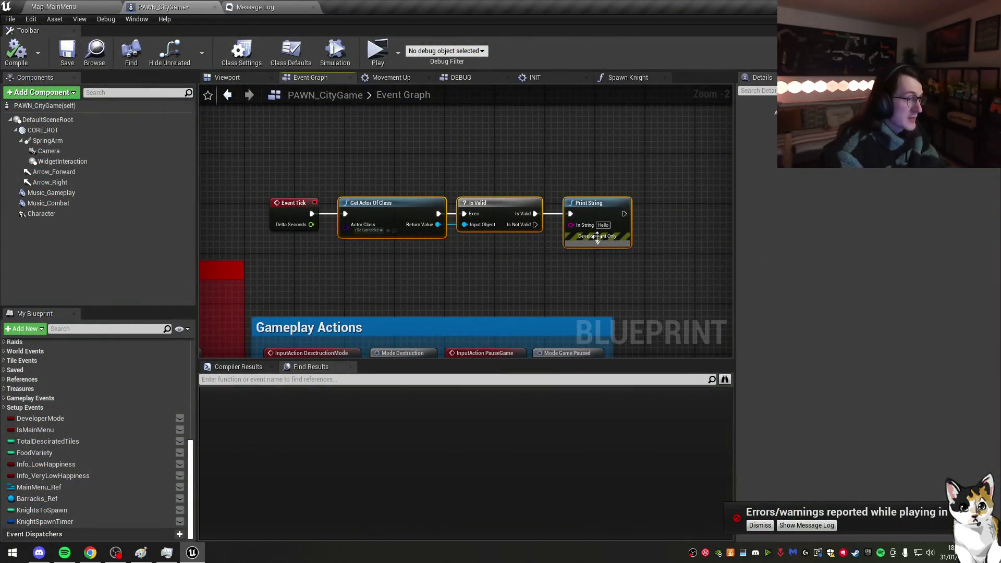
key(Delete)
click(67, 52)
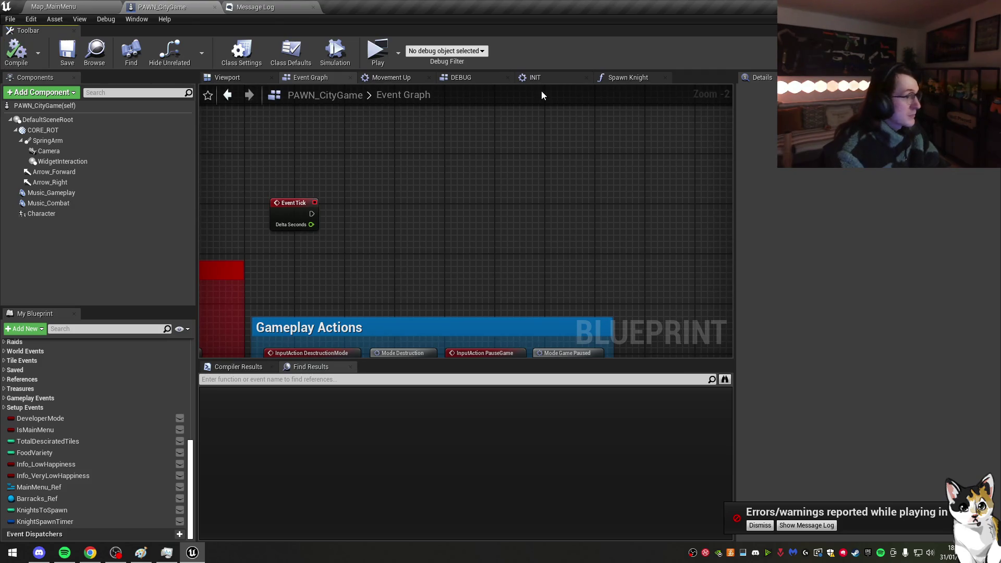
Step: Delete INIT's Print String node, compile and save, and start another play-test
click(625, 77)
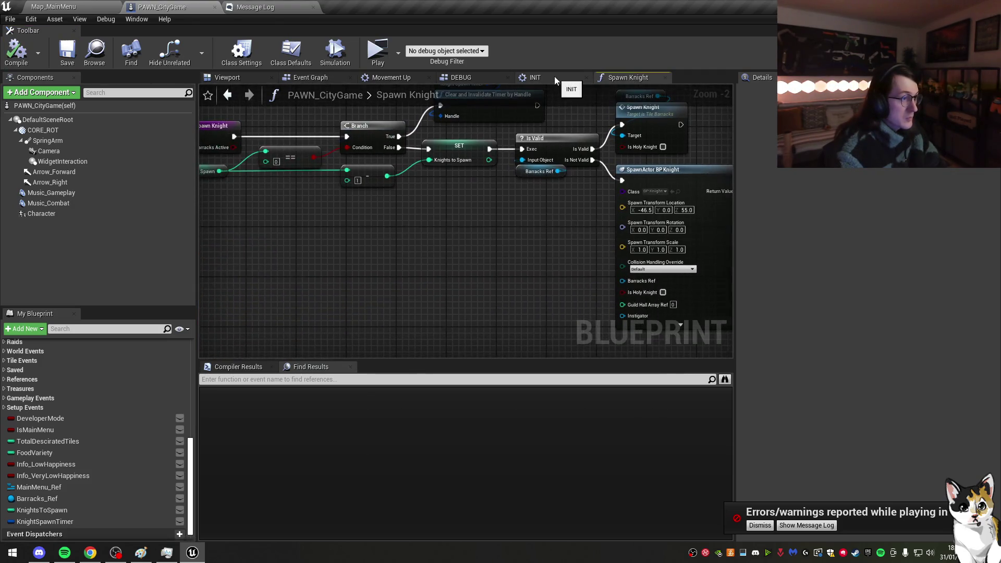
click(555, 79)
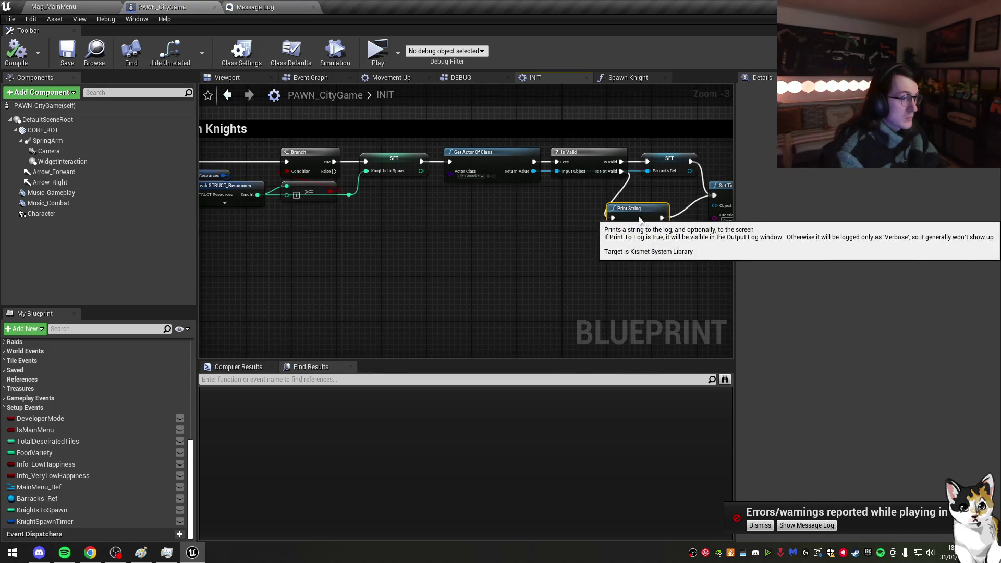
click(656, 214)
key(Delete)
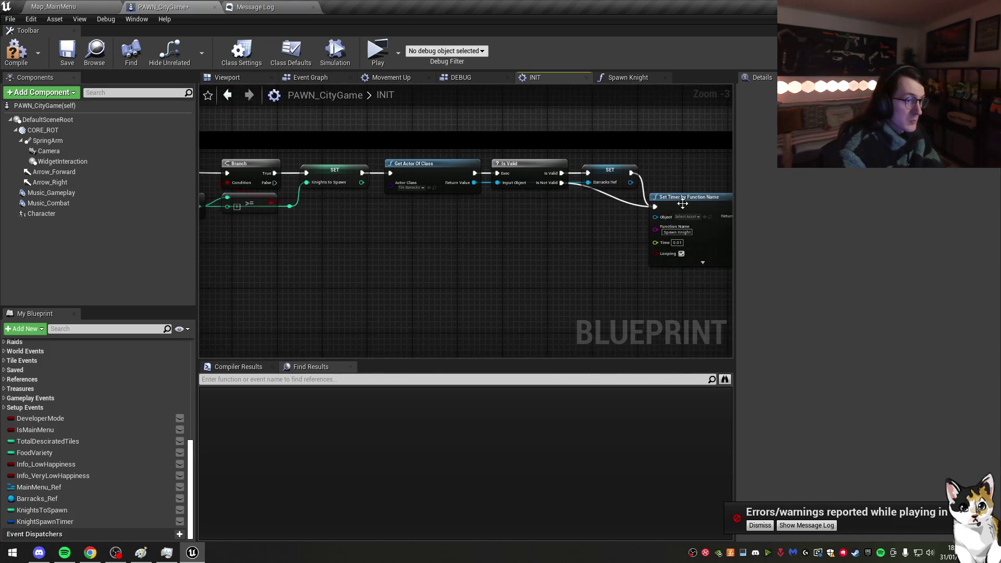
click(612, 177)
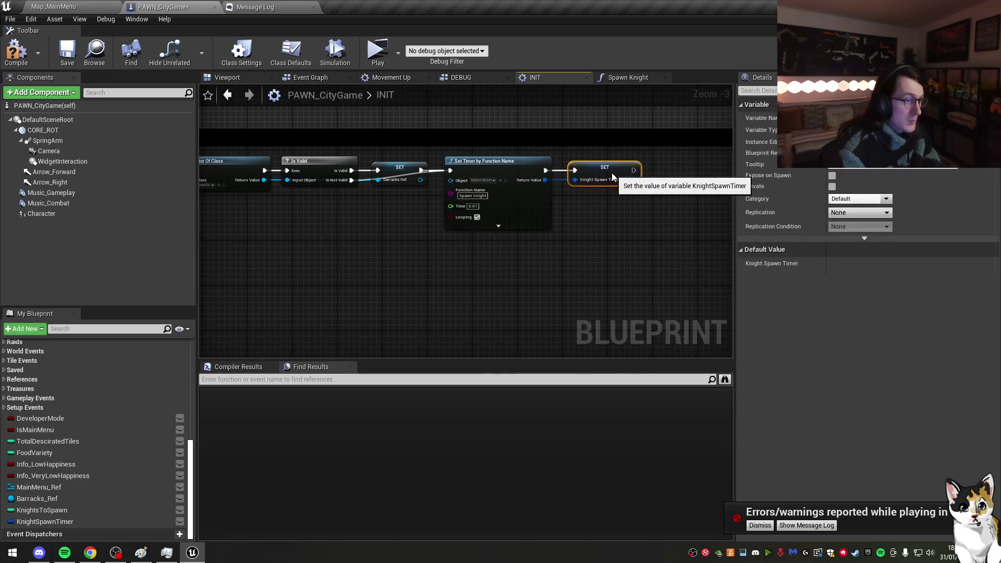
click(401, 237)
click(72, 64)
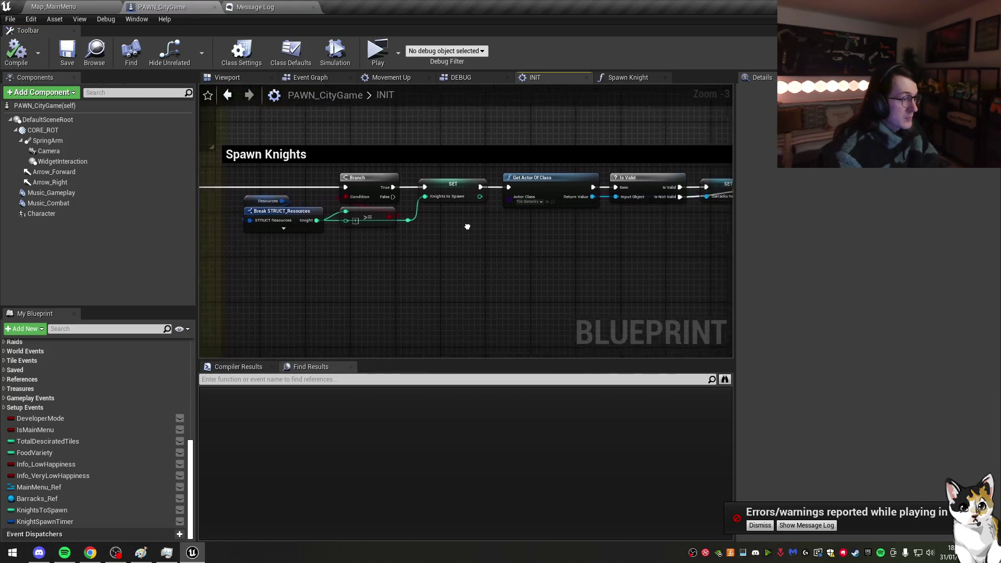
click(377, 51)
click(385, 33)
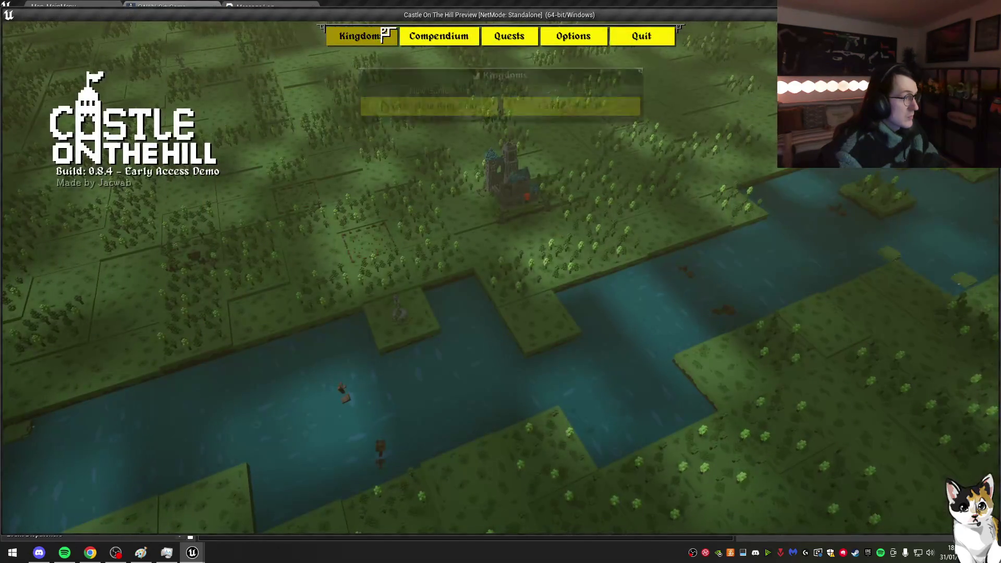
Step: Continue the Castle - Day 0 kingdom, stop the play-test, and nudge the Is Valid node
click(566, 96)
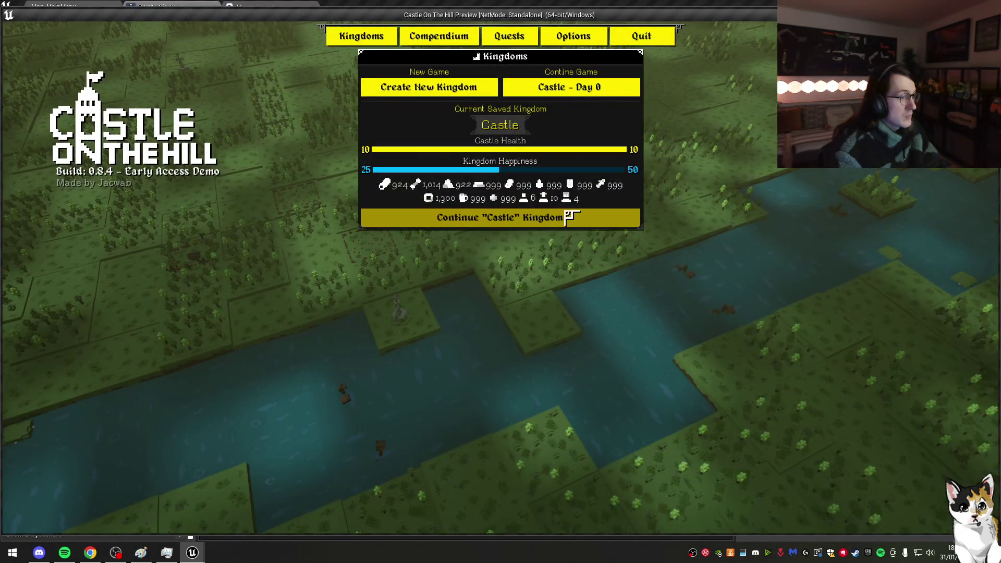
click(560, 218)
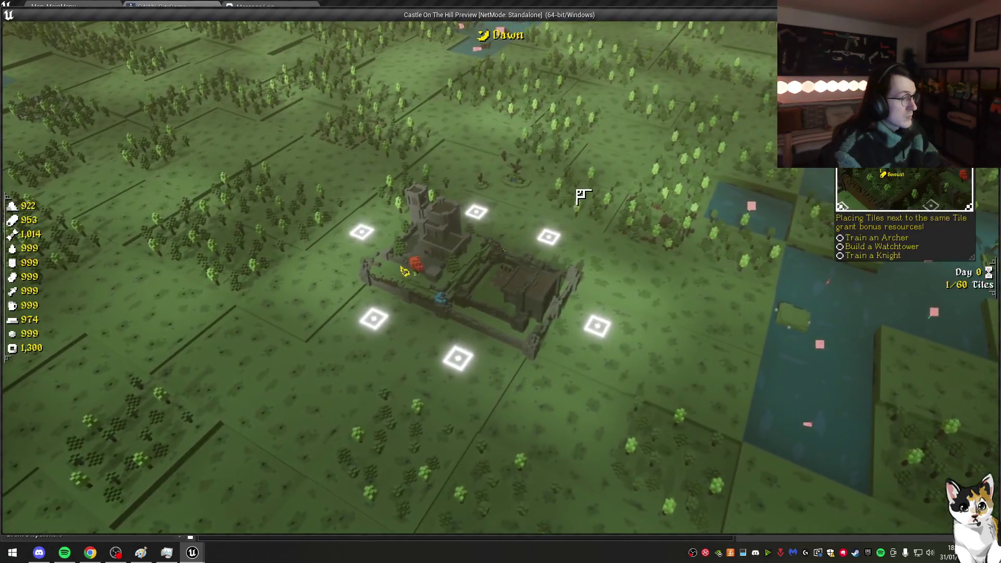
key(Escape)
scroll(517, 189, up, 2)
mouse_move(469, 151)
mouse_down()
mouse_move(468, 201)
mouse_move(468, 153)
mouse_up()
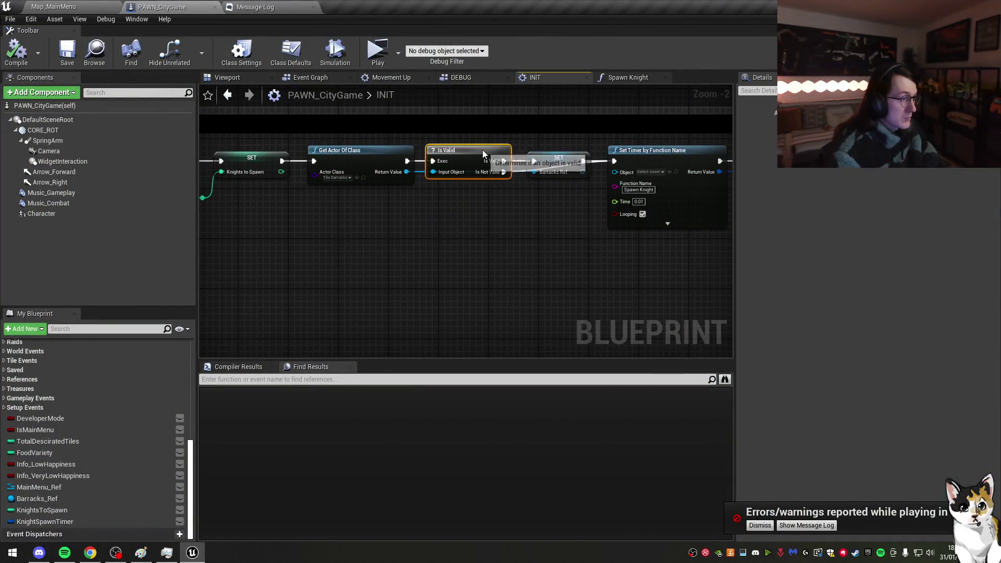
Step: Unhook Is Valid, wire SET Barracks Ref straight into the timer node, and start a play-test
click(477, 161)
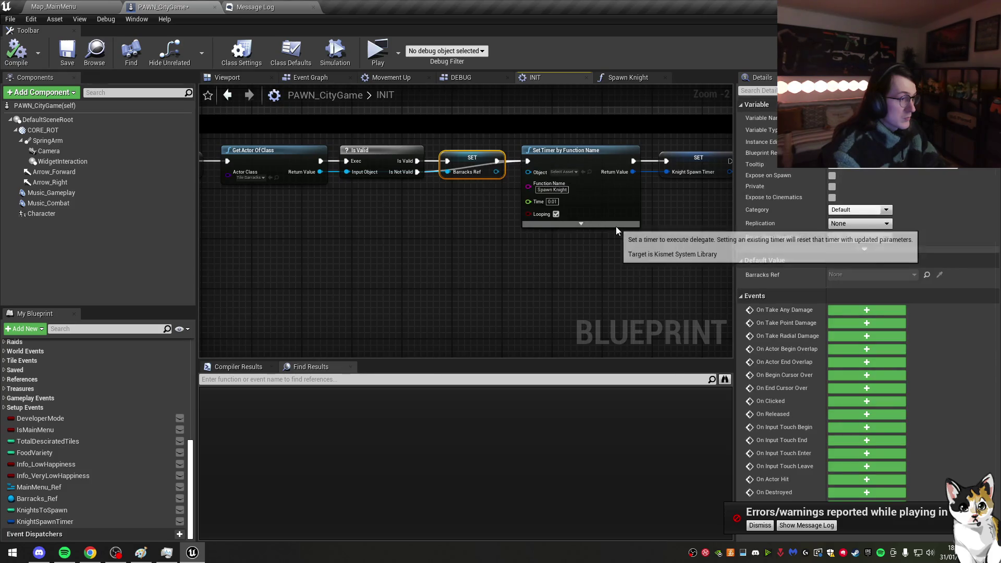
alt+click(347, 172)
drag(386, 150, 373, 231)
drag(446, 161, 380, 160)
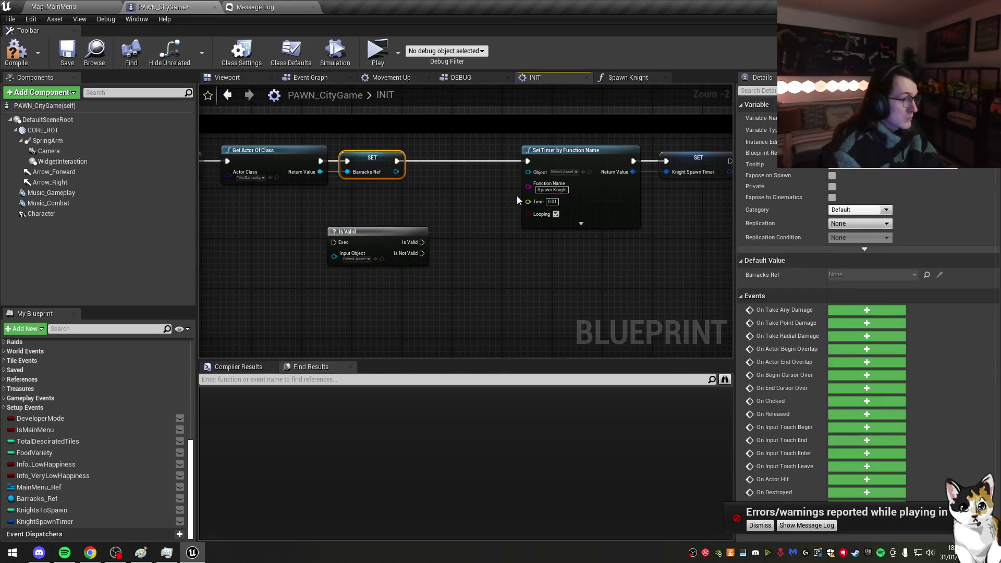
mouse_move(670, 196)
mouse_down()
mouse_move(572, 153)
mouse_move(486, 154)
mouse_up()
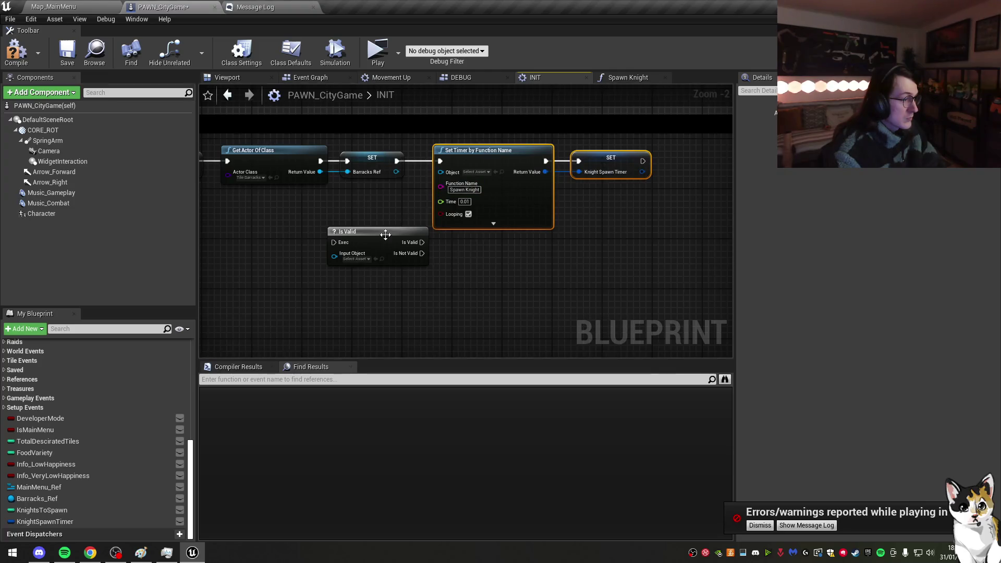
drag(365, 232, 333, 225)
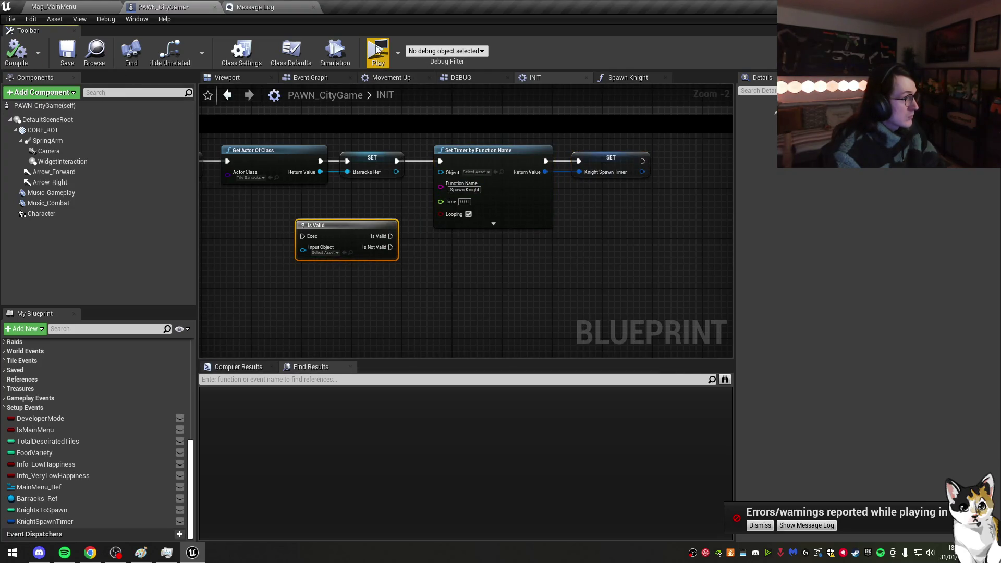
click(376, 49)
click(362, 36)
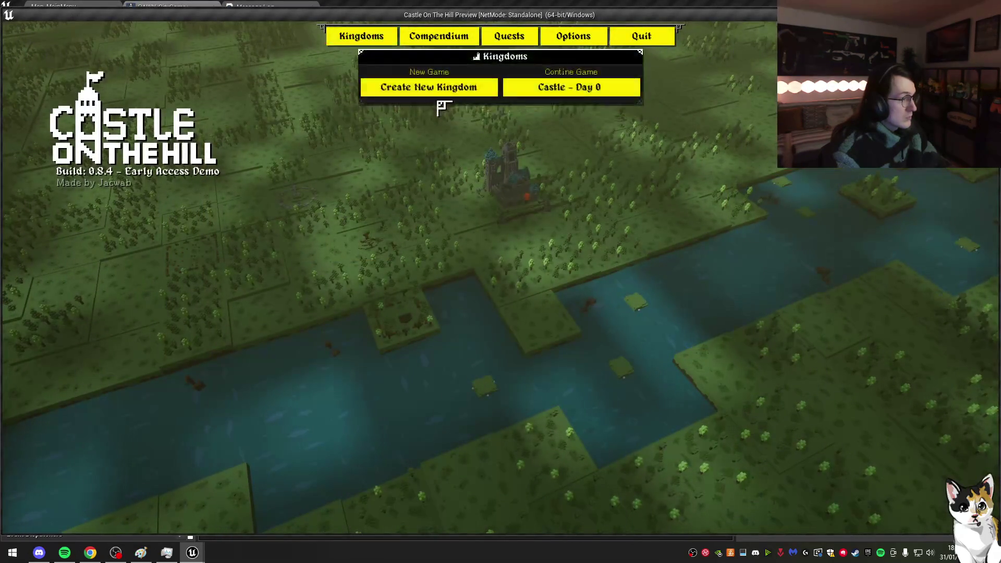
Step: Create a new kingdom and place a Barracks next to the castle
click(439, 93)
click(518, 309)
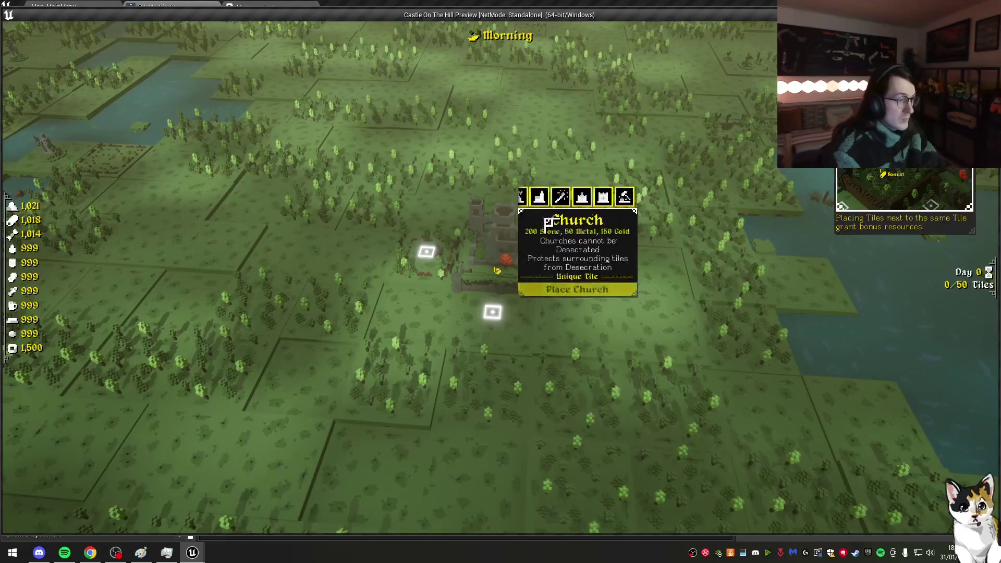
click(592, 278)
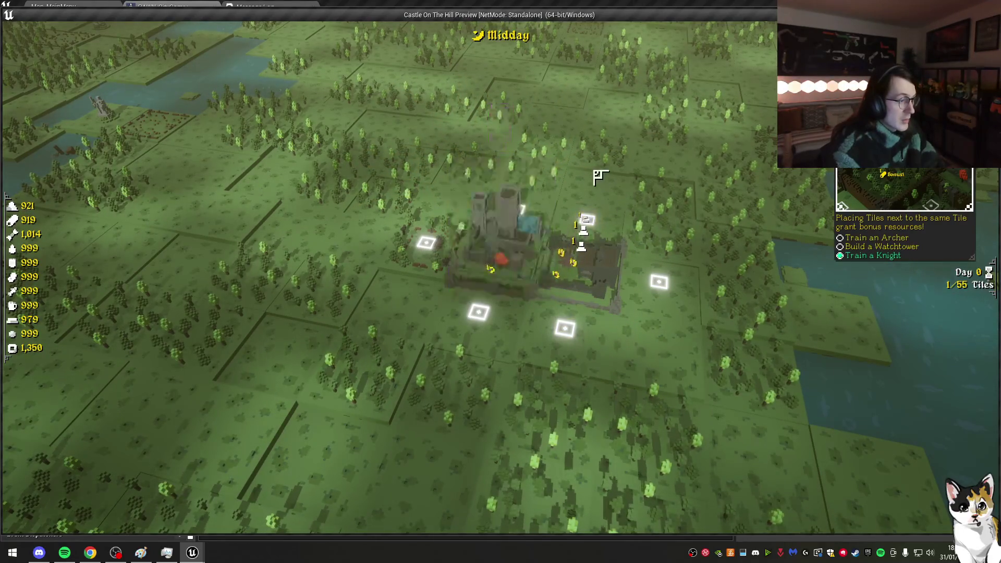
Step: Quit to the main menu, then check the reloaded Barracks recruit panel and castle info panel
key(Escape)
click(513, 314)
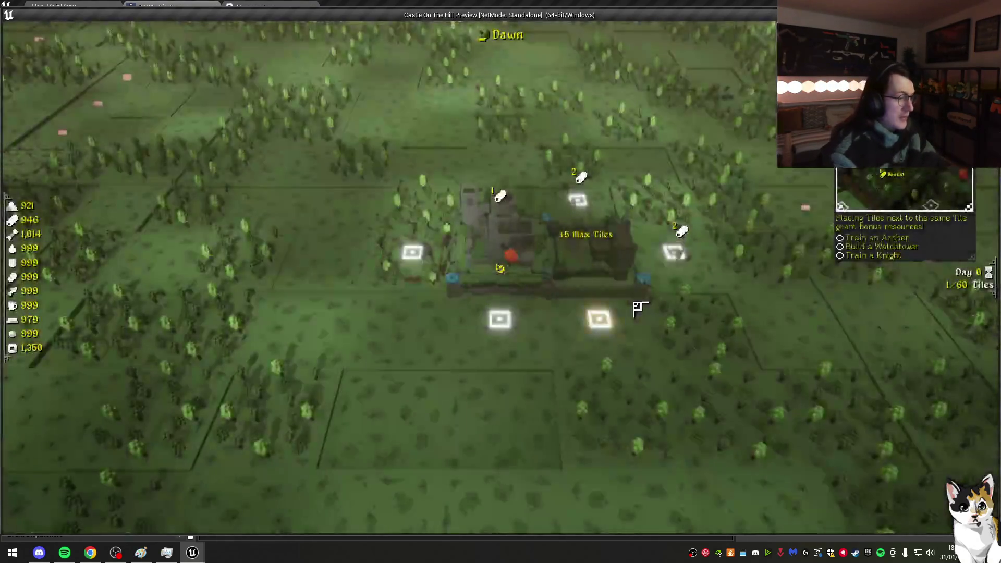
click(611, 272)
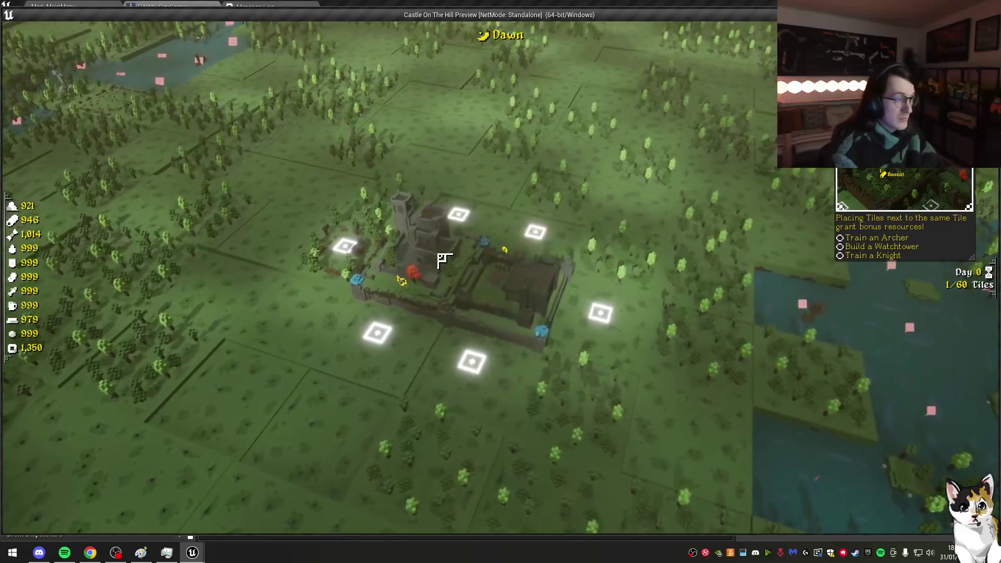
click(443, 256)
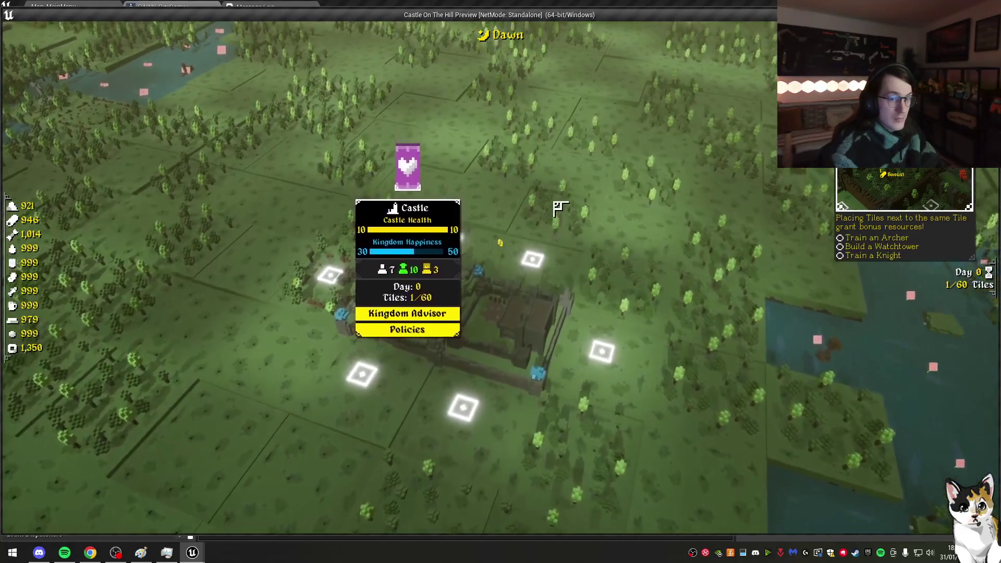
click(557, 208)
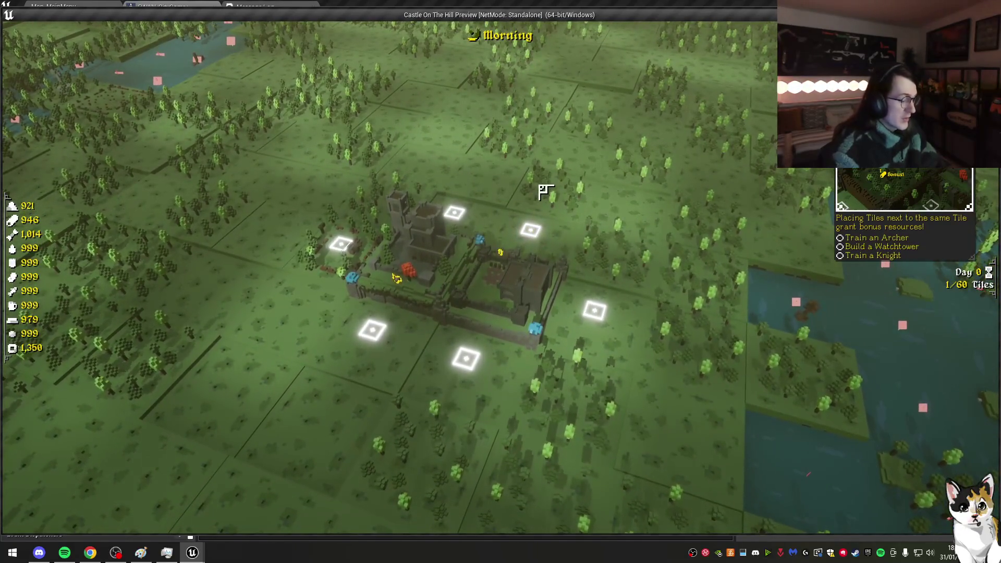
Step: Quit to the menu again, continue the Castle kingdom, and check the Barracks recruit panel
key(Escape)
click(516, 317)
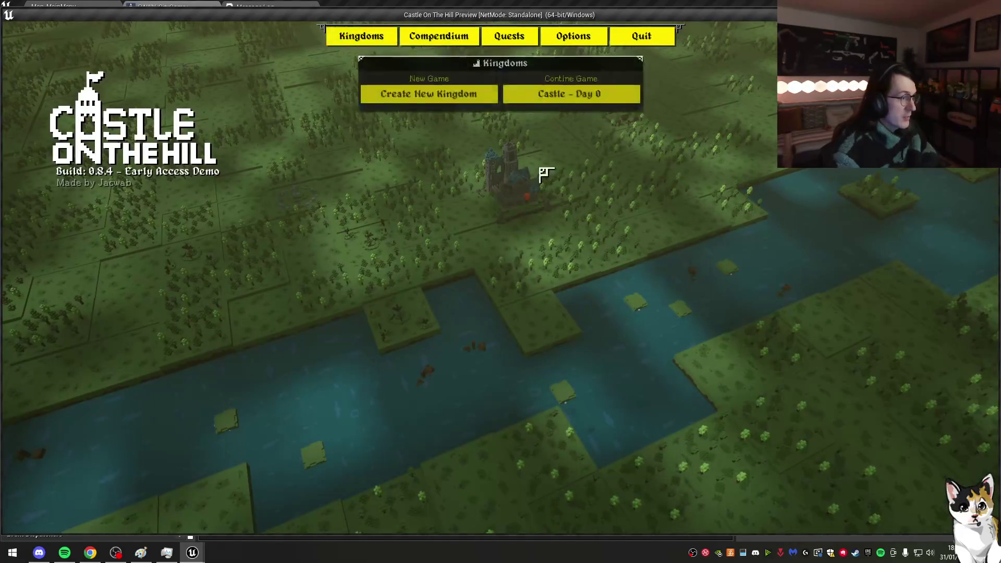
click(575, 224)
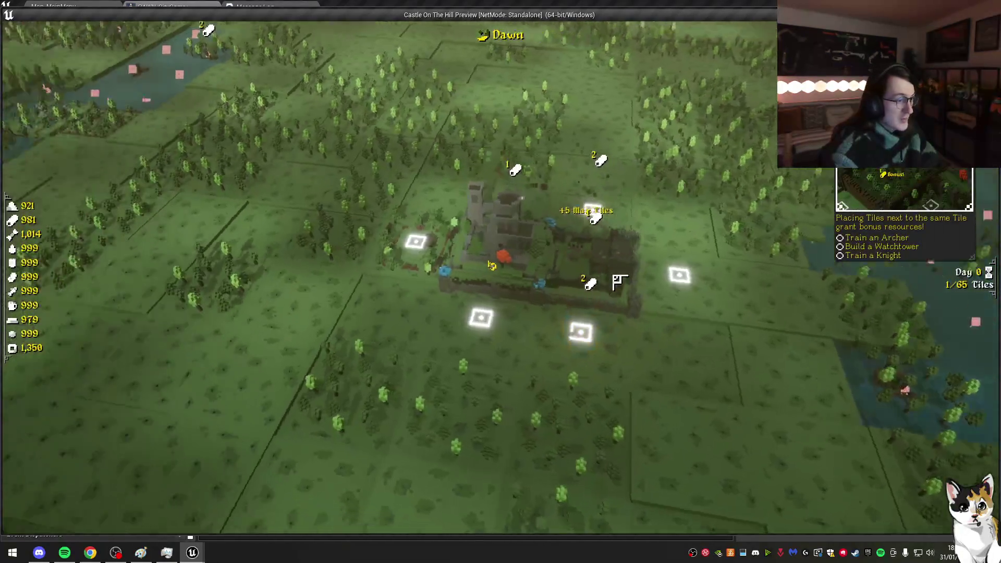
click(620, 278)
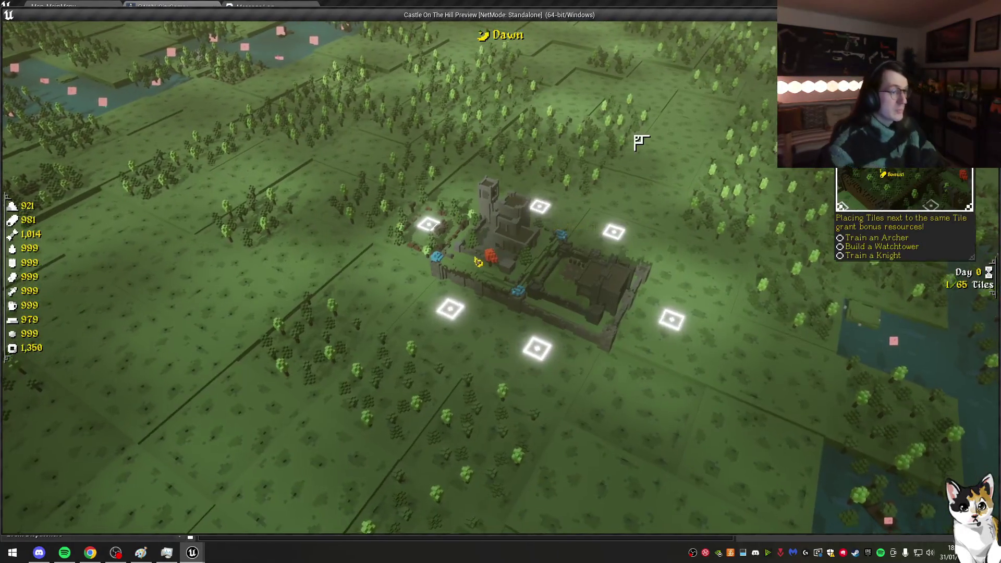
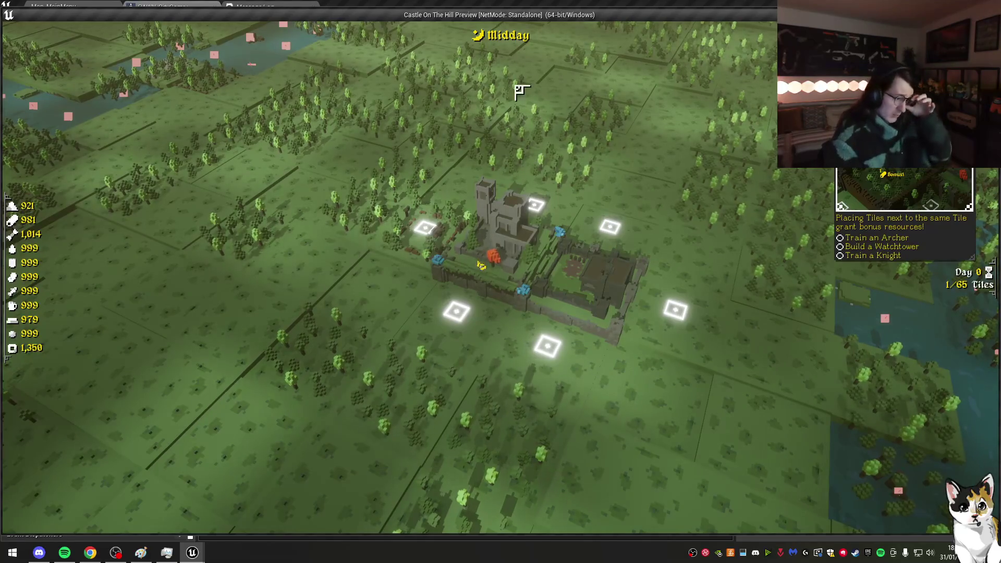
Step: Insert an Is Valid check between SET Barracks Ref and Set Timer, with a Print String on Is Not Valid
key(Escape)
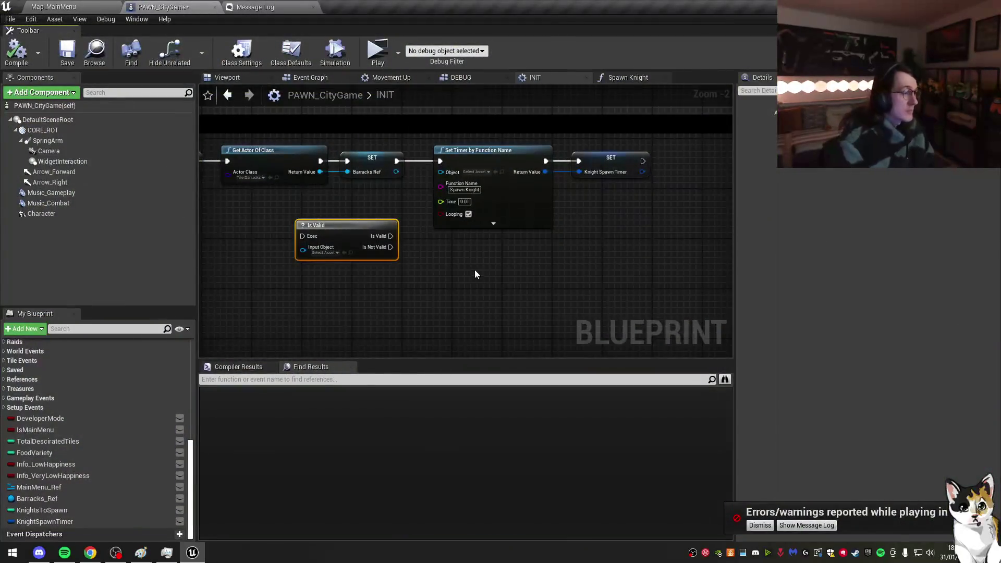
click(760, 526)
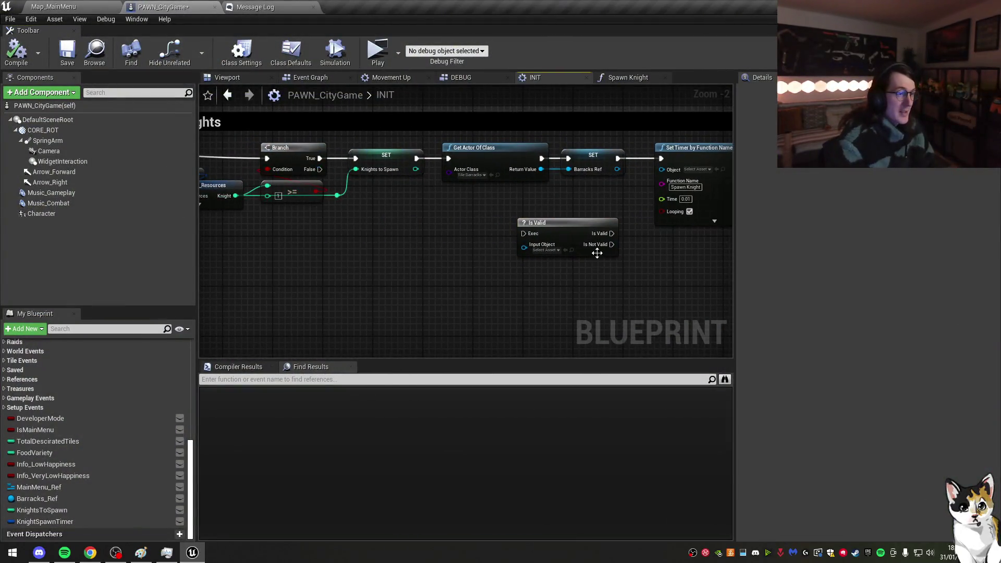
click(557, 225)
click(496, 182)
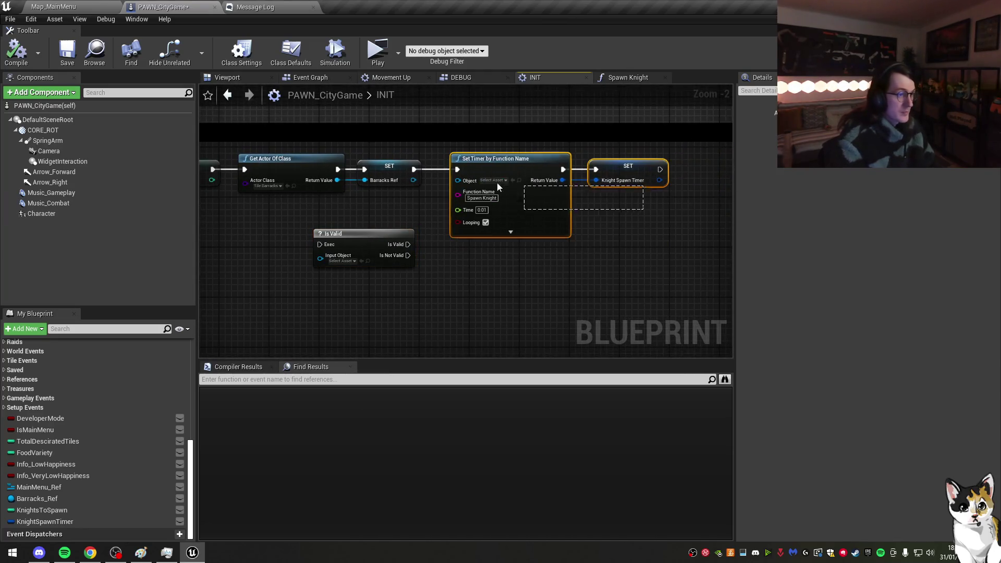
drag(497, 183, 592, 171)
mouse_move(365, 234)
mouse_down()
mouse_move(511, 162)
mouse_move(498, 162)
mouse_move(480, 193)
mouse_move(496, 173)
mouse_up()
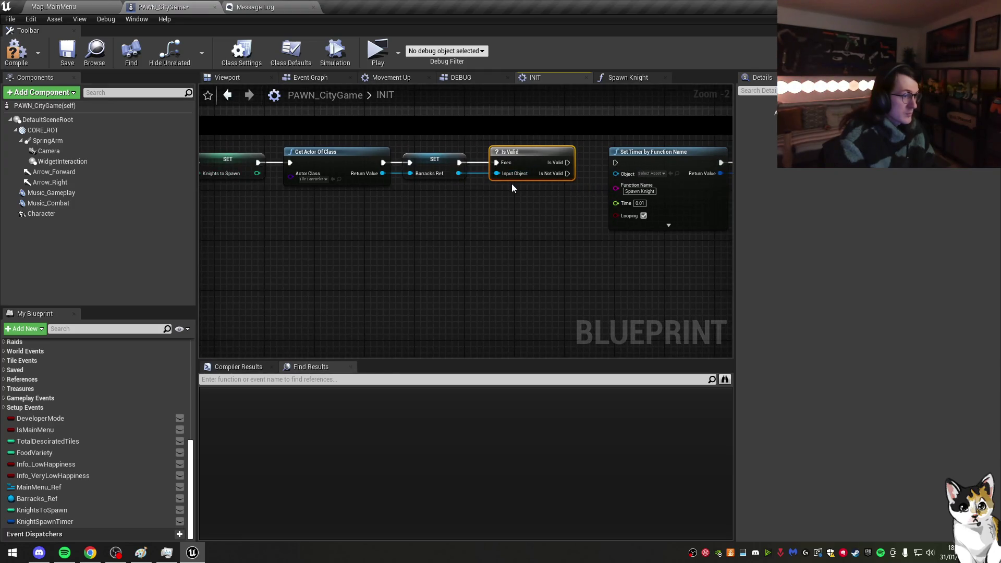
mouse_move(492, 216)
mouse_down()
mouse_move(494, 180)
mouse_move(479, 172)
mouse_move(472, 198)
mouse_up()
click(521, 329)
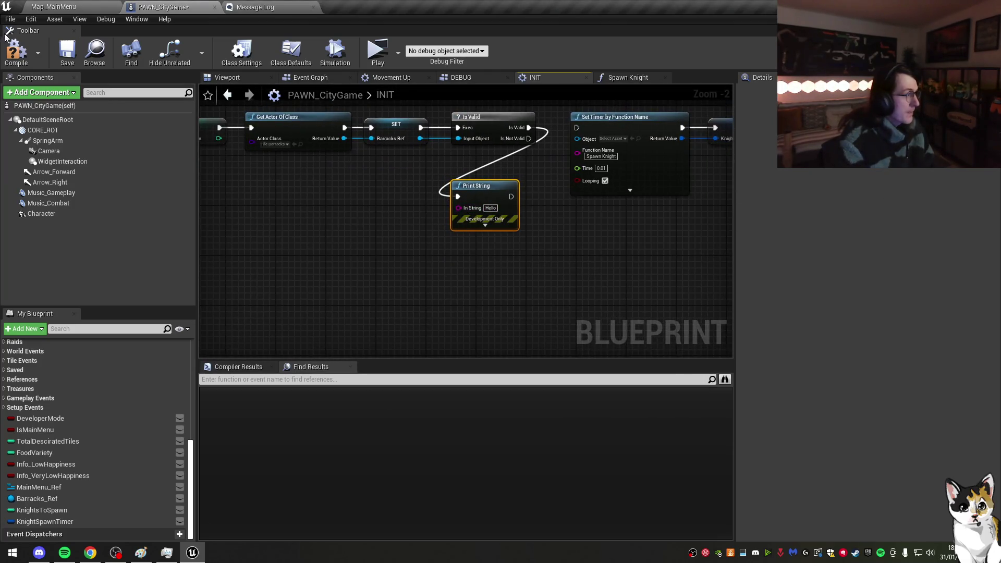
Step: Start the game and begin setting up a new kingdom from the Kingdoms panel
click(375, 54)
click(365, 36)
click(464, 91)
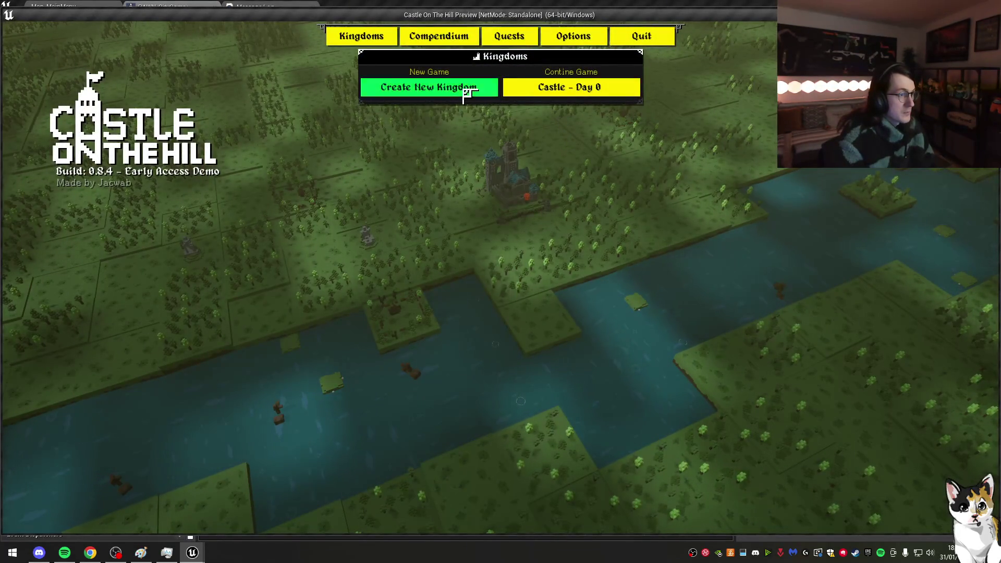
Step: Create the new kingdom, enable developer mode with F1, and place a Barracks next to the castle
click(546, 311)
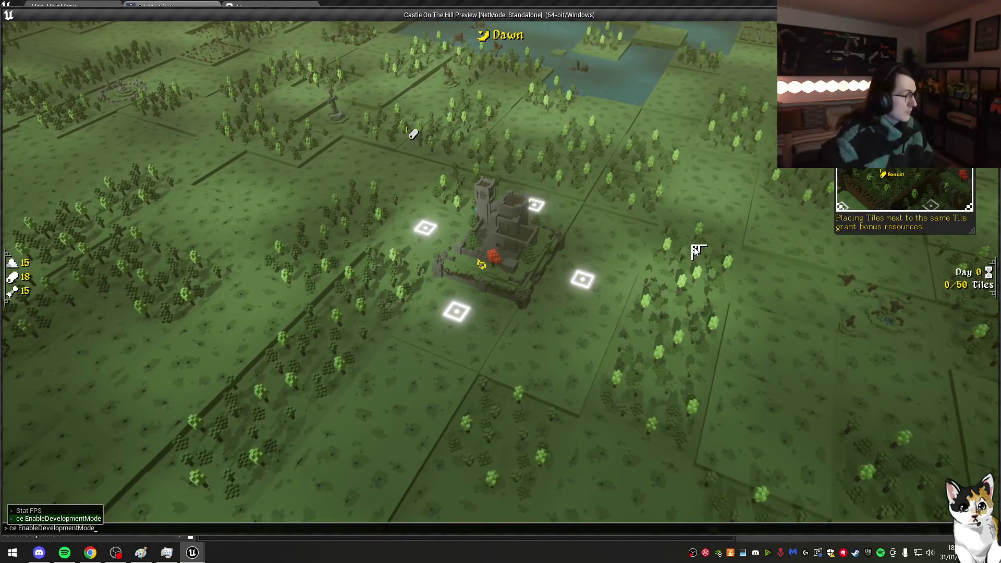
key(F1)
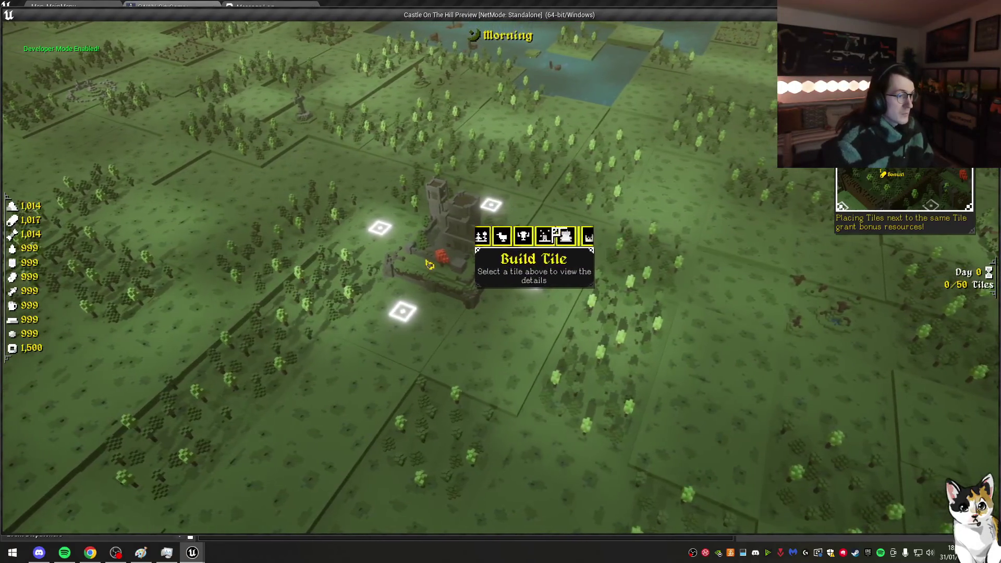
click(560, 237)
click(529, 297)
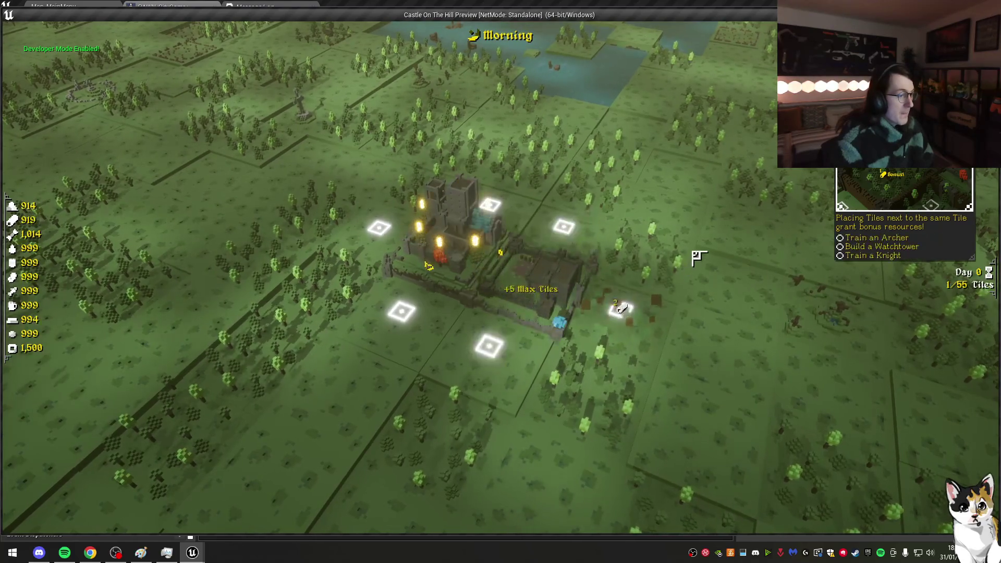
click(573, 251)
Step: Return to the main menu, continue the saved Castle kingdom, orbit the castle, then stop the game
key(Escape)
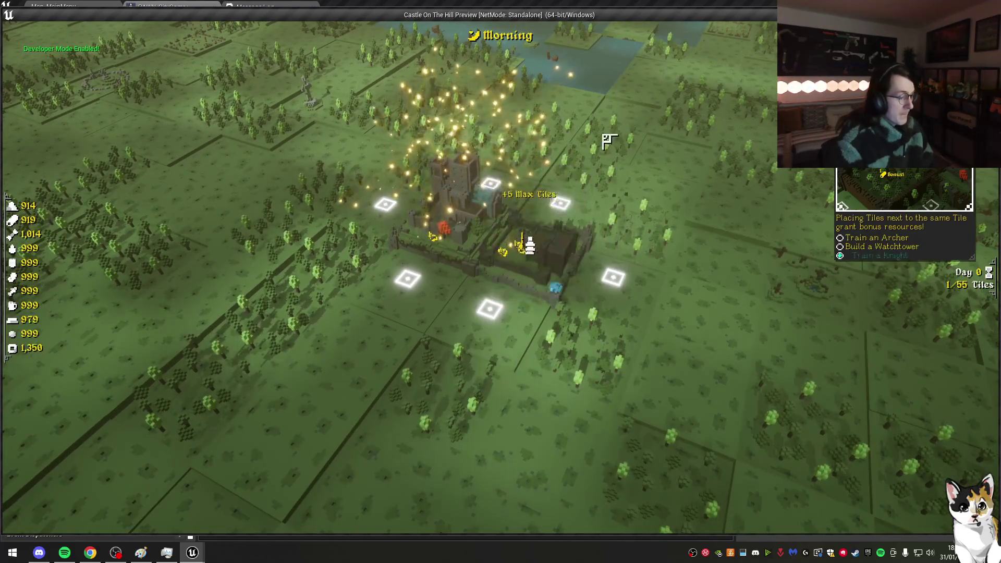
key(Escape)
click(509, 315)
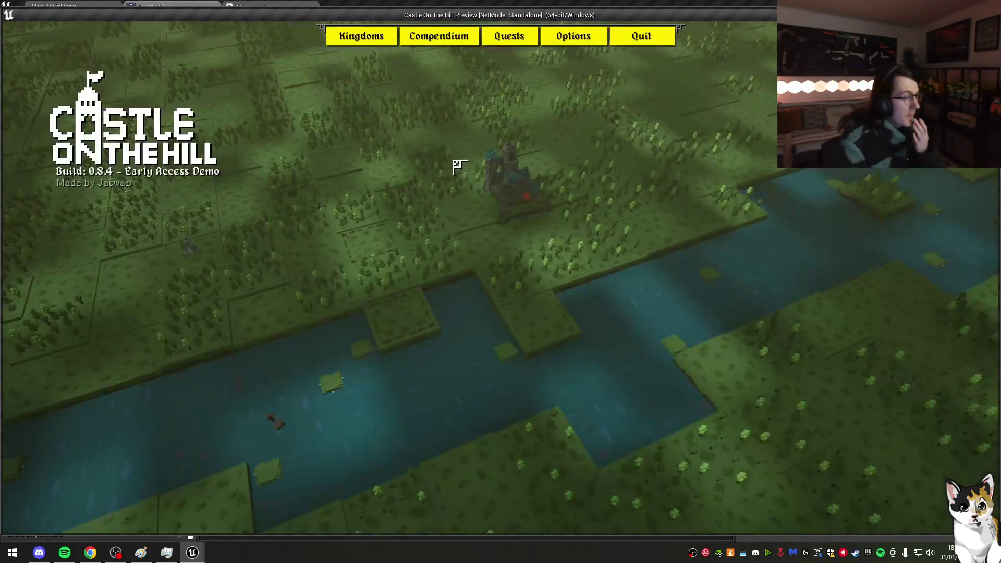
click(361, 38)
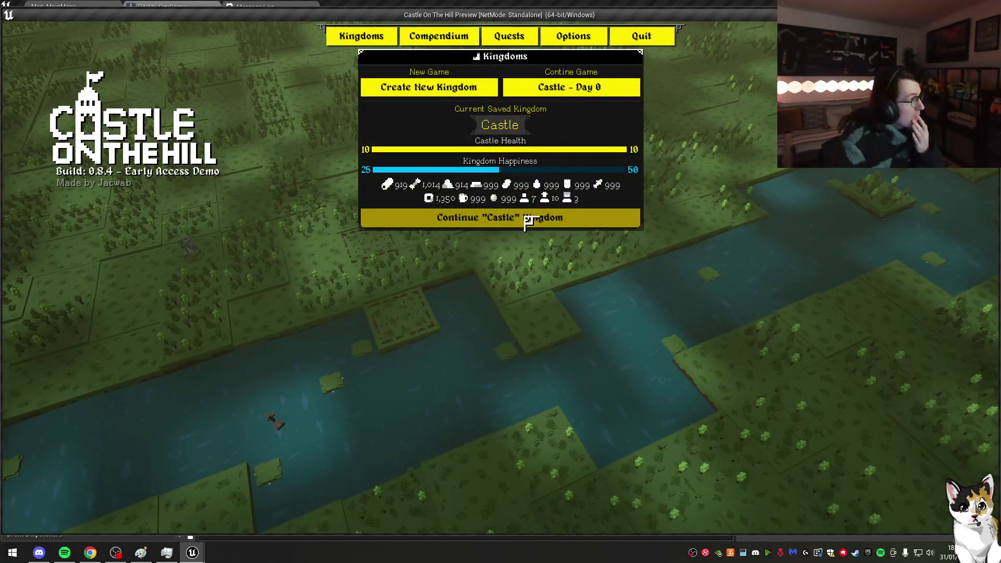
click(526, 219)
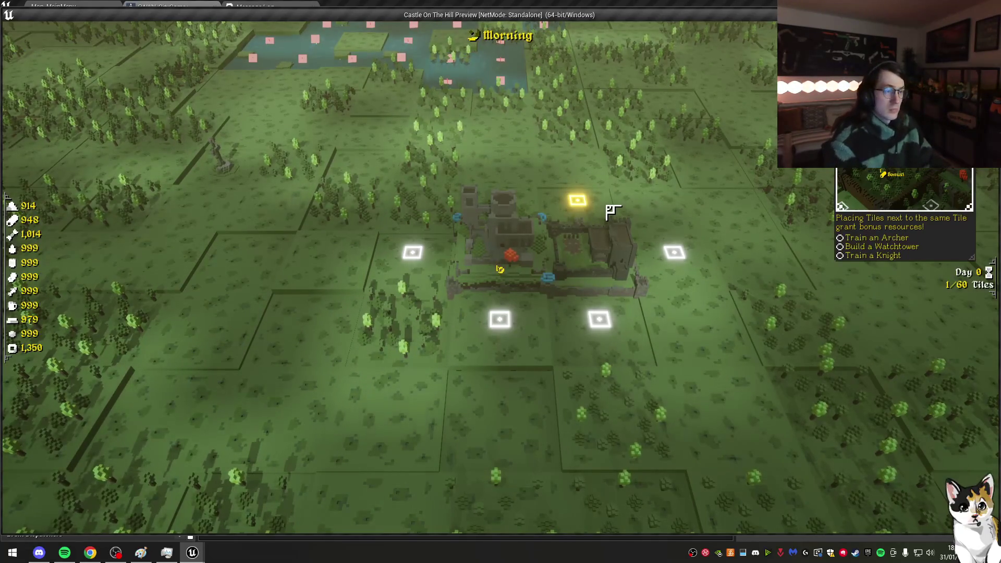
key(e)
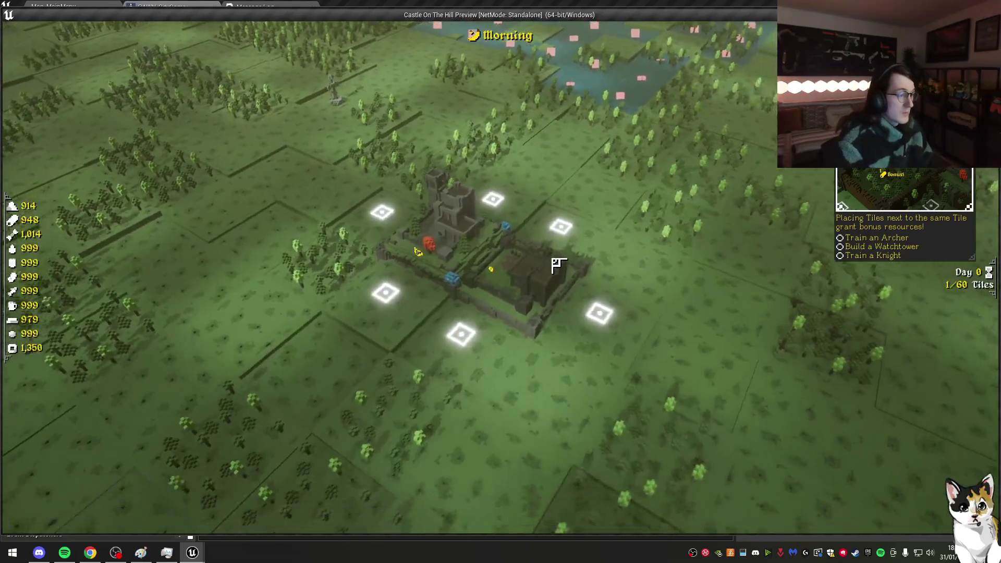
key(Escape)
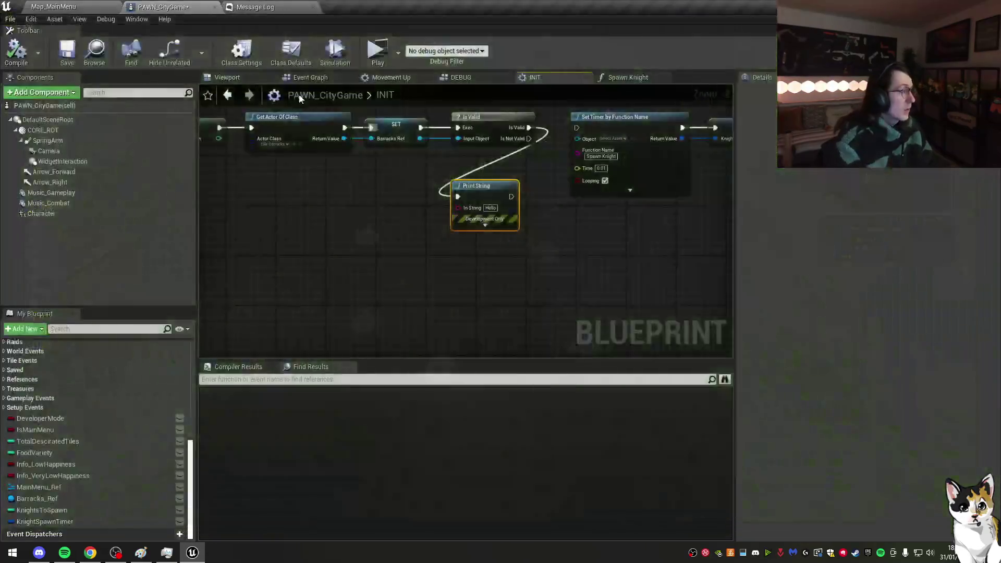
Step: Open the Map_Gameplay level from the Maps folder, dismissing the save prompt
mouse_move(391, 212)
mouse_down()
mouse_move(396, 219)
mouse_move(401, 198)
mouse_move(391, 212)
mouse_move(411, 379)
mouse_up()
click(31, 463)
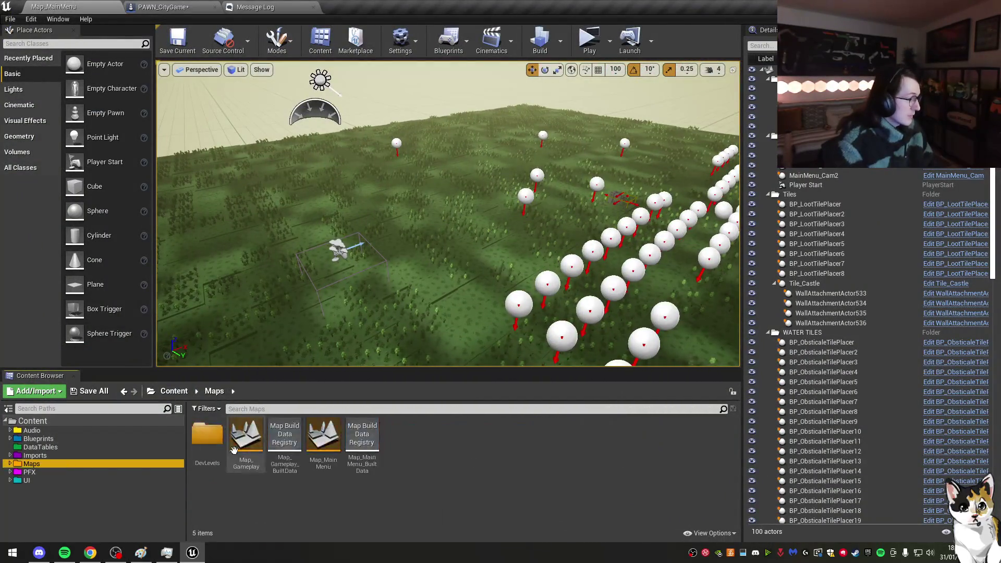
double_click(250, 433)
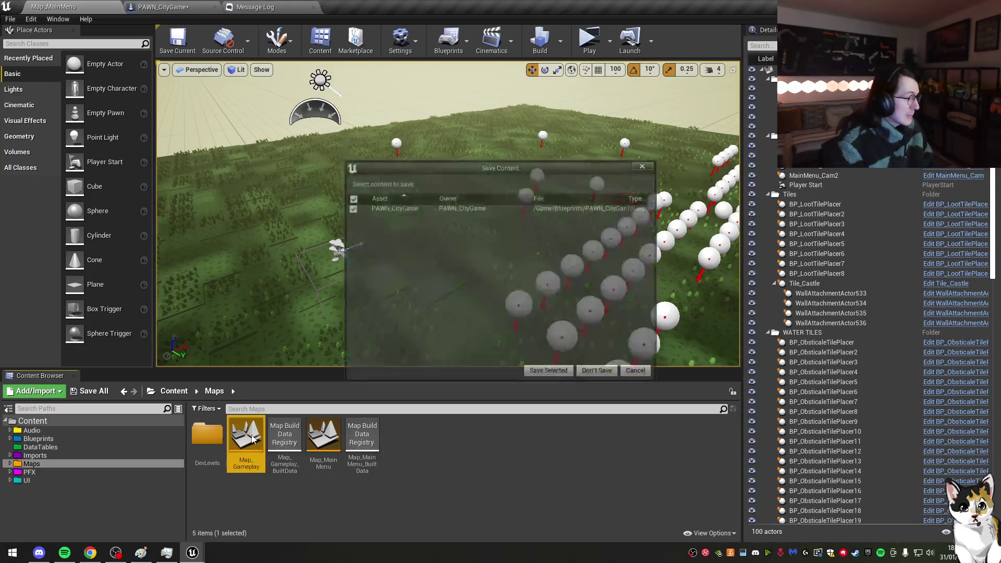
click(549, 373)
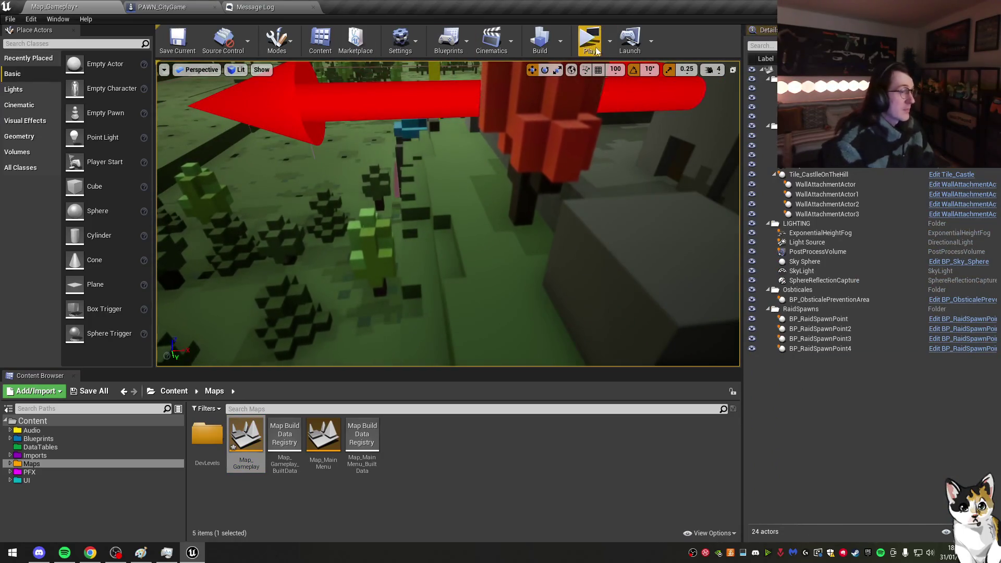
Step: Delete the Hello Print String node from PAWN_CityGame's INIT graph and review the Is Valid section
click(206, 7)
mouse_move(499, 138)
mouse_down()
mouse_move(549, 232)
mouse_move(429, 230)
mouse_move(650, 237)
mouse_move(527, 244)
mouse_up()
click(516, 237)
key(Delete)
drag(474, 174, 302, 227)
drag(509, 297, 37, 265)
mouse_move(560, 182)
mouse_down()
mouse_move(574, 195)
mouse_move(606, 183)
mouse_move(577, 205)
mouse_up()
click(511, 206)
drag(701, 199, 494, 187)
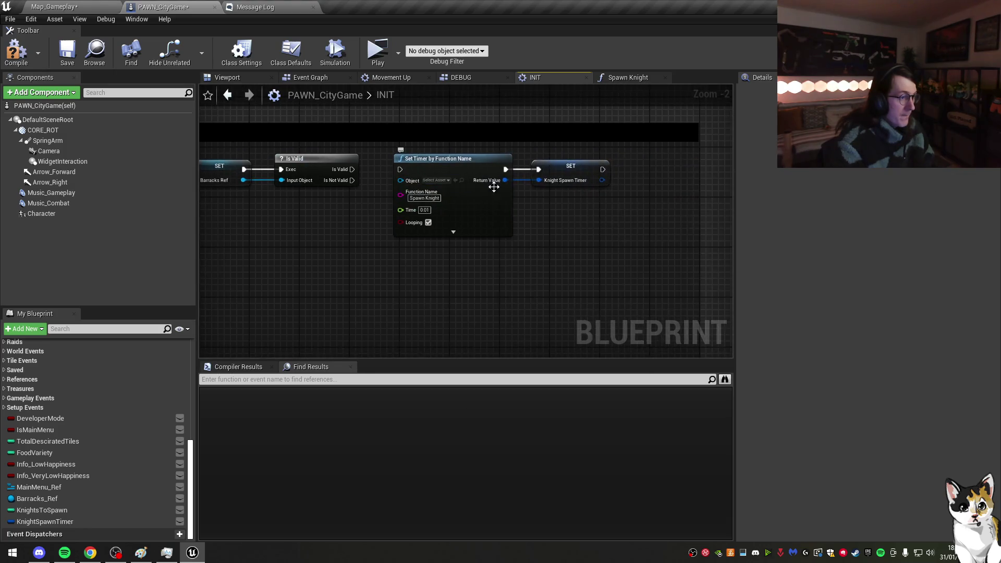
Step: Follow the Spawn Knight function's call into the Tile_Barracks blueprint to inspect it
click(643, 77)
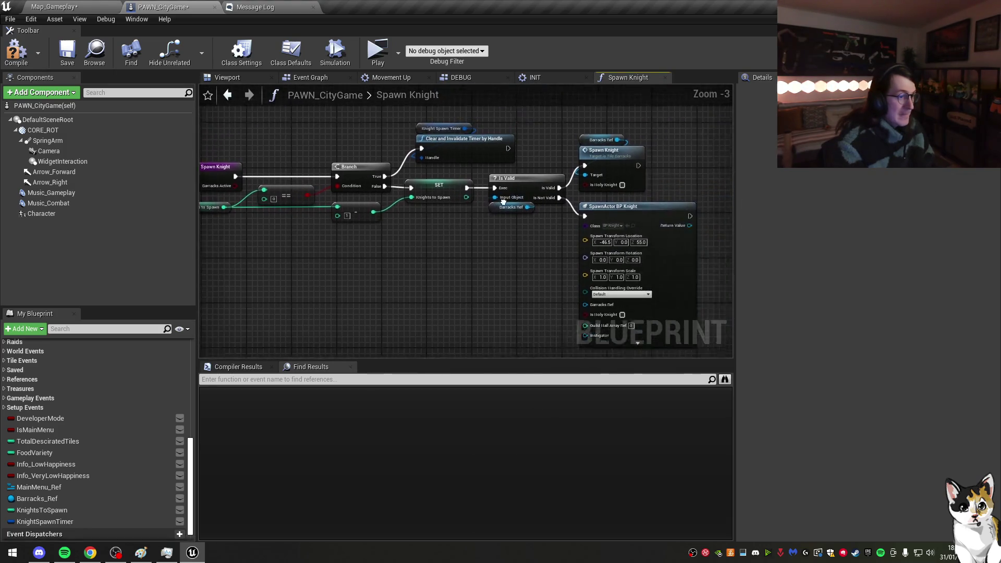
click(494, 215)
drag(523, 237, 466, 246)
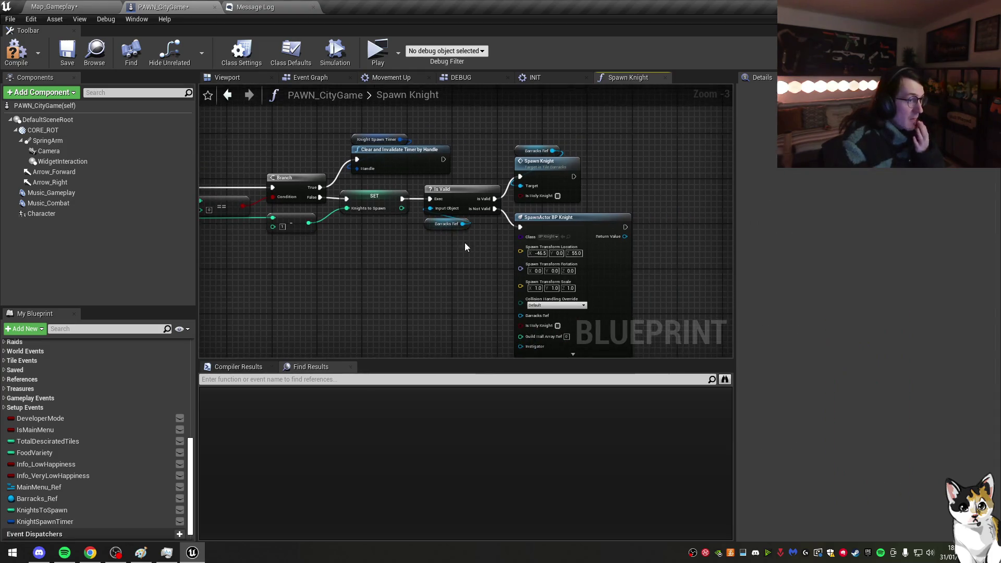
double_click(568, 168)
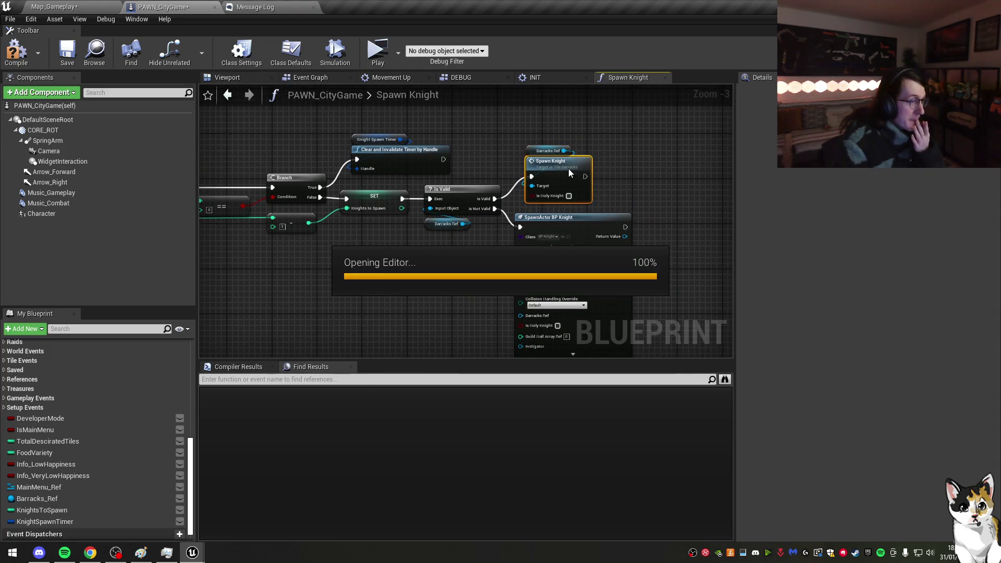
scroll(465, 221, up, 2)
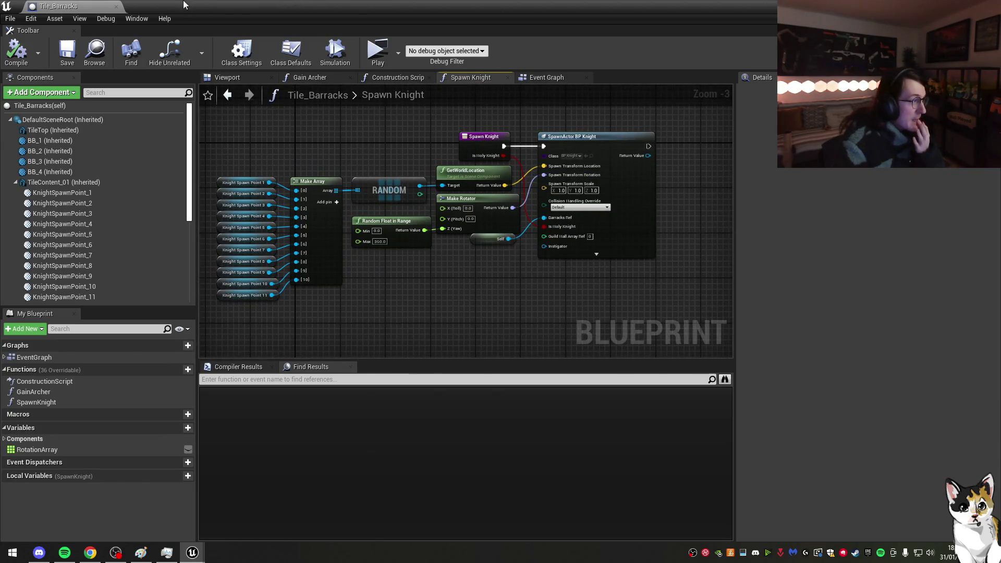
Step: Close Tile_Barracks and save all modified blueprints and maps
click(116, 6)
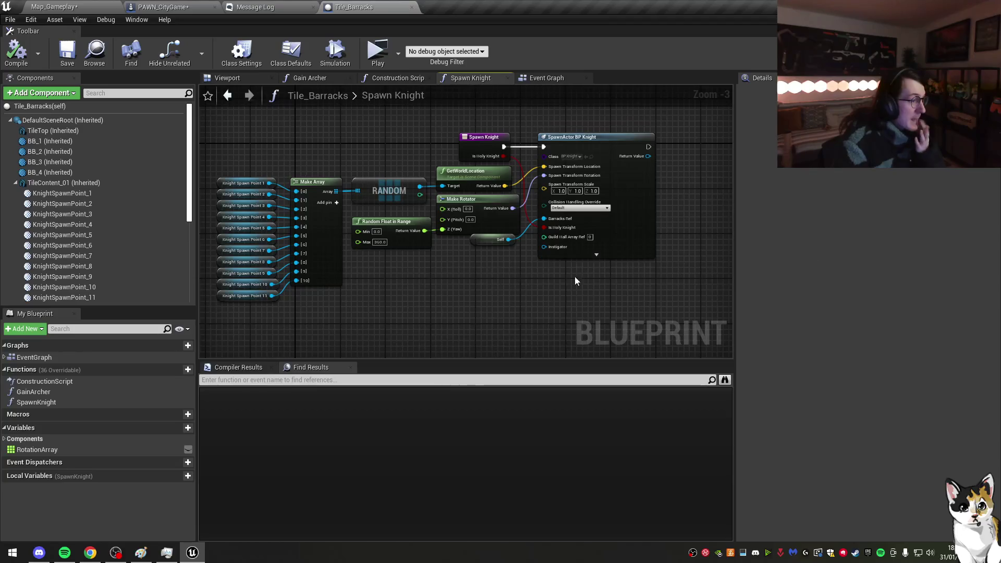
click(10, 19)
click(36, 99)
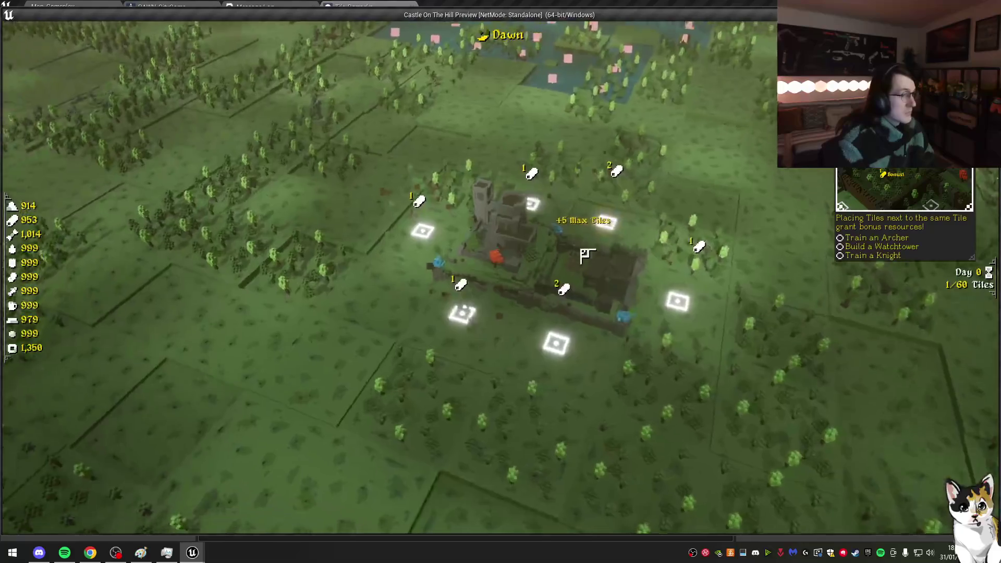
Step: Replay the game in the editor viewport and detach from the player to look for knights in the level
key(Escape)
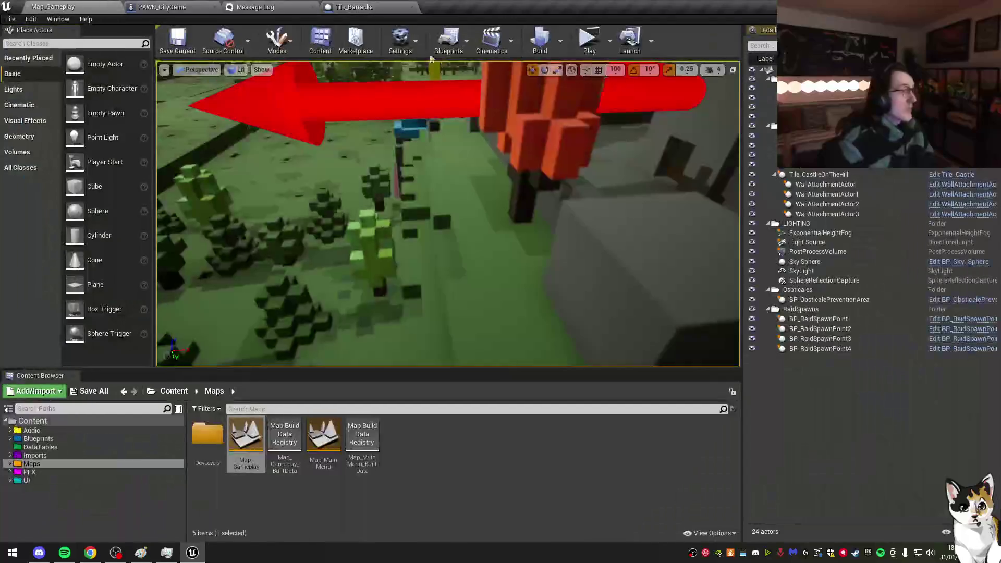
click(610, 40)
click(659, 71)
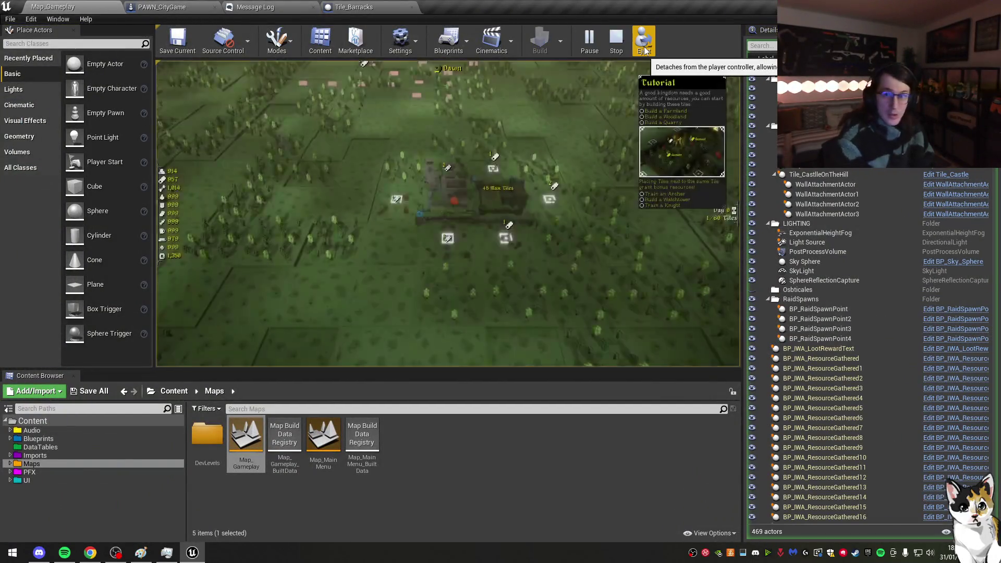
click(643, 39)
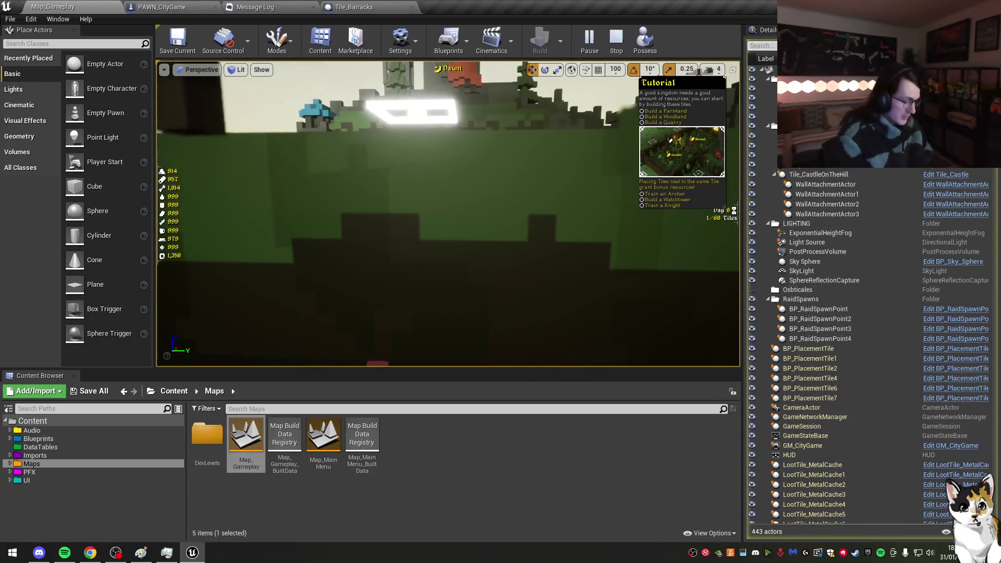
text(knight)
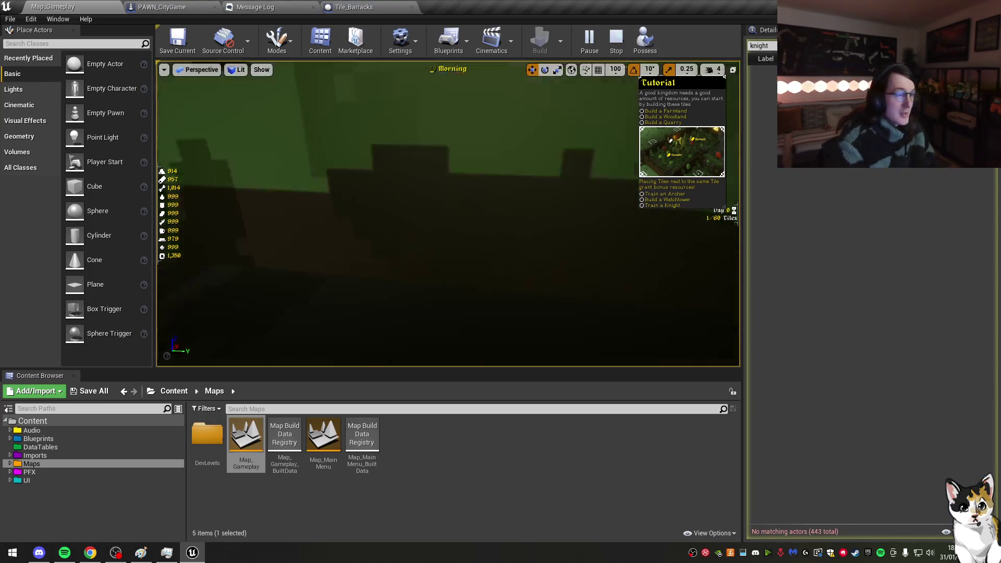
Step: Stop the preview and return to PAWN_CityGame's INIT graph
click(616, 39)
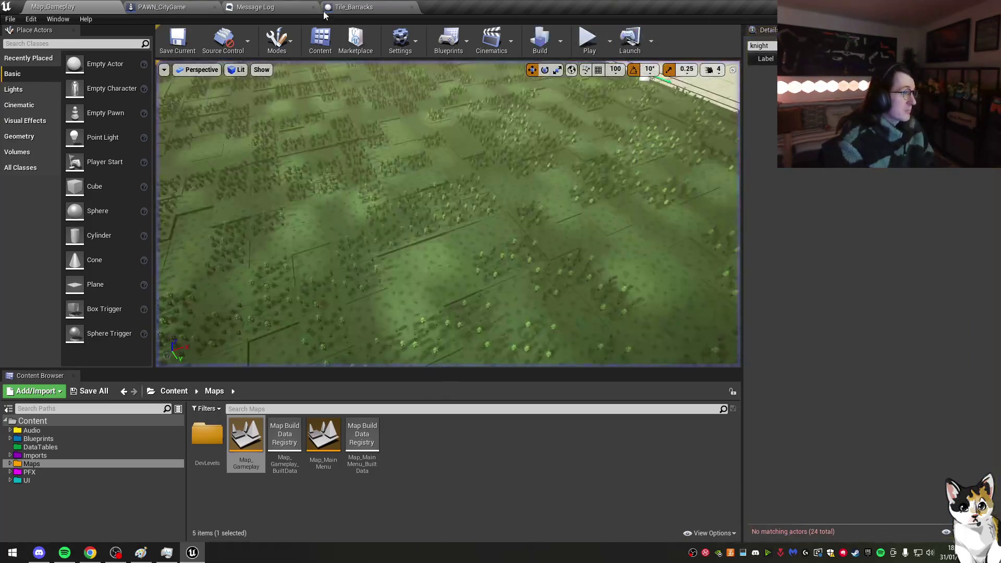
click(178, 6)
scroll(652, 209, down, 4)
click(536, 77)
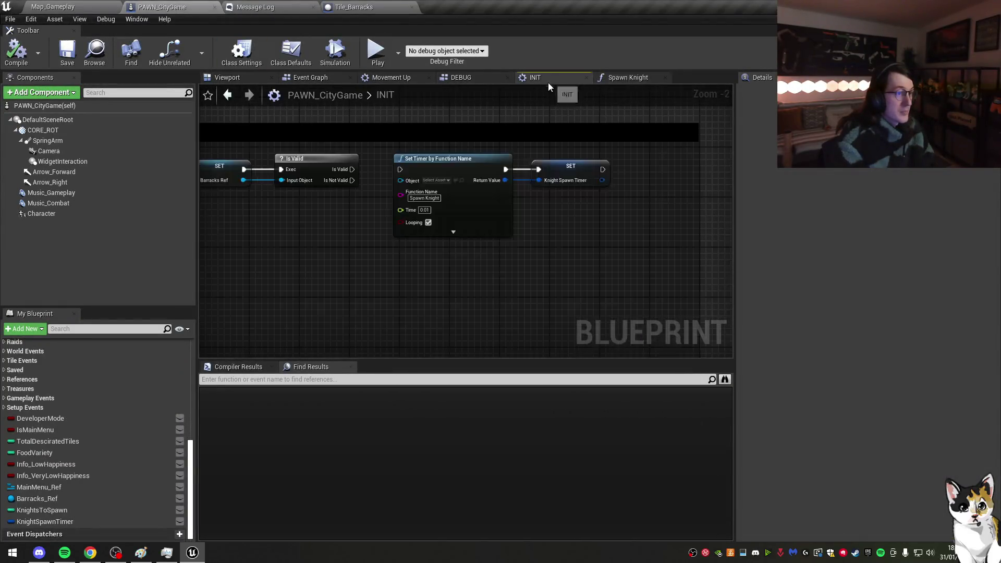
Step: Add a Print String off the Is Valid output and place it beside Is Valid
mouse_move(635, 199)
mouse_down()
mouse_move(493, 250)
mouse_move(375, 253)
mouse_move(392, 224)
mouse_move(508, 219)
mouse_up()
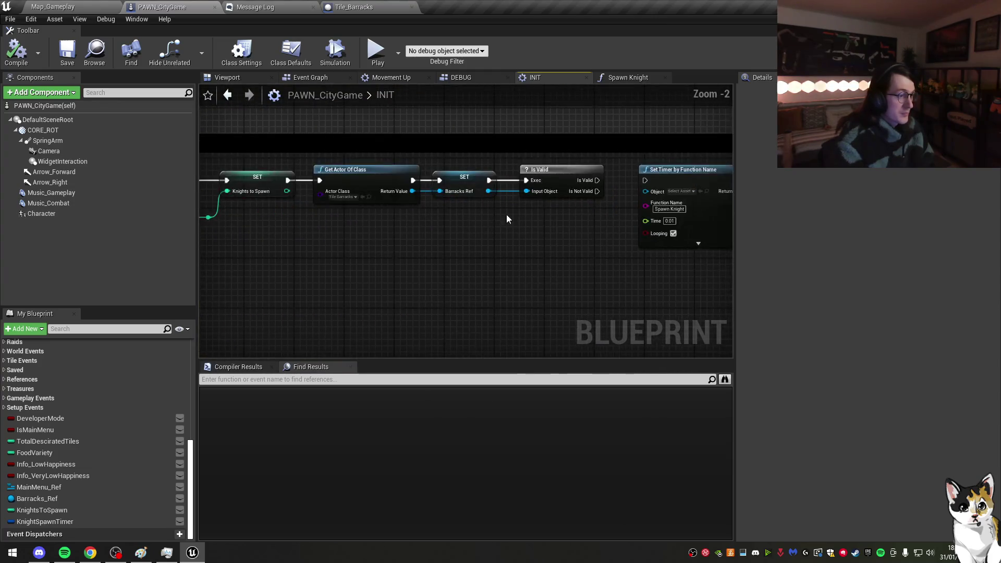
drag(606, 190, 582, 226)
text(print)
key(Return)
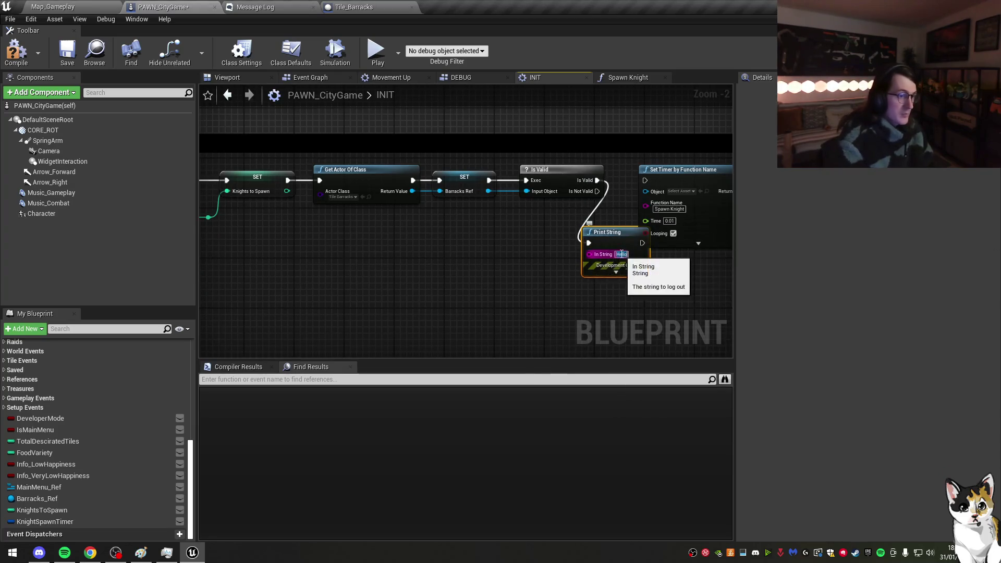
click(622, 254)
mouse_move(682, 209)
mouse_down()
mouse_move(508, 197)
mouse_move(610, 176)
mouse_up()
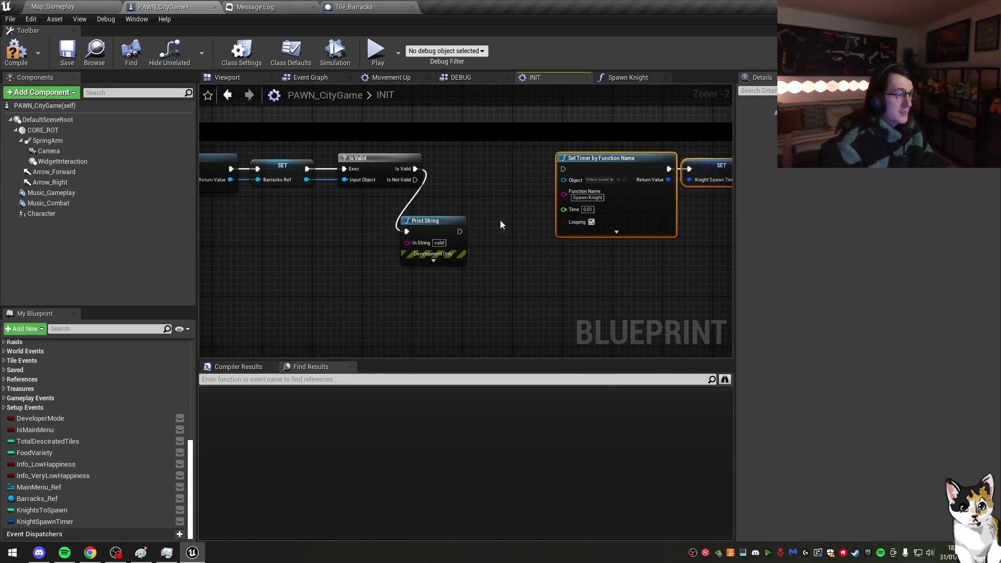
drag(445, 221, 494, 161)
Step: Duplicate the Print String onto Is Not Valid with the message 'not valid'
key(ctrl+c)
key(ctrl+v)
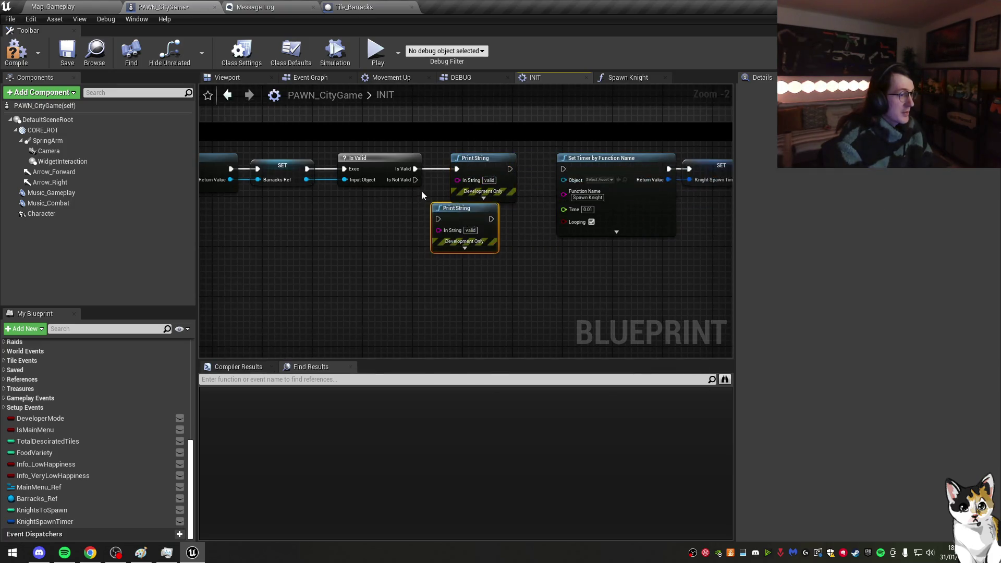
drag(438, 224, 439, 219)
drag(474, 239, 492, 239)
text(not valid)
click(595, 264)
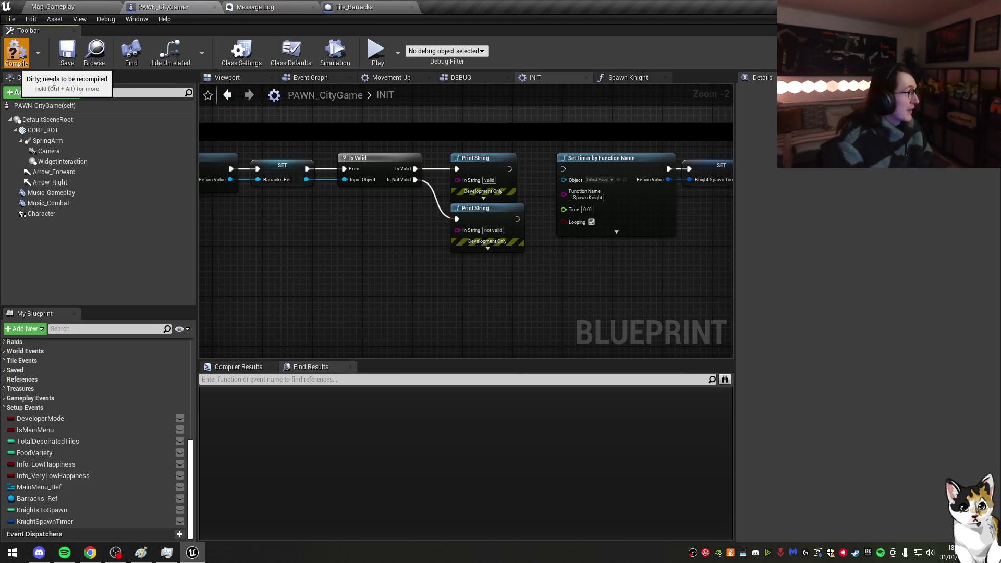
Step: Save the blueprint and run a quick test of the game
click(73, 57)
click(375, 50)
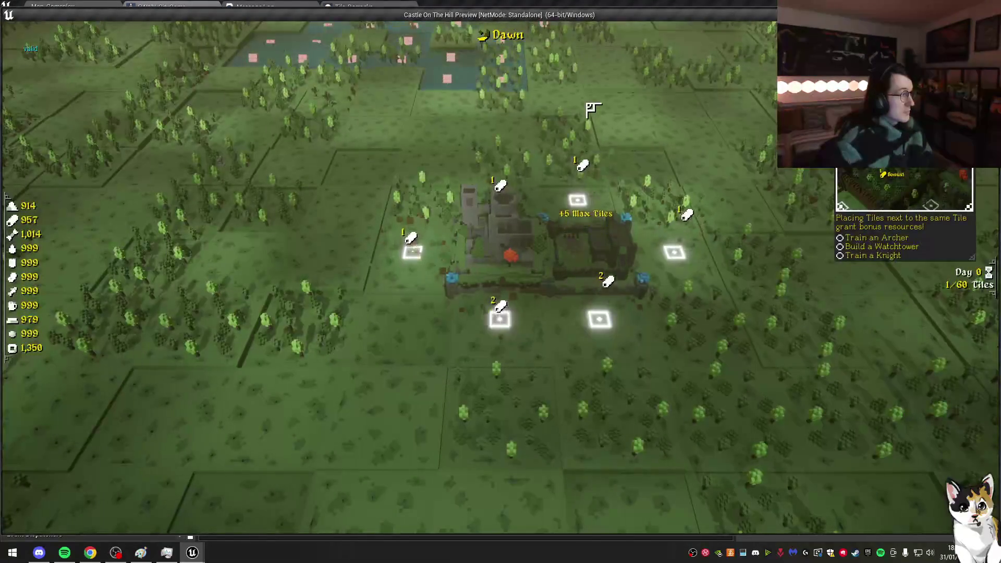
key(Escape)
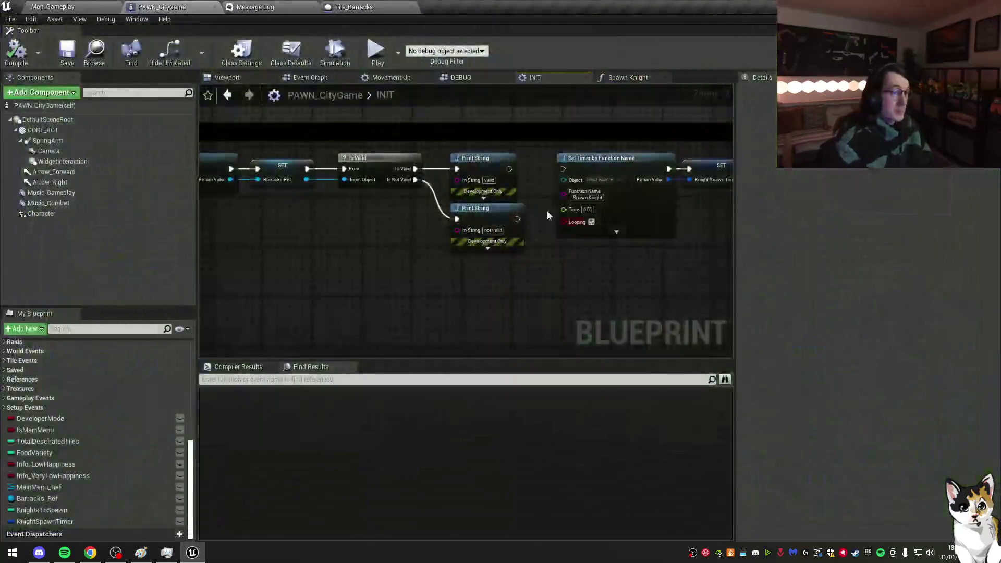
Step: Wire the valid Print String into Set Timer, set its Time to 0.1, and save
drag(563, 168, 511, 167)
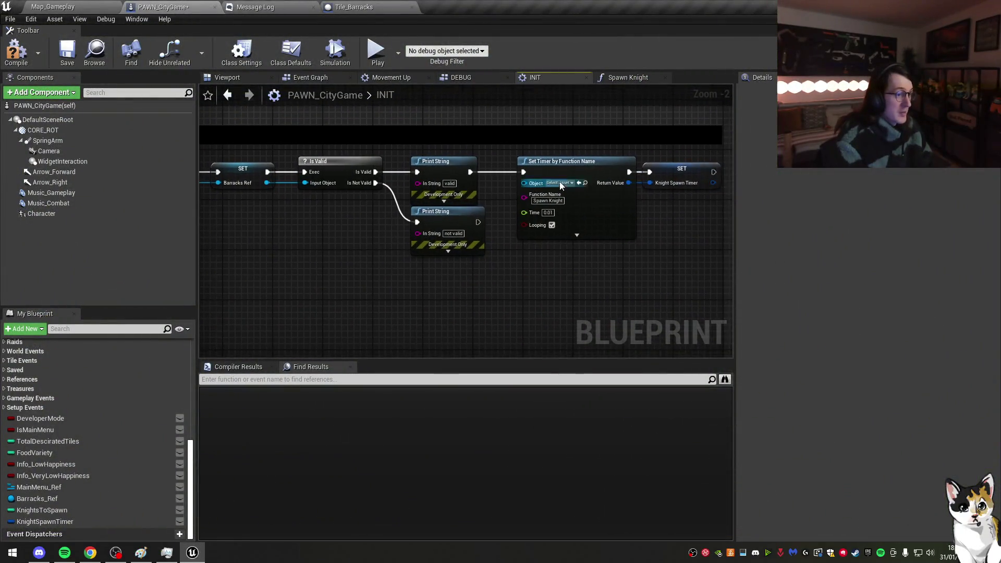
click(605, 208)
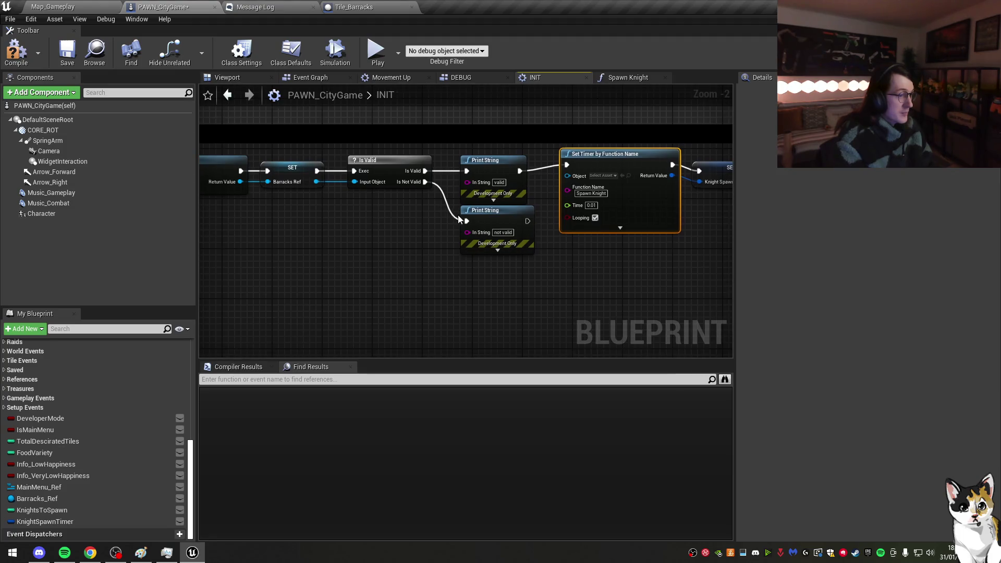
drag(458, 214, 404, 206)
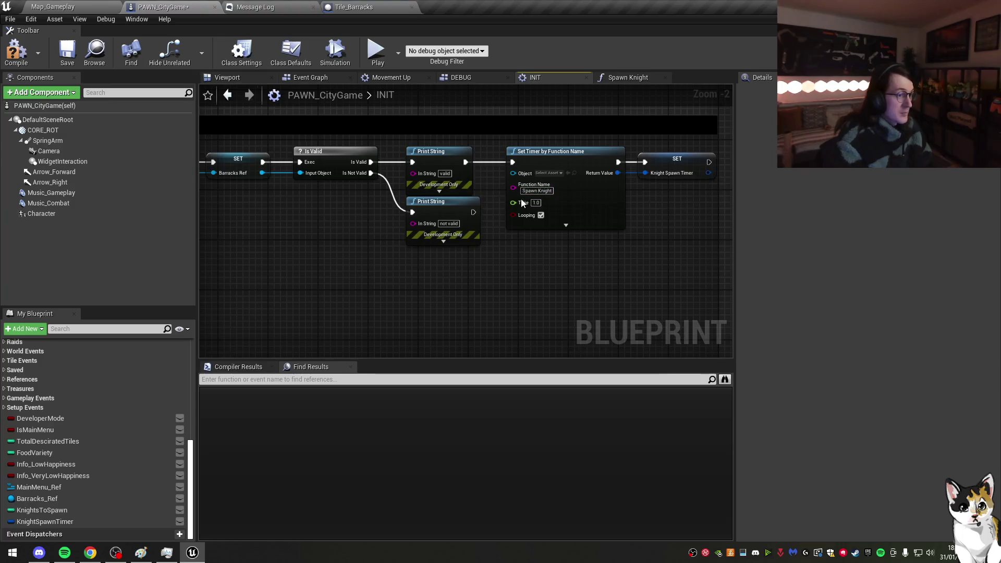
text(0.1)
key(Return)
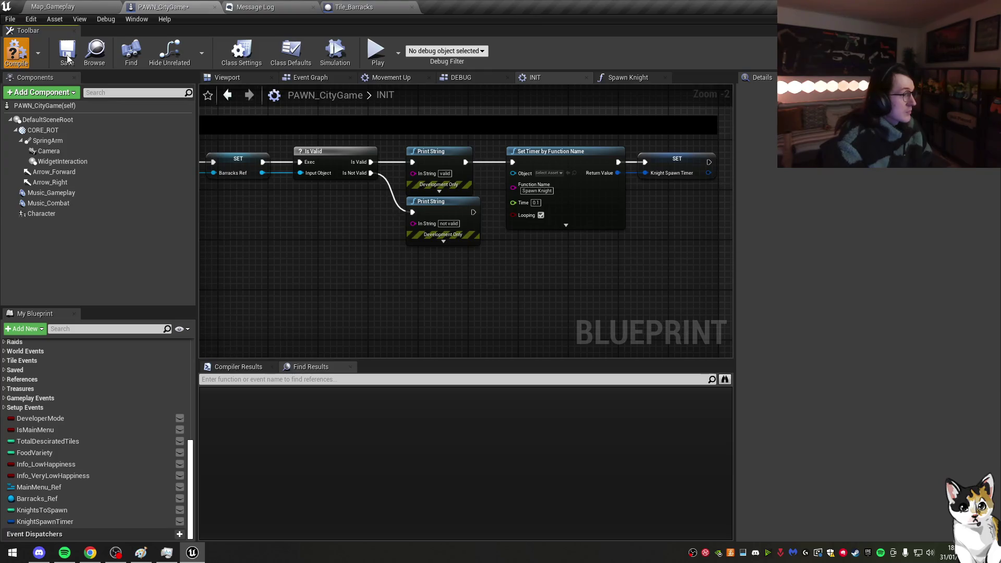
click(67, 57)
click(631, 79)
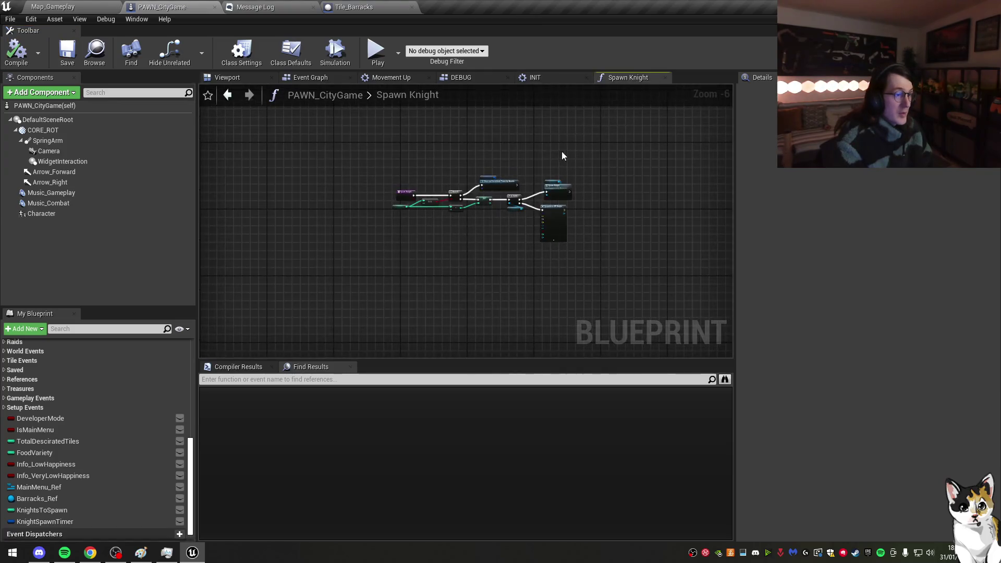
Step: Remove the Barracks Active input from Spawn Knight and shift the entry and Branch nodes left
scroll(464, 163, up, 4)
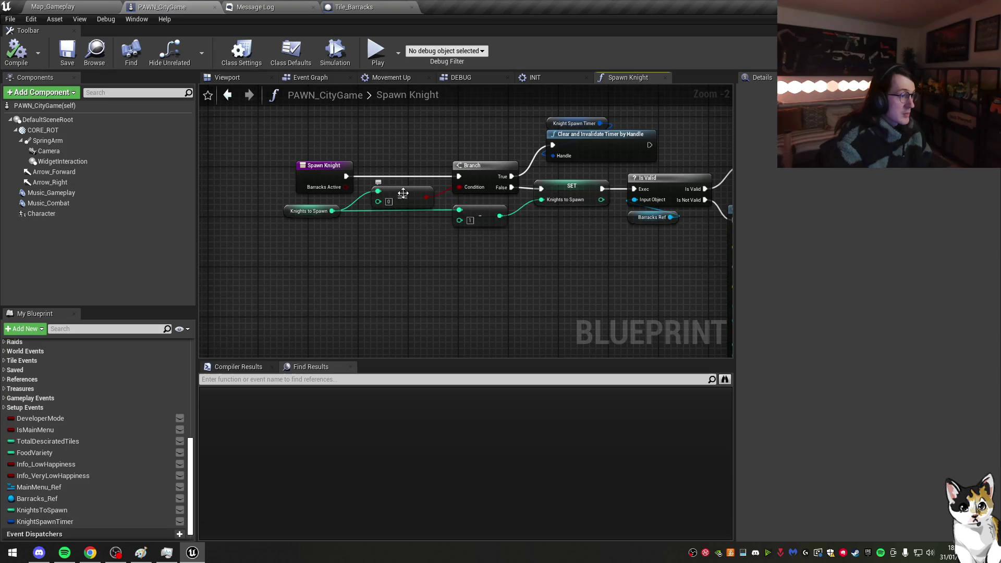
click(323, 180)
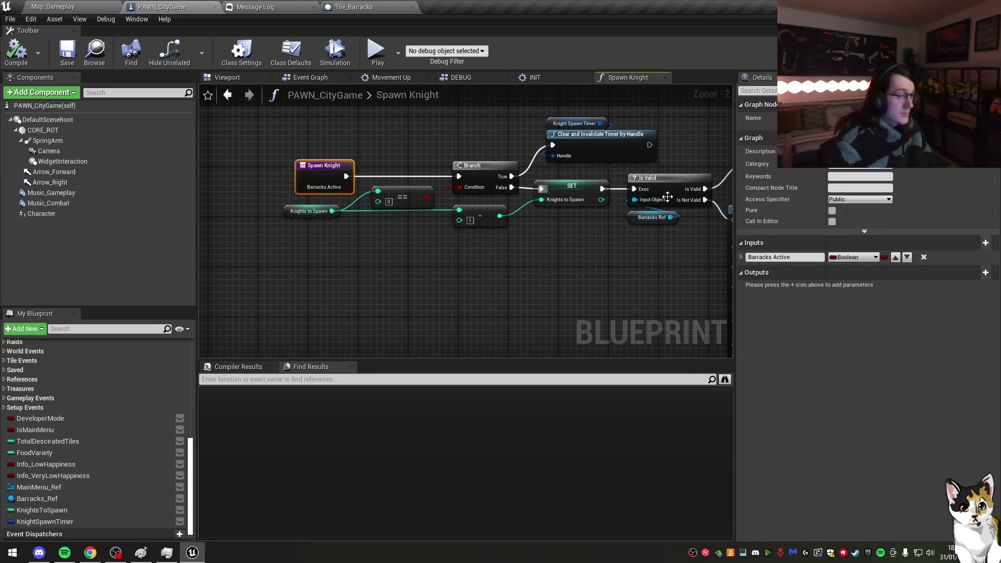
click(923, 257)
mouse_move(323, 165)
mouse_down()
mouse_move(417, 165)
mouse_move(399, 166)
mouse_up()
shift+click(477, 177)
drag(477, 177, 471, 177)
drag(407, 198, 394, 198)
Step: Paste a copy of SET Knights to Spawn after the timer clear and compile the blueprint
click(310, 211)
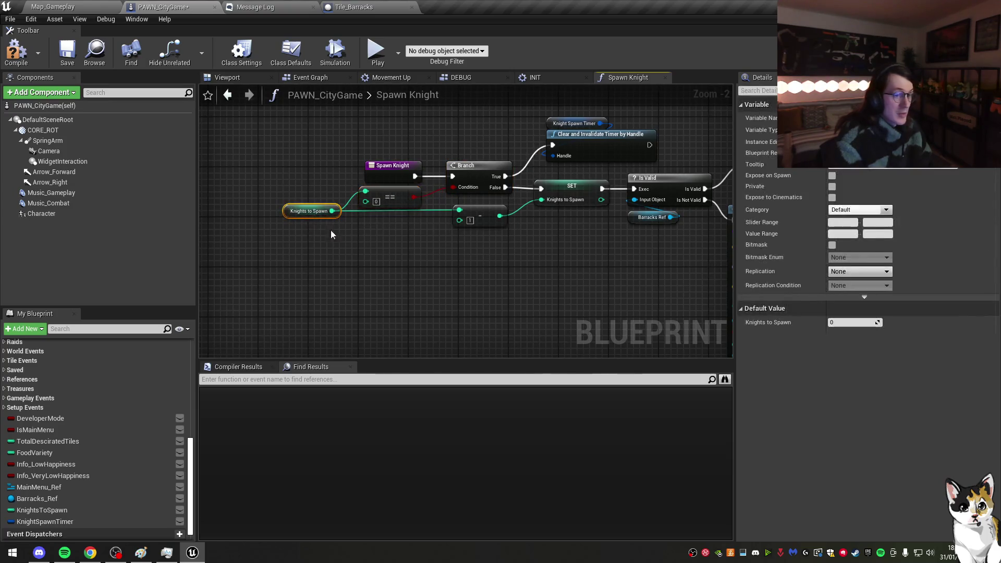
mouse_move(501, 214)
mouse_down()
mouse_move(457, 226)
mouse_move(467, 208)
mouse_up()
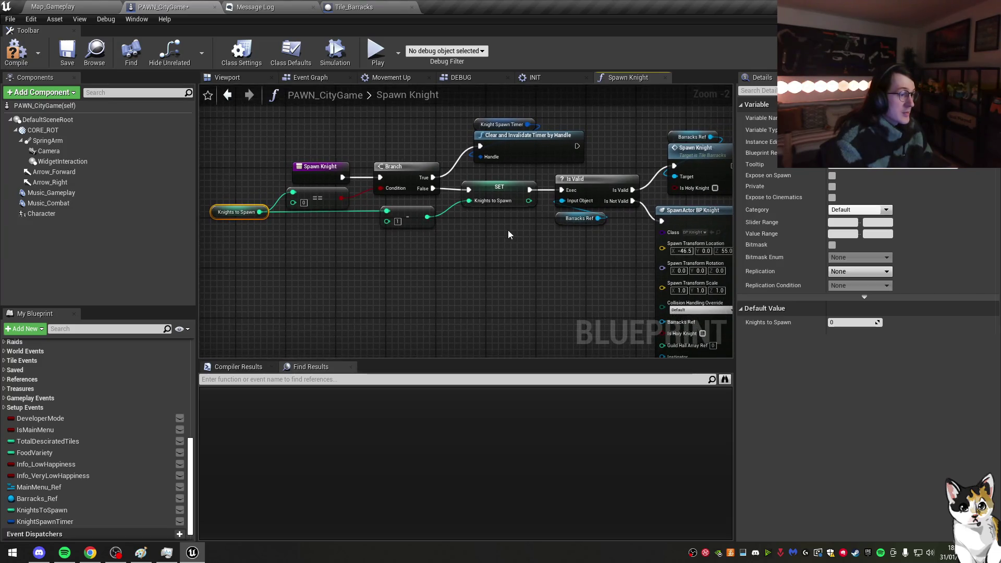
click(500, 196)
drag(525, 207, 434, 243)
key(ctrl+c)
key(ctrl+v)
drag(530, 177, 498, 173)
mouse_move(578, 183)
mouse_down()
mouse_move(623, 181)
mouse_move(617, 146)
mouse_up()
click(19, 53)
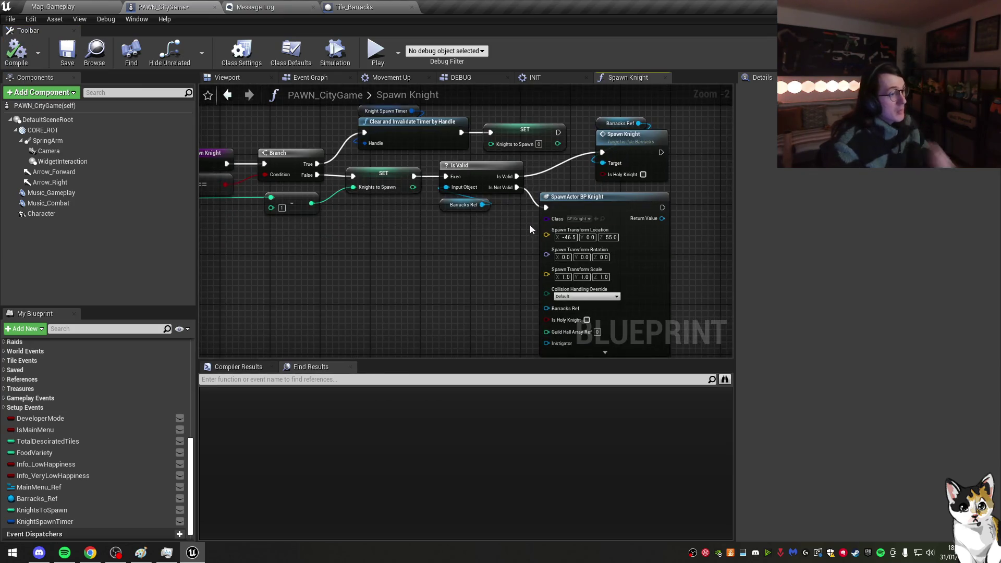
Step: Rearrange Is Valid, Barracks Ref and SpawnActor BP Knight, then wire Barracks Ref into Spawn Knight's Target
drag(461, 236, 443, 172)
drag(458, 165, 506, 166)
mouse_move(579, 197)
mouse_down()
mouse_move(653, 205)
mouse_move(625, 199)
mouse_move(564, 217)
mouse_up()
mouse_move(552, 142)
mouse_down()
mouse_move(583, 177)
mouse_move(566, 137)
mouse_move(459, 149)
mouse_move(502, 151)
mouse_move(452, 163)
mouse_move(516, 140)
mouse_up()
Step: Add a Print String after the barracks Spawn Knight call reading 'Knight spawned from barracks'
text(print)
key(Return)
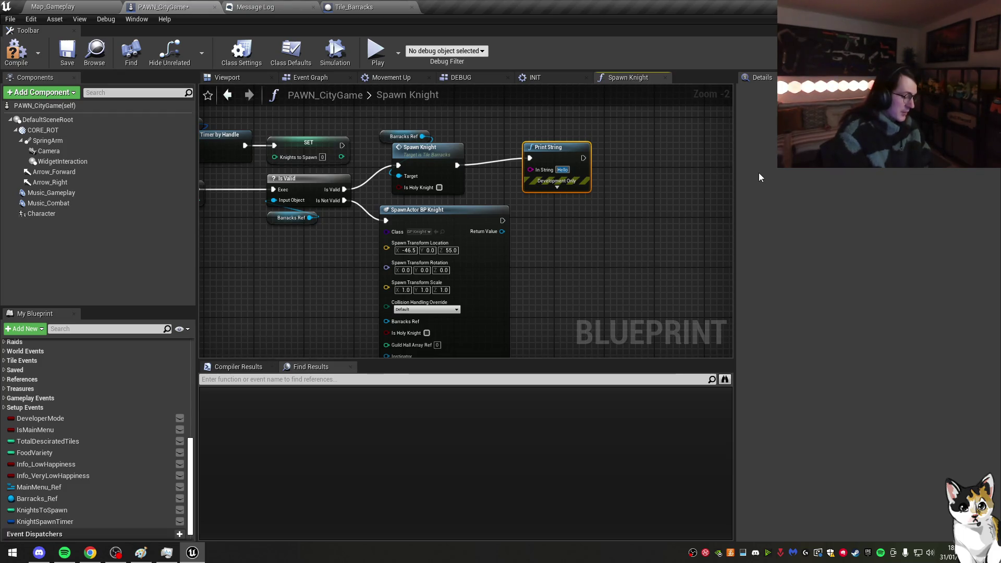
text(Knight spaw)
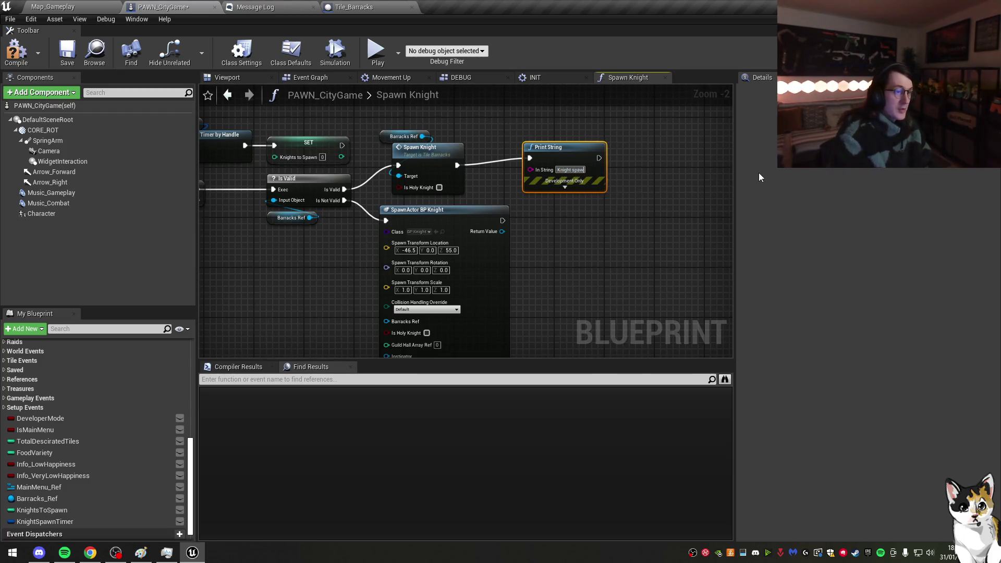
text(ned from barr)
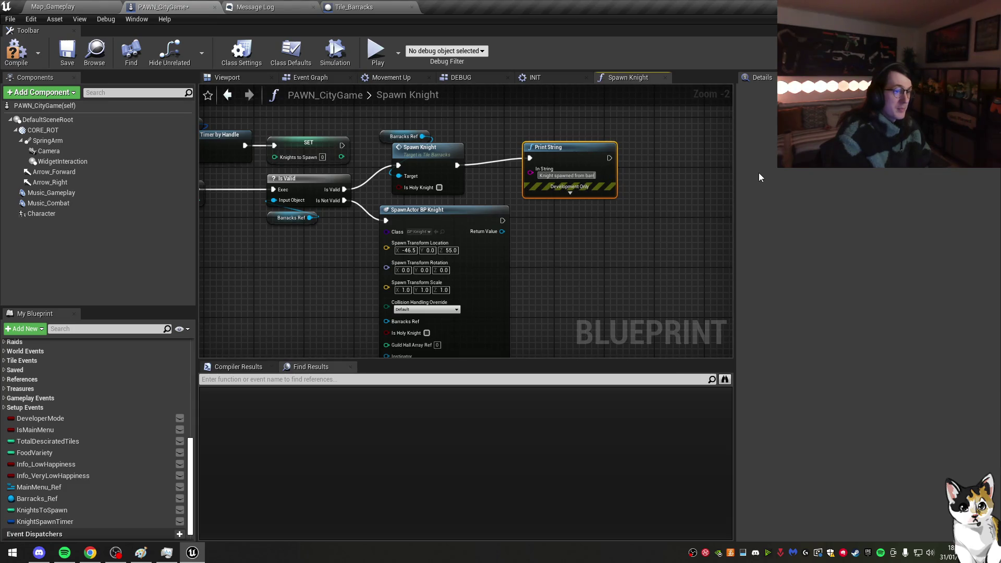
text(acks)
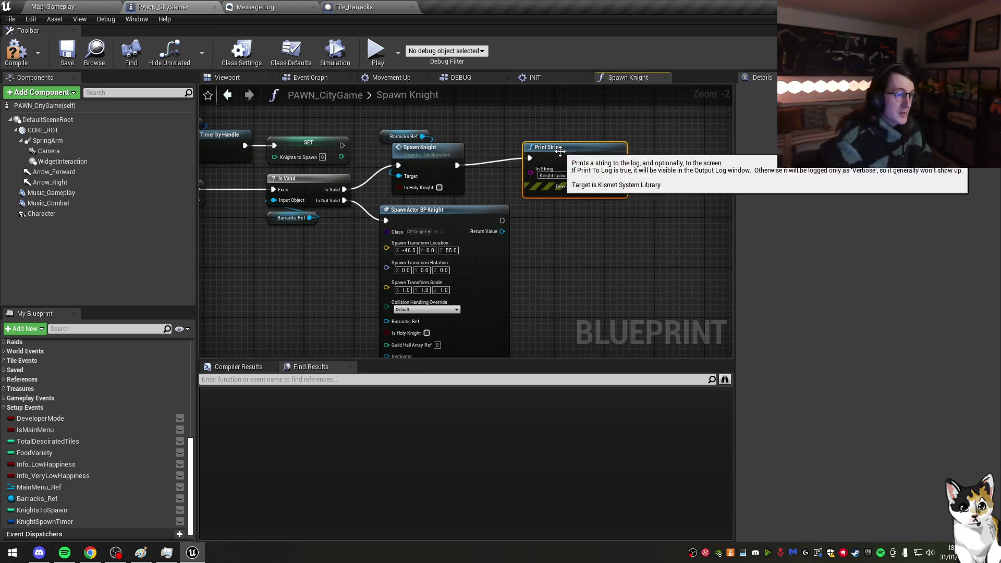
Step: Duplicate it after SpawnActor BP Knight and change the message to 'Knight spawned at castle'
key(ctrl+w)
drag(560, 222, 580, 203)
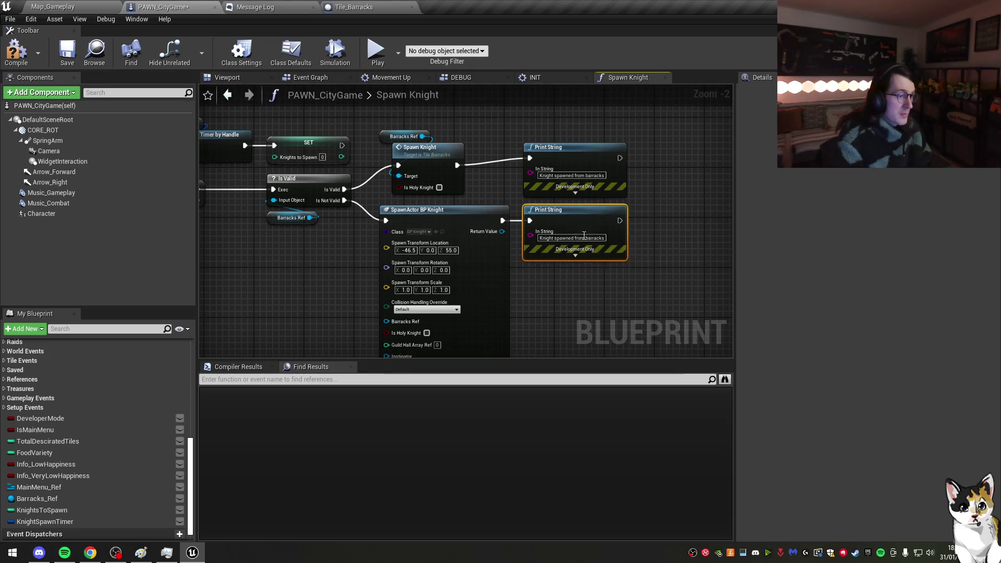
click(587, 238)
key(BackSpace)
key(BackSpace)
key(BackSpace)
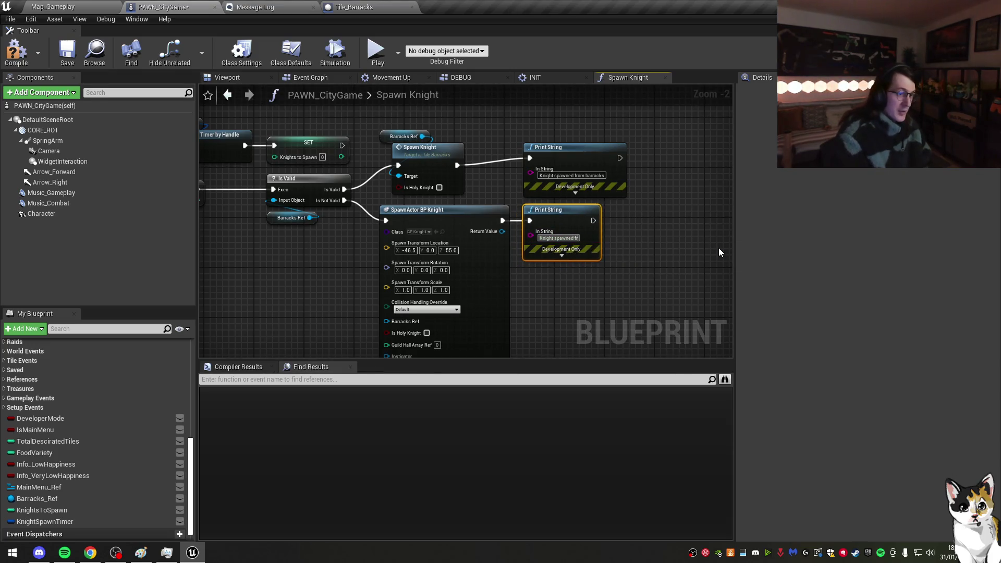
text(at castle)
click(717, 246)
drag(540, 165, 535, 169)
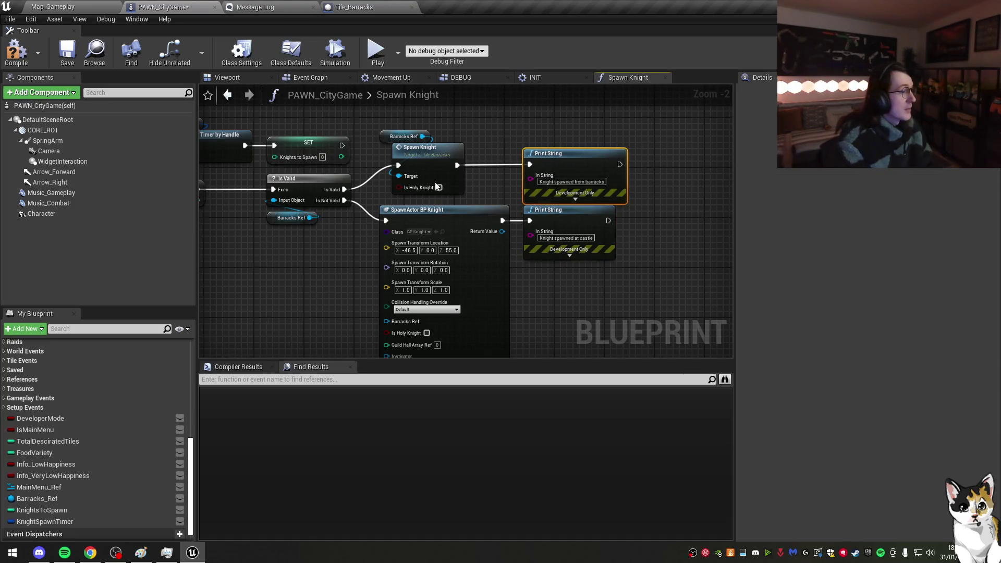
click(396, 136)
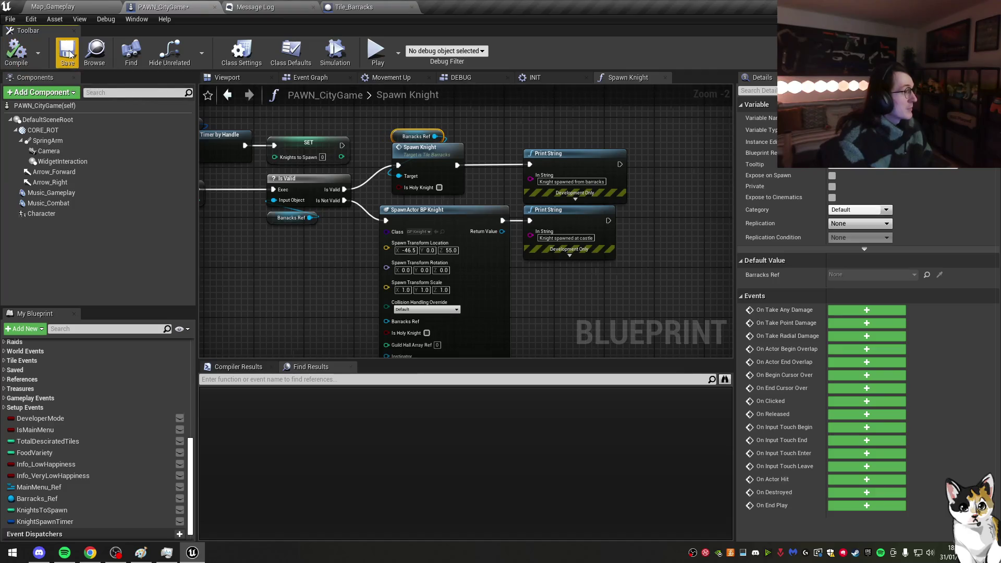
Step: Launch the game and recruit three knights from the barracks
click(375, 50)
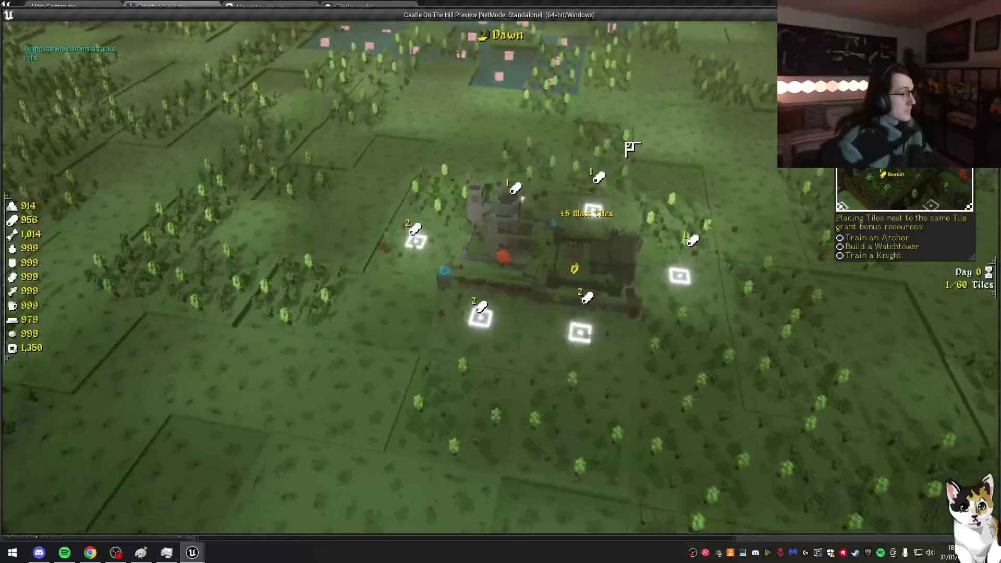
scroll(633, 153, up, 3)
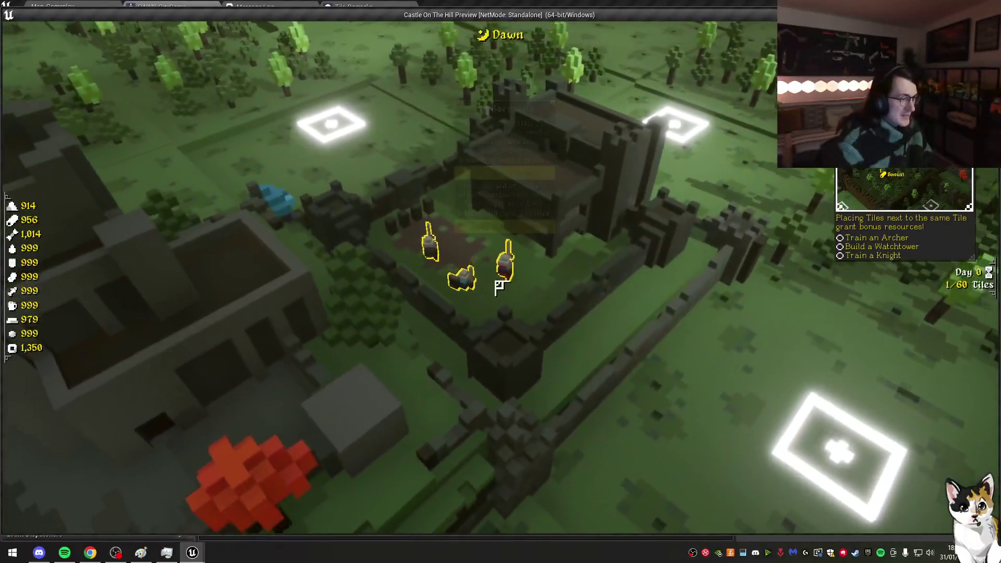
click(502, 286)
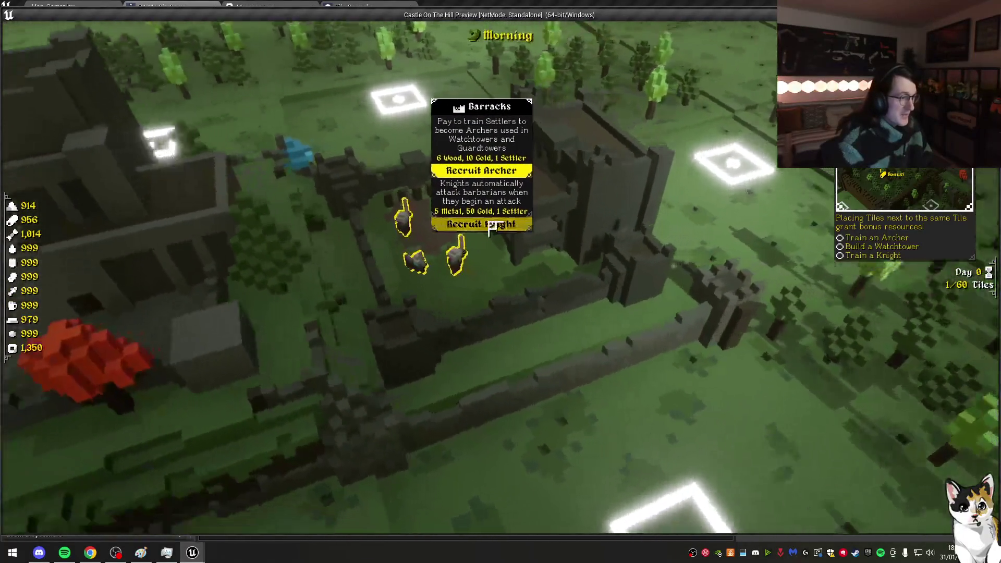
click(487, 228)
click(488, 228)
click(492, 245)
click(469, 223)
scroll(686, 270, down, 5)
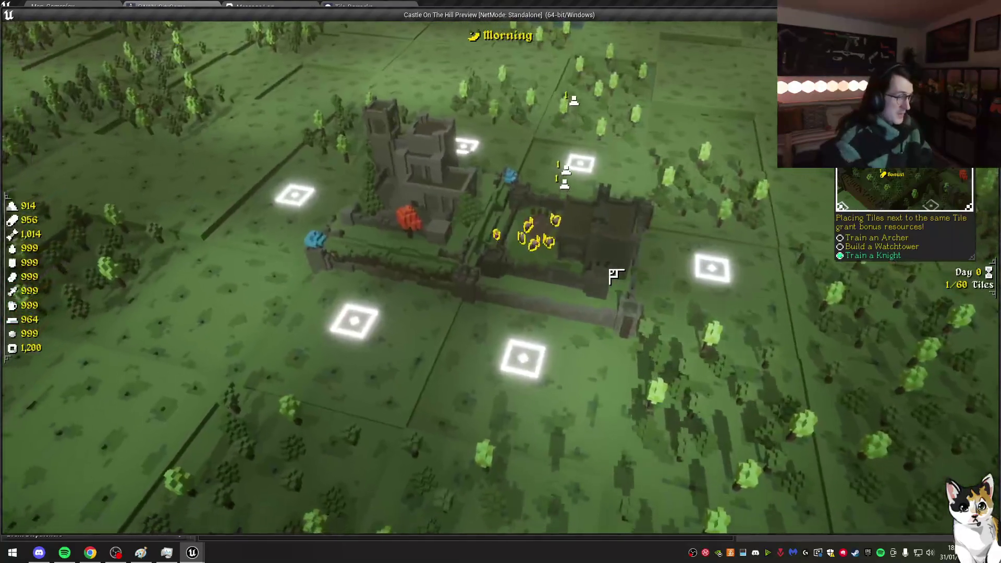
Step: Save and quit, reload the Castle kingdom save, then stop the preview
key(Escape)
click(558, 313)
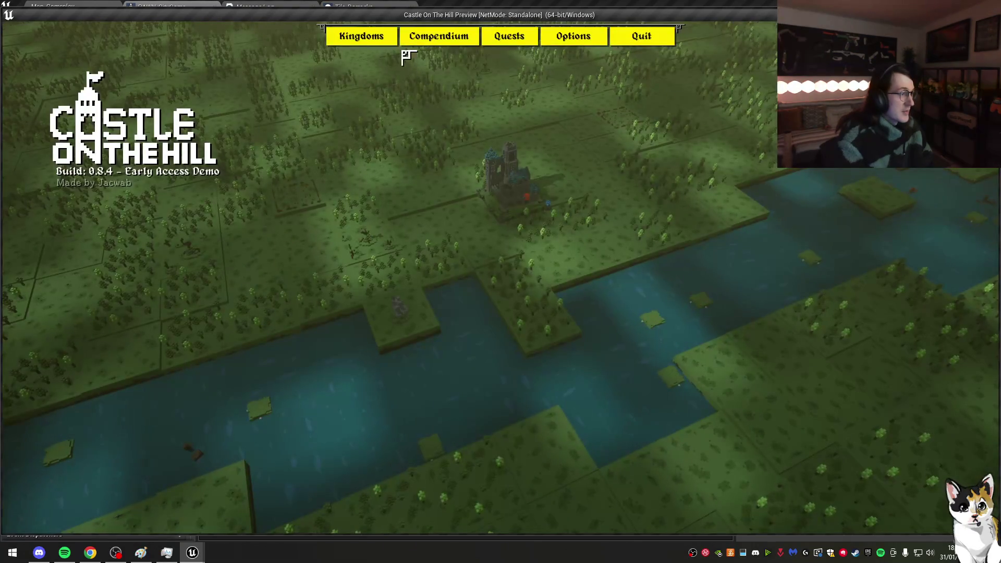
click(386, 46)
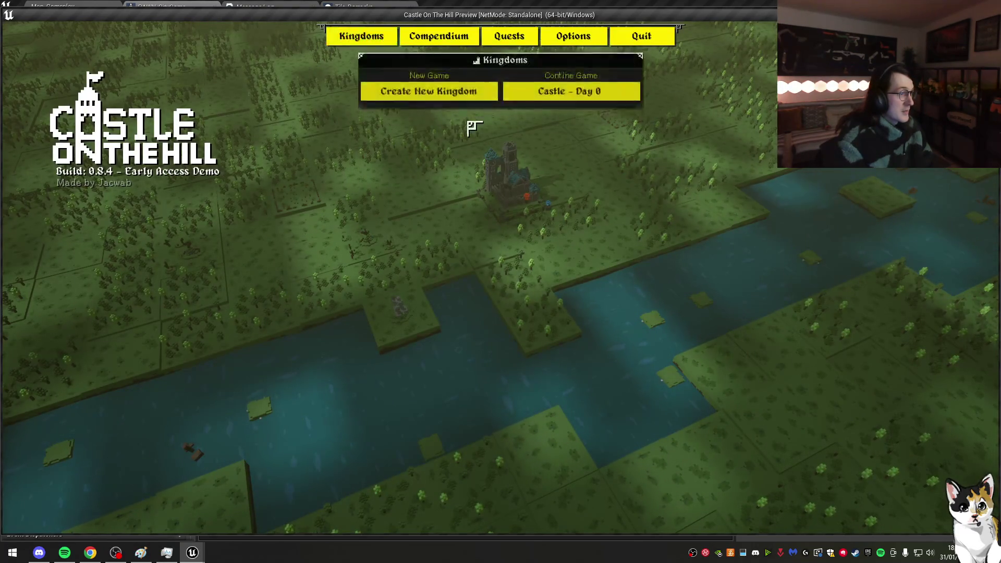
click(585, 94)
click(549, 225)
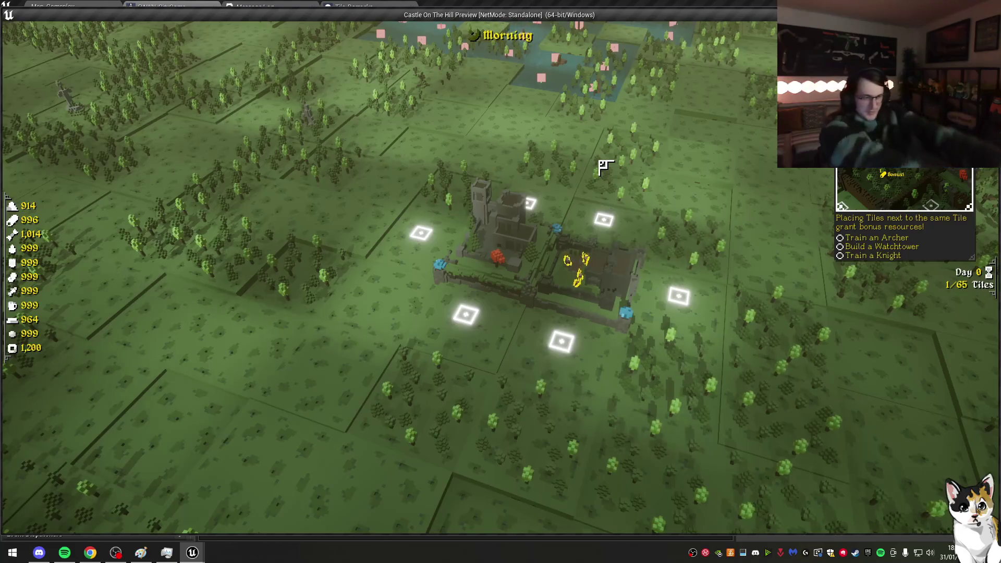
key(Escape)
Step: Delete the debug Print String nodes from both the Spawn Knight and INIT graphs
drag(621, 249, 522, 143)
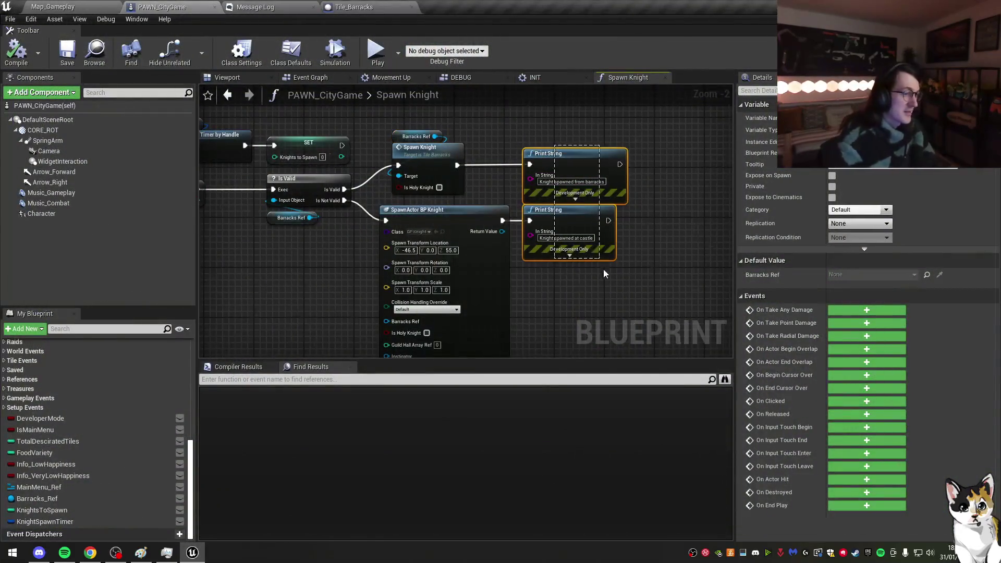
key(Delete)
mouse_move(209, 162)
mouse_down()
mouse_move(361, 179)
mouse_move(302, 155)
mouse_up()
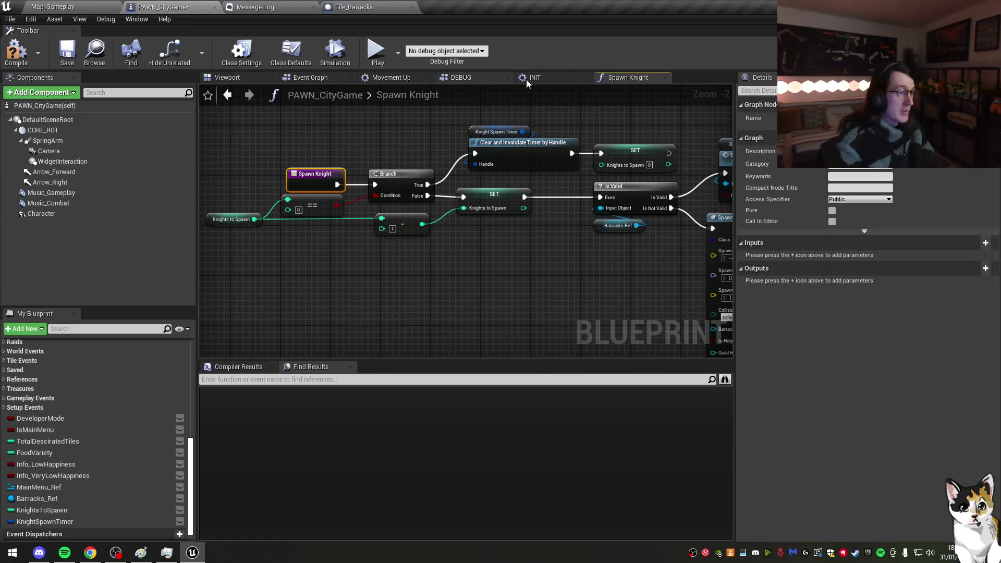
click(539, 79)
drag(493, 268, 440, 184)
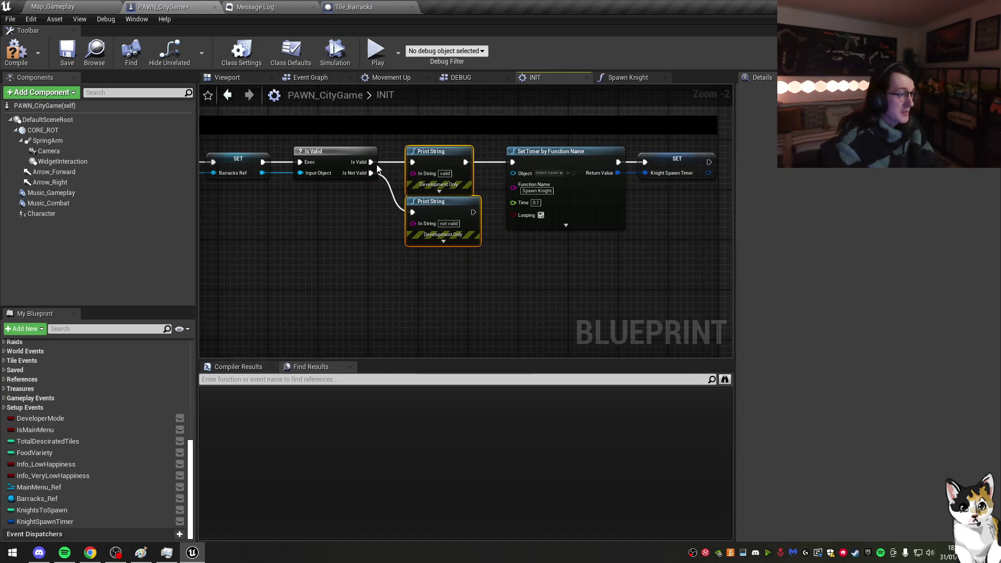
key(Delete)
Step: Wire both Is Valid outputs into Set Timer, realign the timer nodes, and save
drag(371, 162, 513, 162)
mouse_move(370, 173)
mouse_down()
mouse_move(386, 185)
mouse_move(512, 162)
mouse_up()
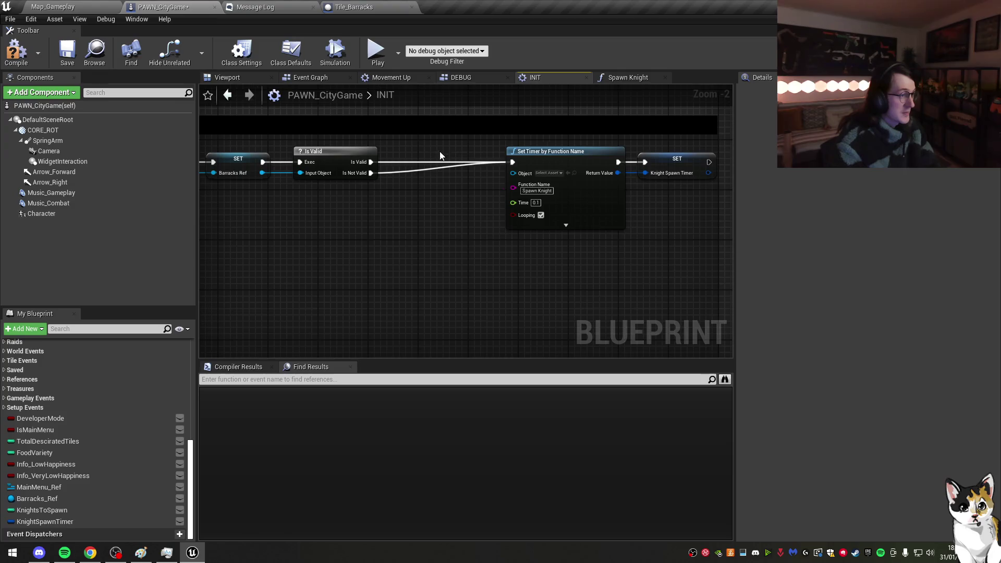
drag(441, 155, 714, 188)
drag(540, 161, 526, 161)
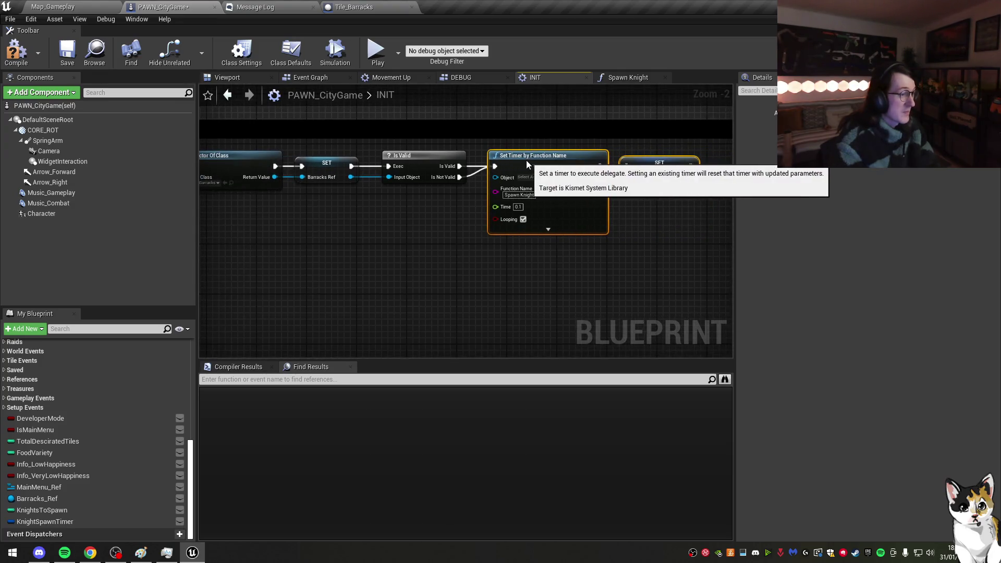
click(68, 52)
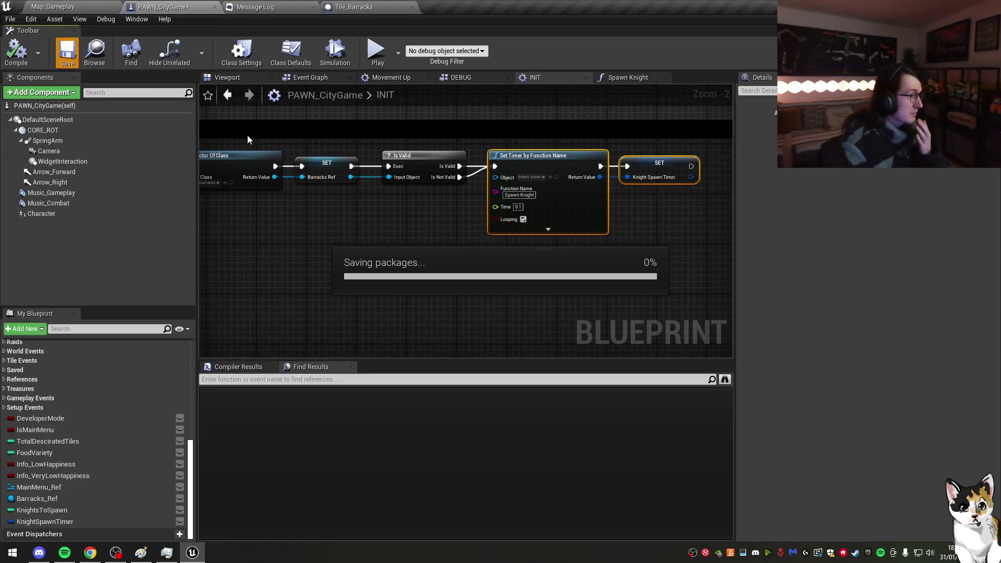
Step: Delete Is Valid, connect SET Barracks Ref straight to Set Timer at 0.1, and launch the preview
click(440, 155)
key(Delete)
mouse_move(351, 165)
mouse_down()
mouse_move(502, 179)
mouse_move(489, 157)
mouse_up()
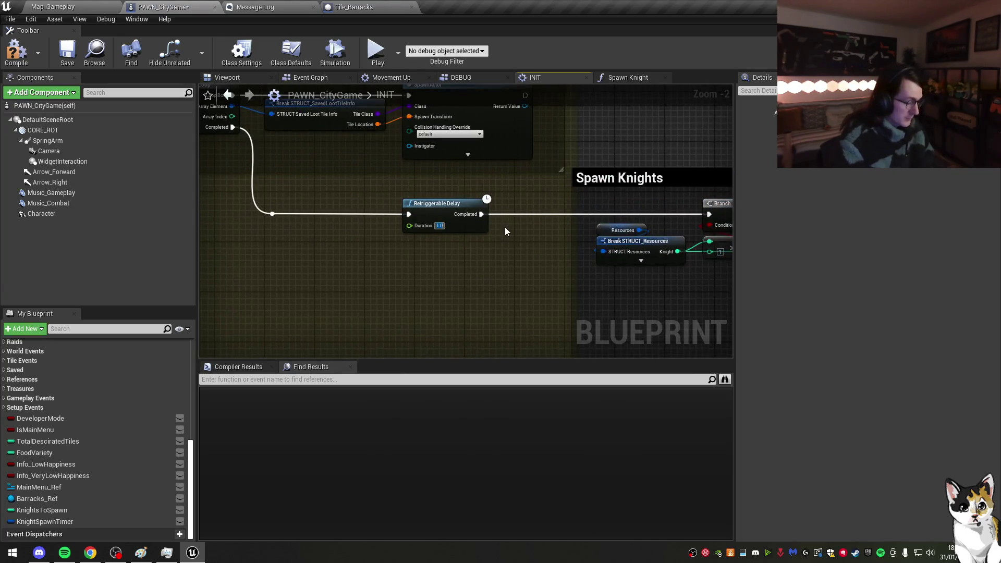
key(alt+Left)
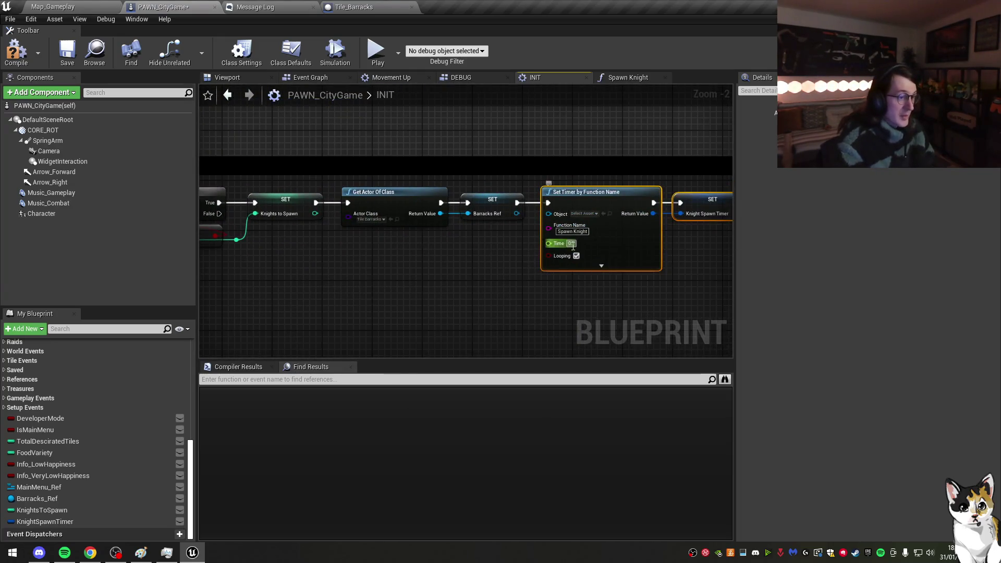
click(530, 255)
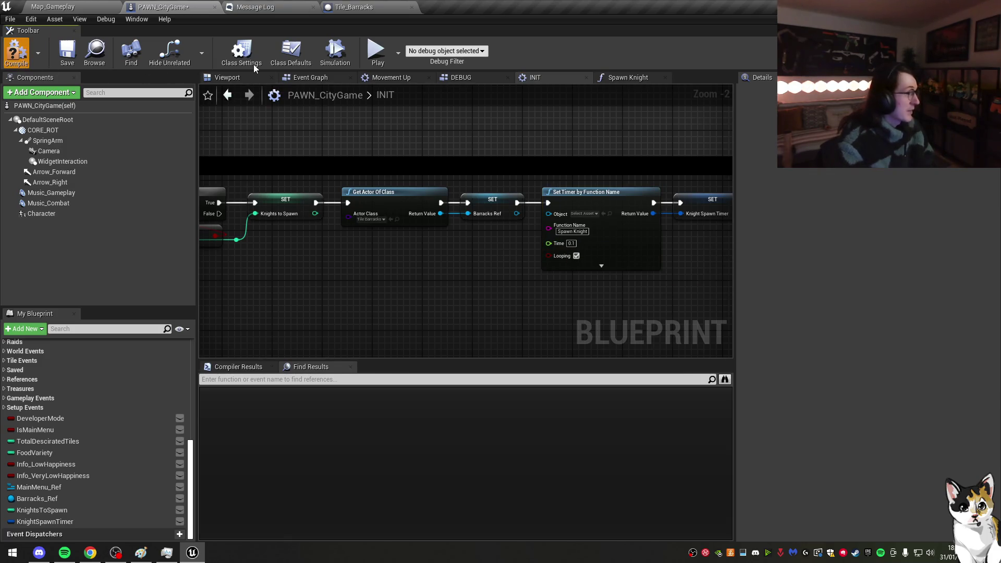
click(377, 50)
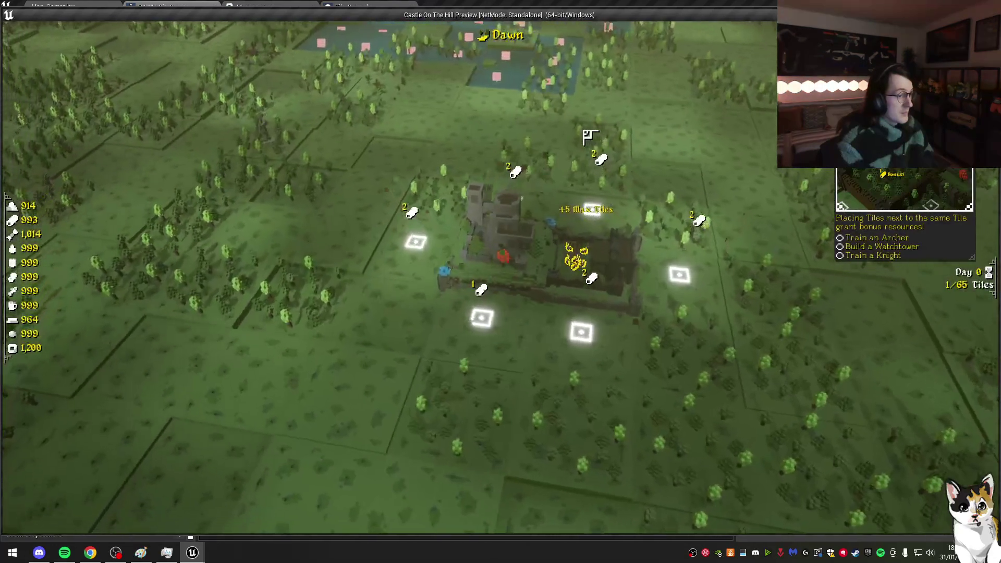
Step: Recruit a knight at the Barracks during the test run
click(605, 281)
click(566, 321)
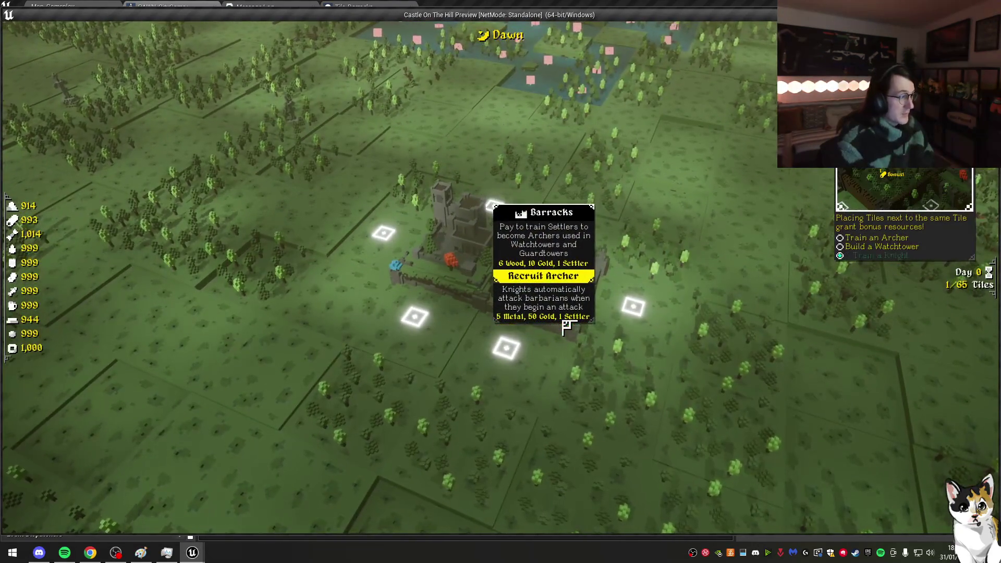
click(675, 219)
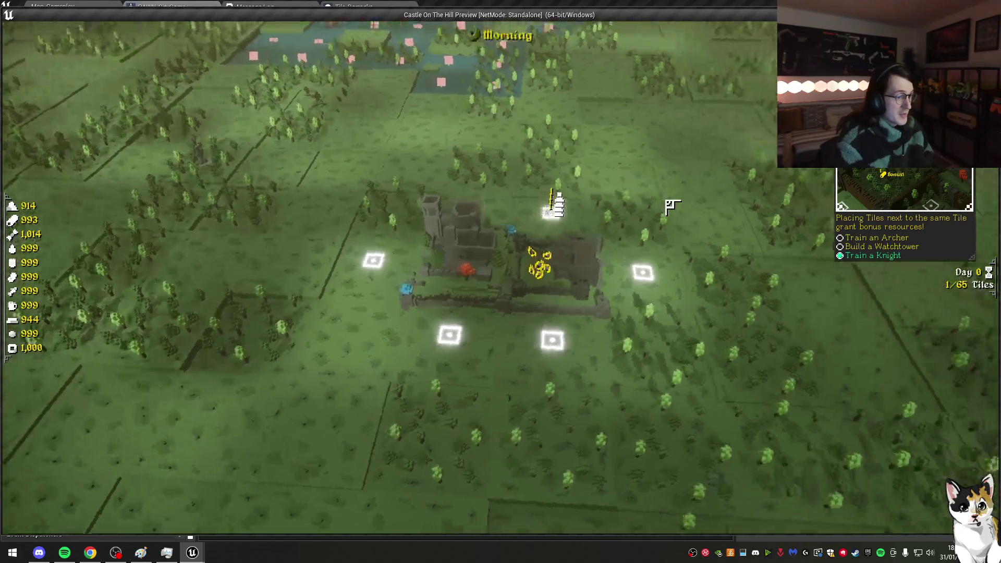
Step: Save and quit to the main menu, then continue the saved Castle kingdom
key(Escape)
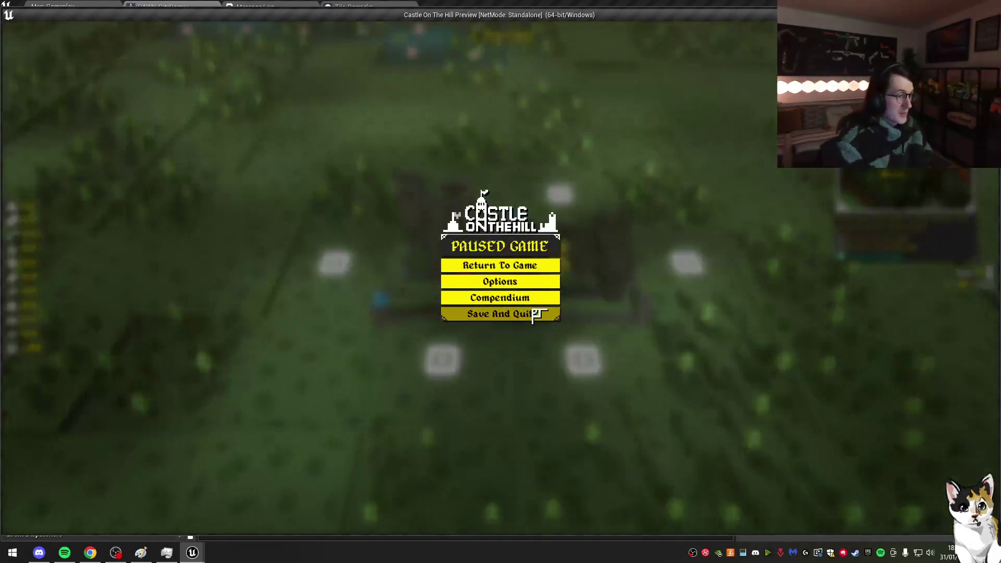
click(537, 313)
click(373, 37)
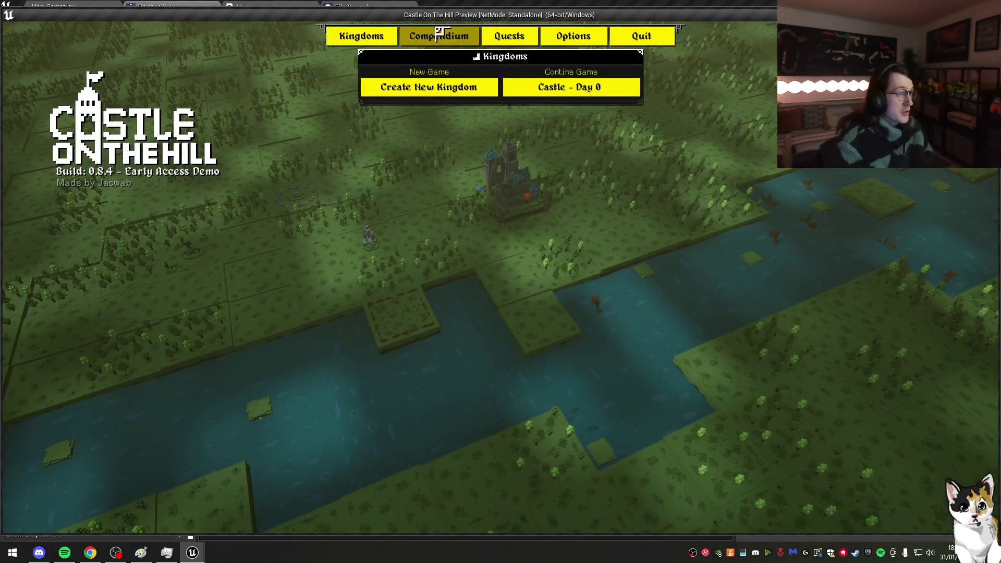
click(618, 90)
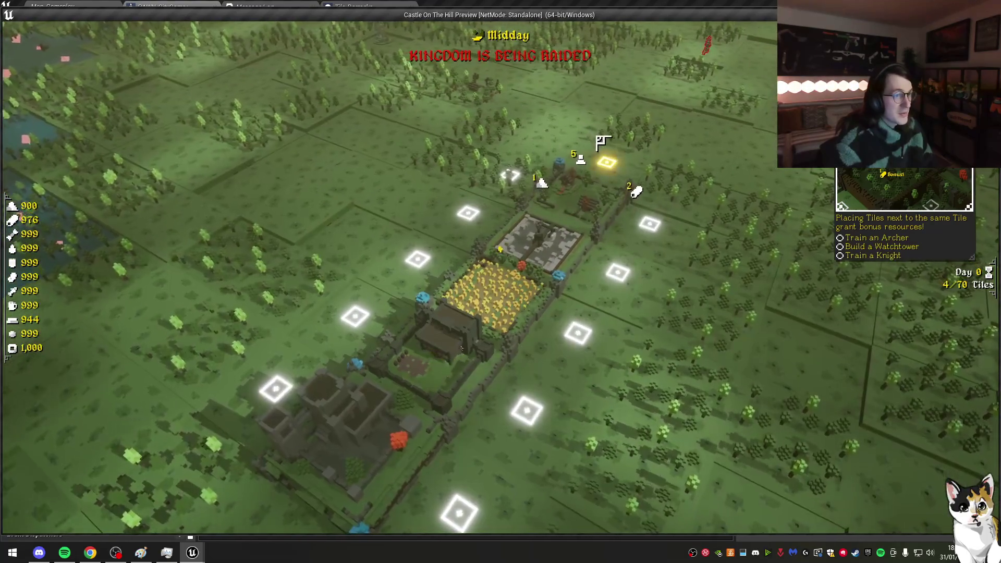
Step: Rotate the camera around the settlement while surviving the raid into Day 1
key(e)
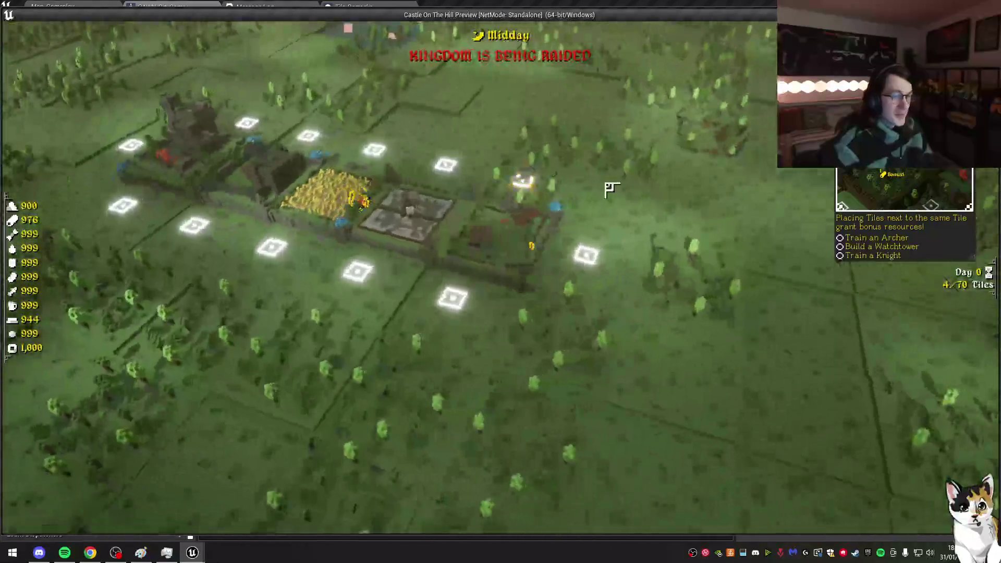
key(e)
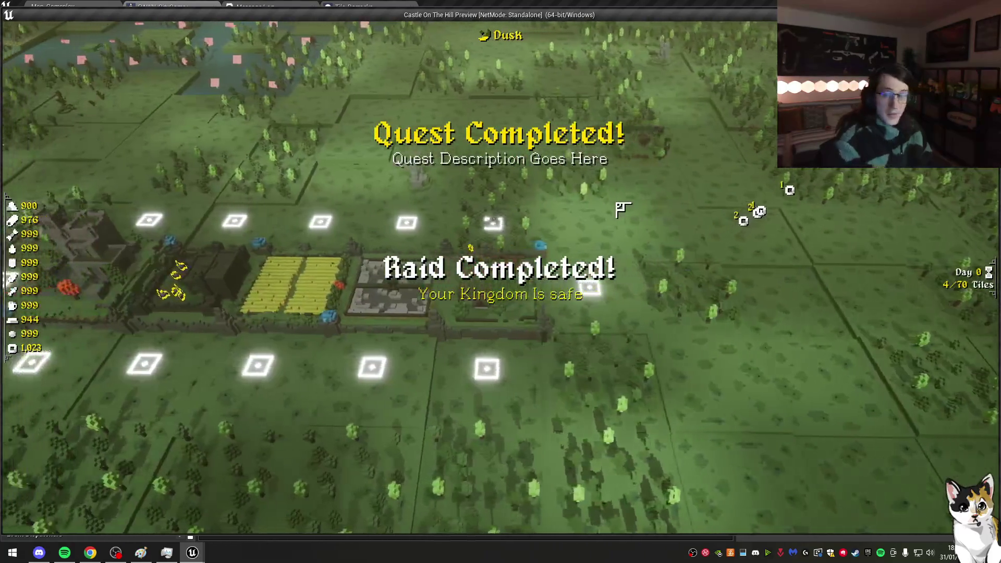
scroll(615, 205, up, 5)
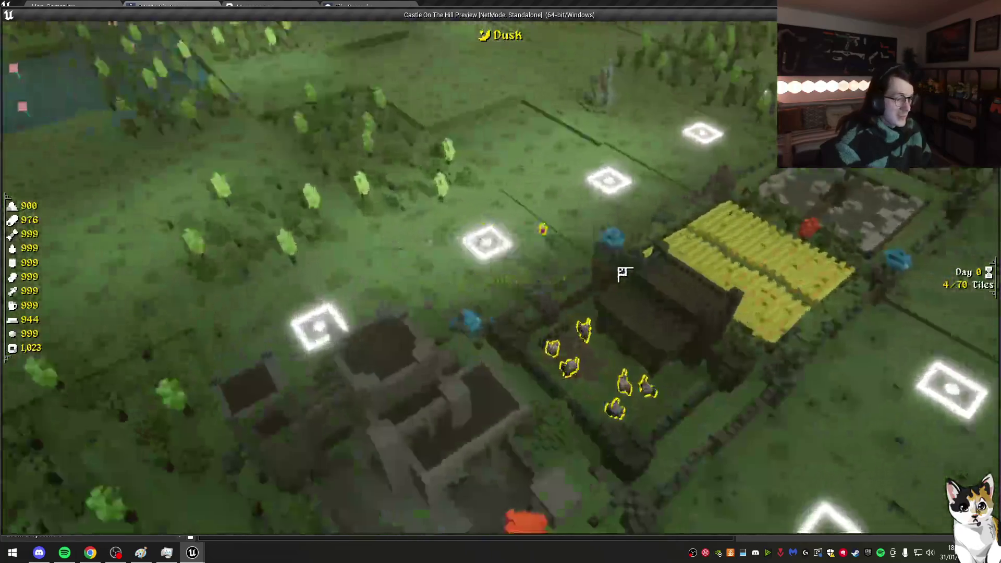
scroll(624, 274, up, 5)
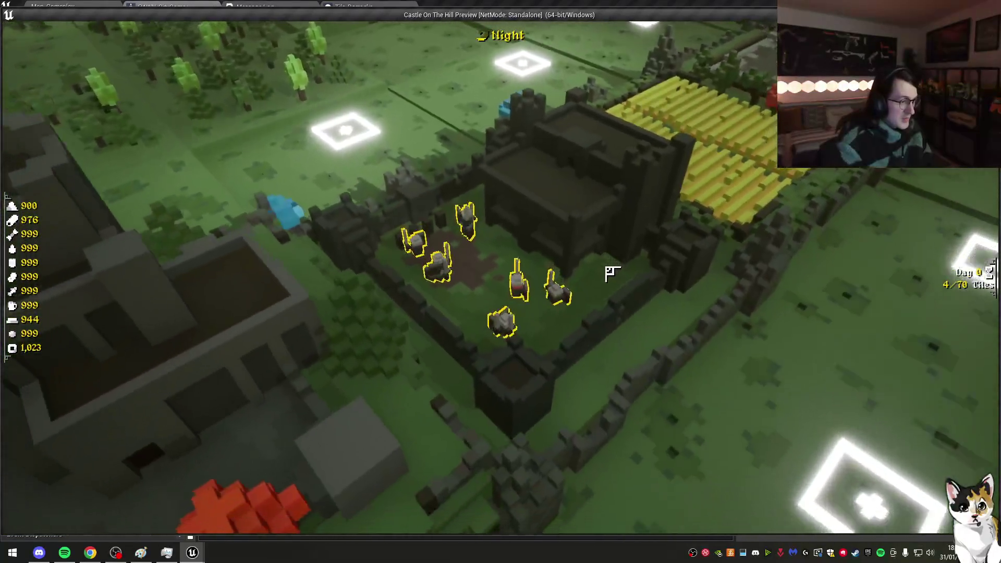
scroll(613, 273, down, 5)
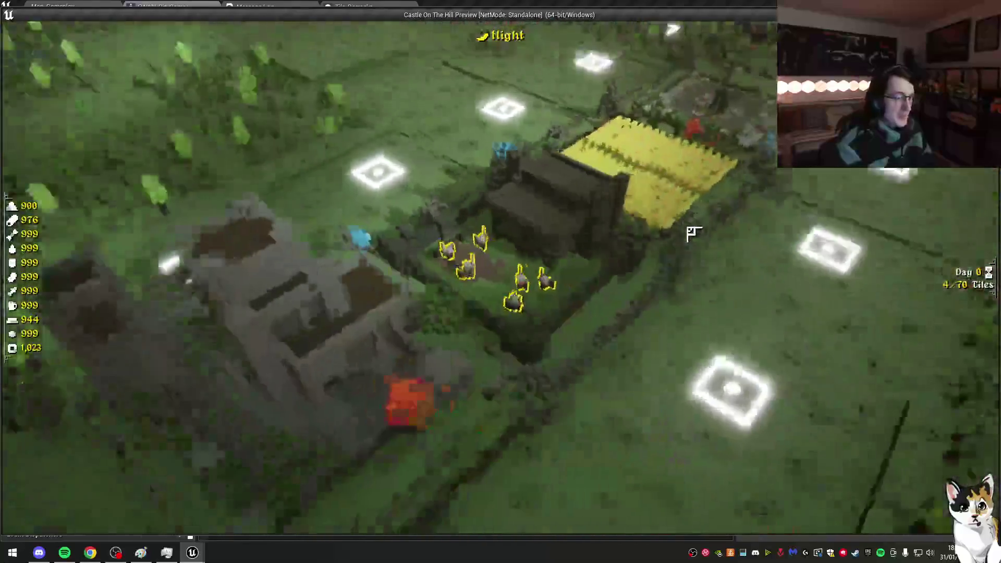
scroll(693, 233, down, 5)
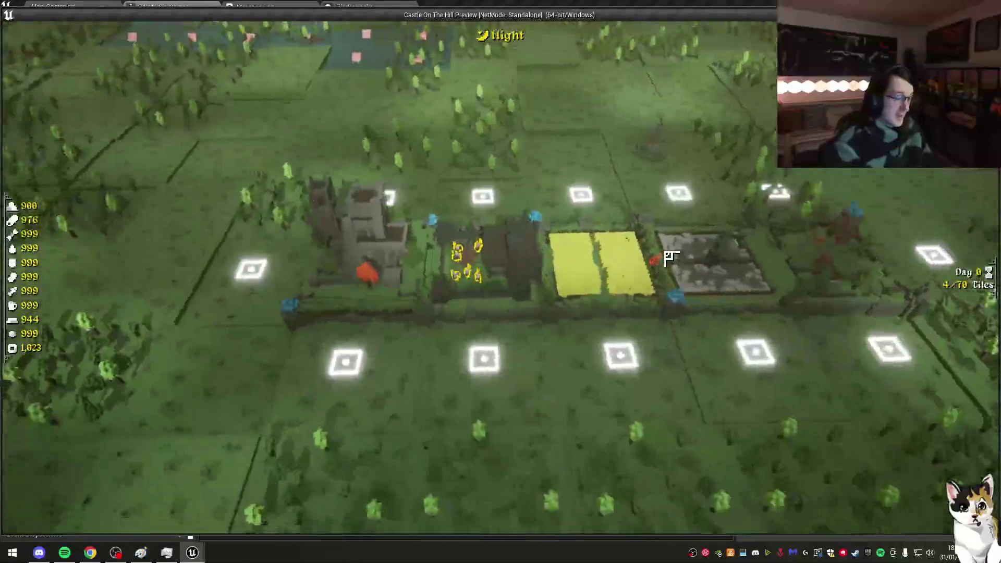
key(Escape)
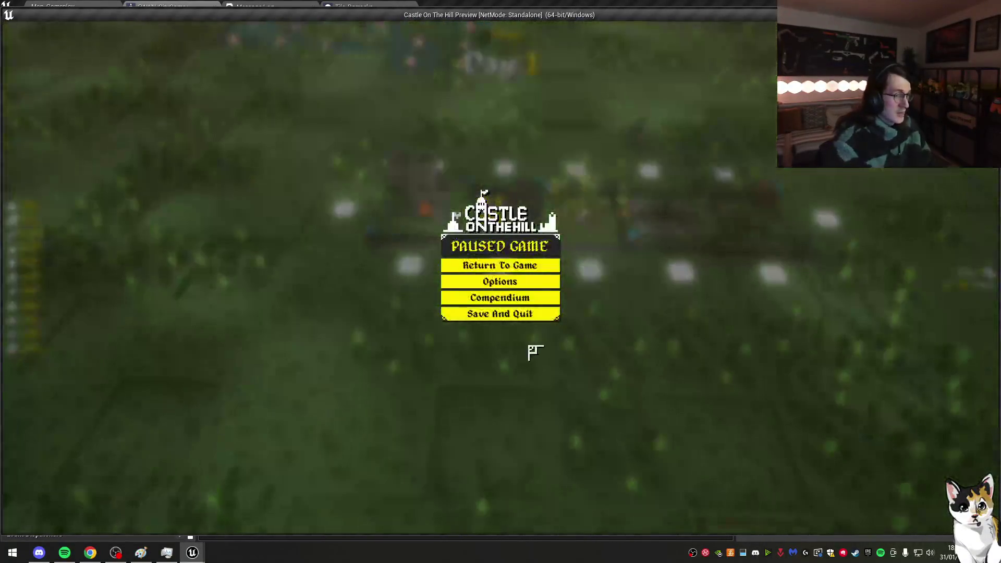
click(512, 264)
scroll(548, 214, up, 3)
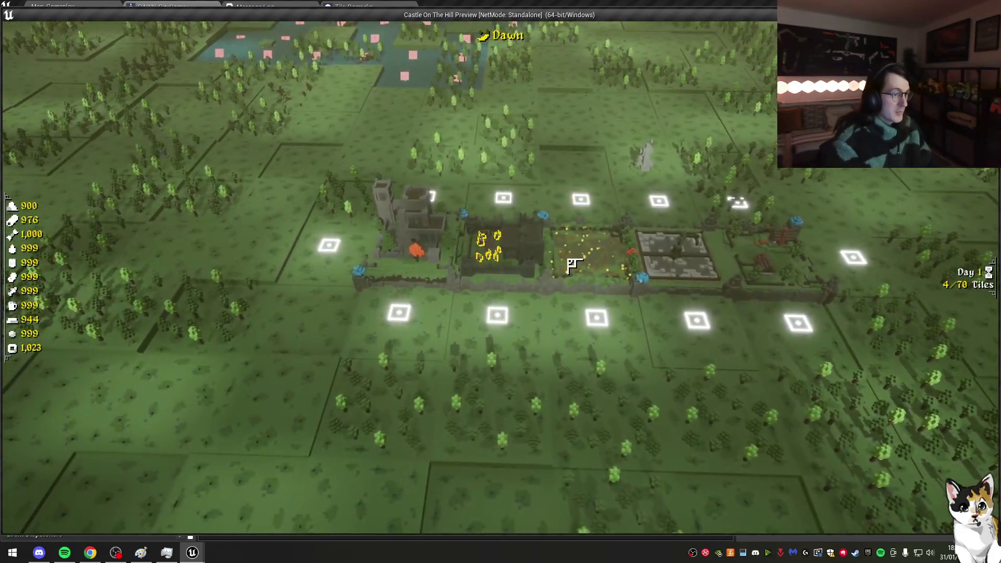
Step: Save and quit again, close the game preview, and save PAWN_CityGame
key(Escape)
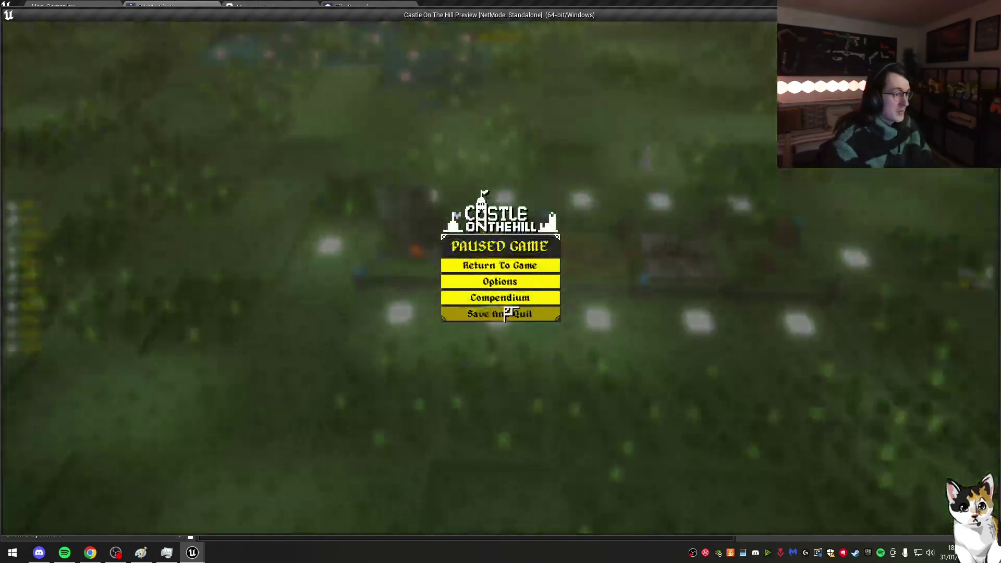
click(502, 314)
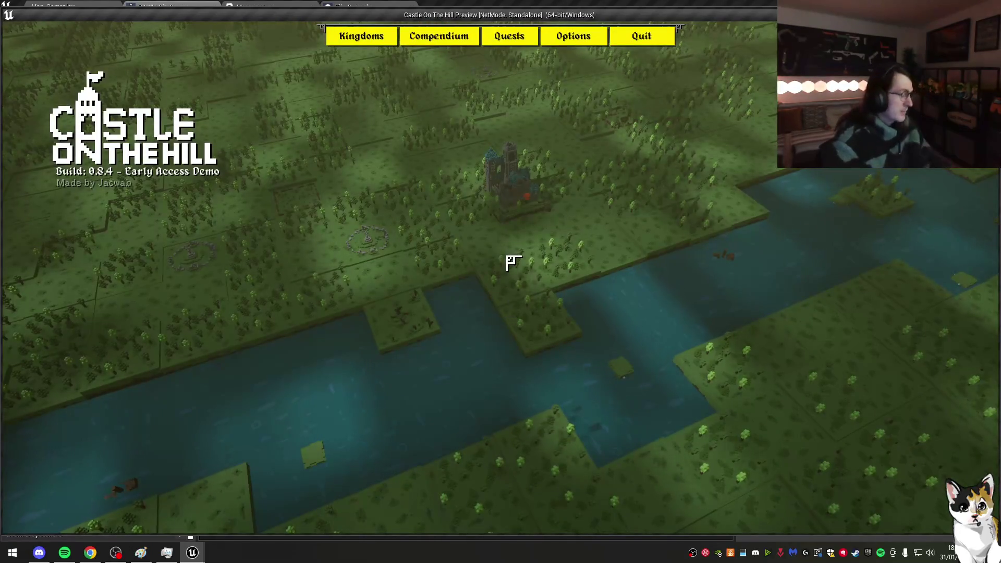
key(alt+F4)
click(67, 52)
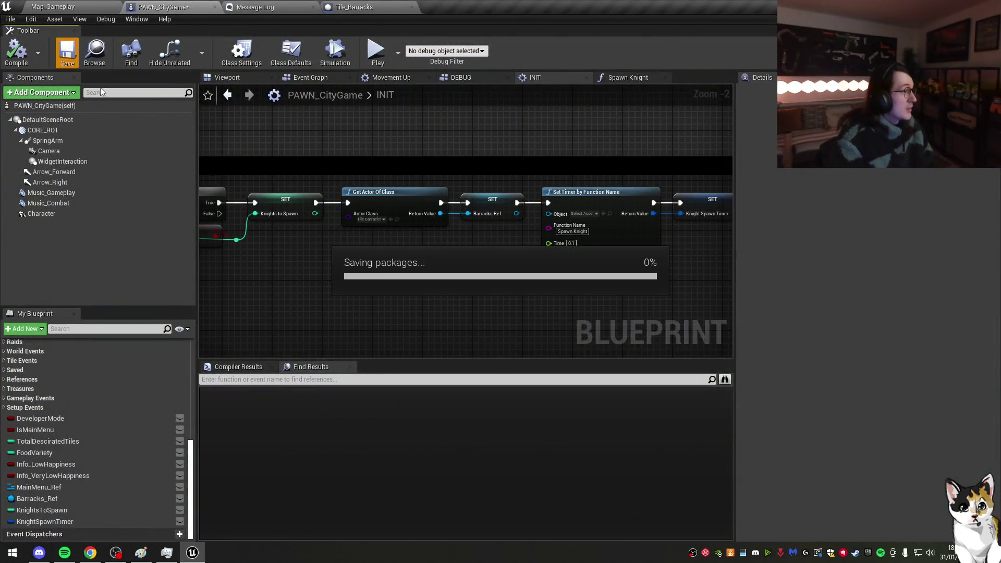
Step: Pull the Spawn Knights comment's bottom and right edges in around its nodes
scroll(292, 230, down, 3)
mouse_move(300, 232)
mouse_down()
mouse_move(451, 203)
mouse_move(465, 274)
mouse_up()
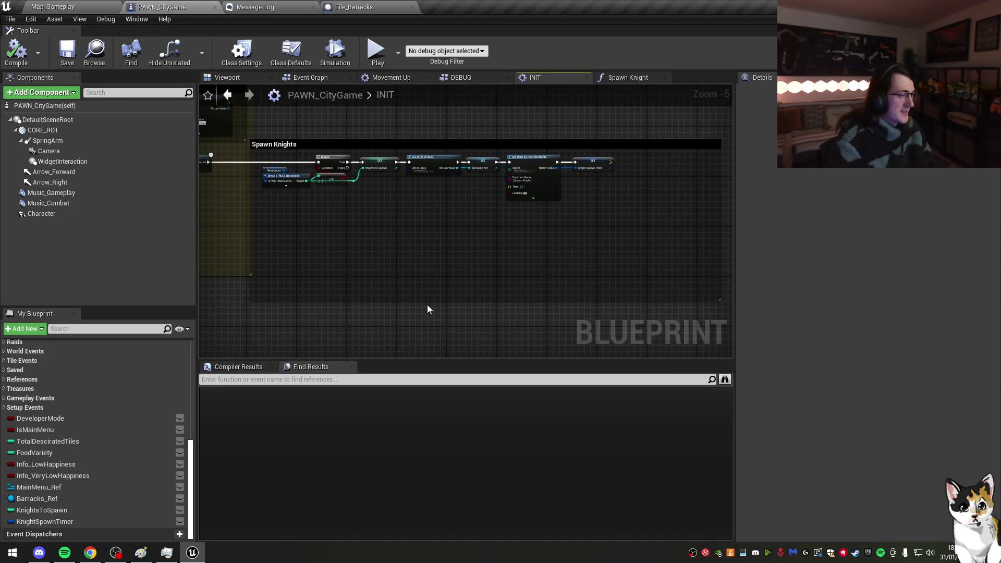
drag(427, 301, 437, 213)
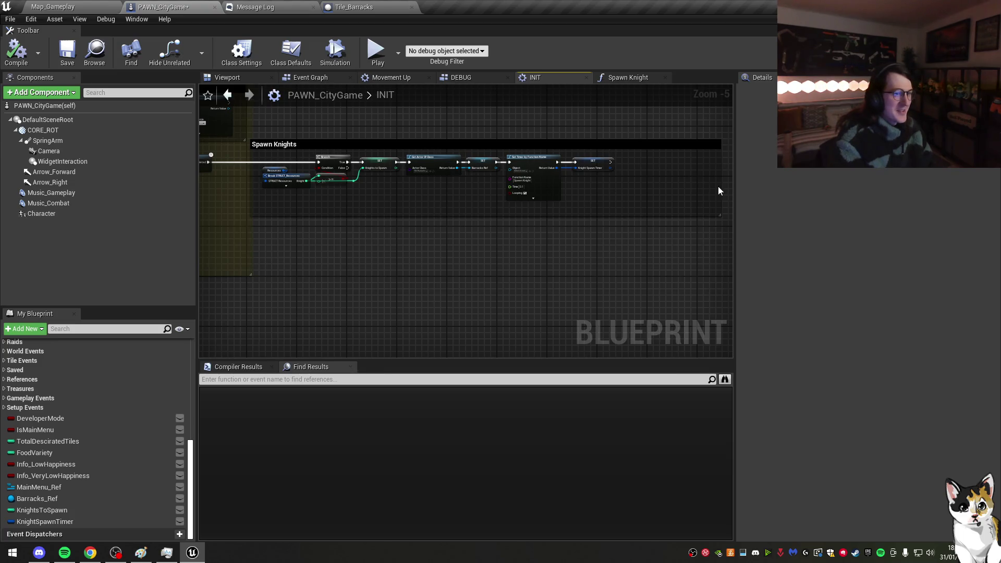
drag(719, 188, 624, 183)
scroll(567, 216, up, 1)
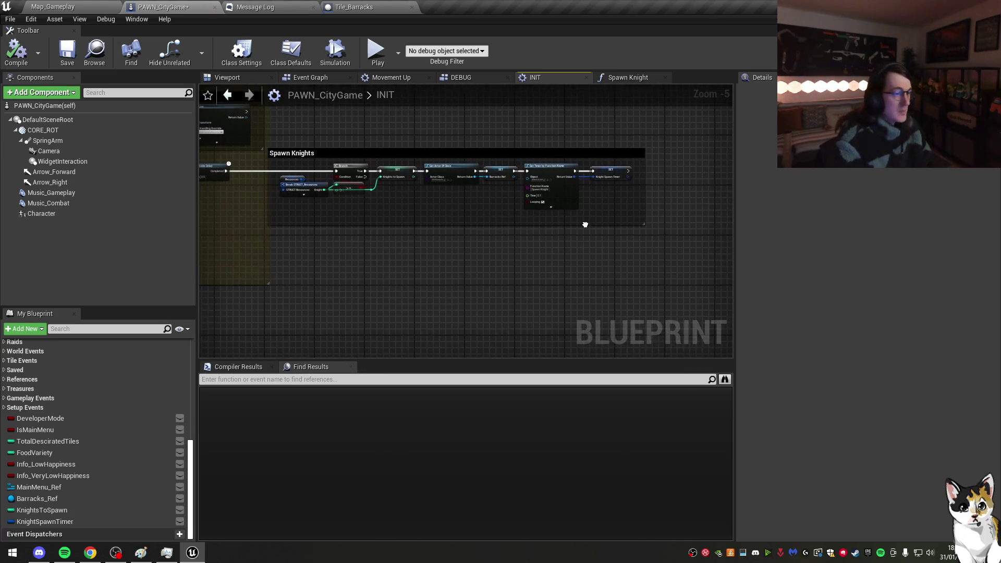
drag(686, 201, 280, 155)
click(387, 213)
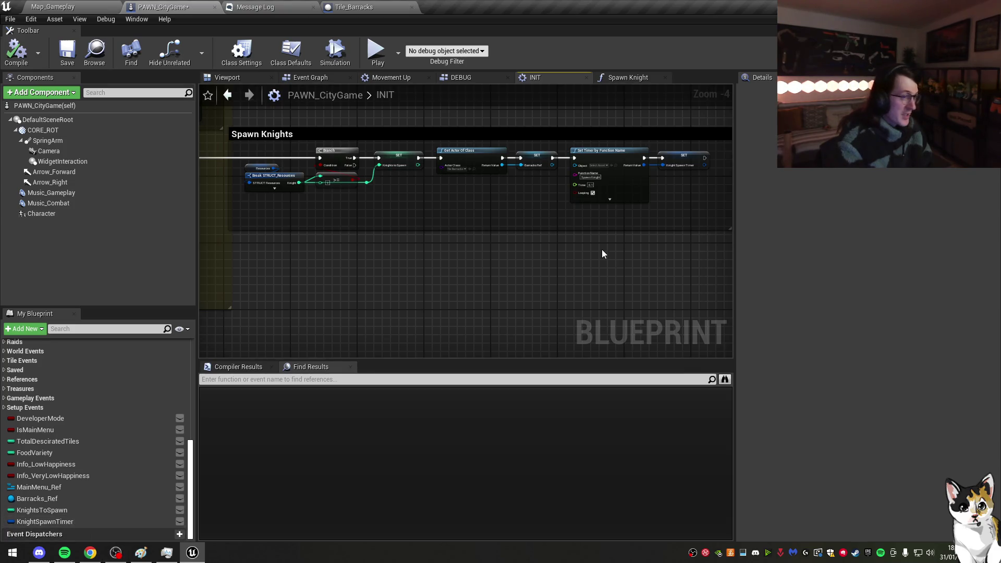
Step: Inspect the KnightSpawnTimer variable and move the Get Actor Of Class copy lower
scroll(123, 409, up, 10)
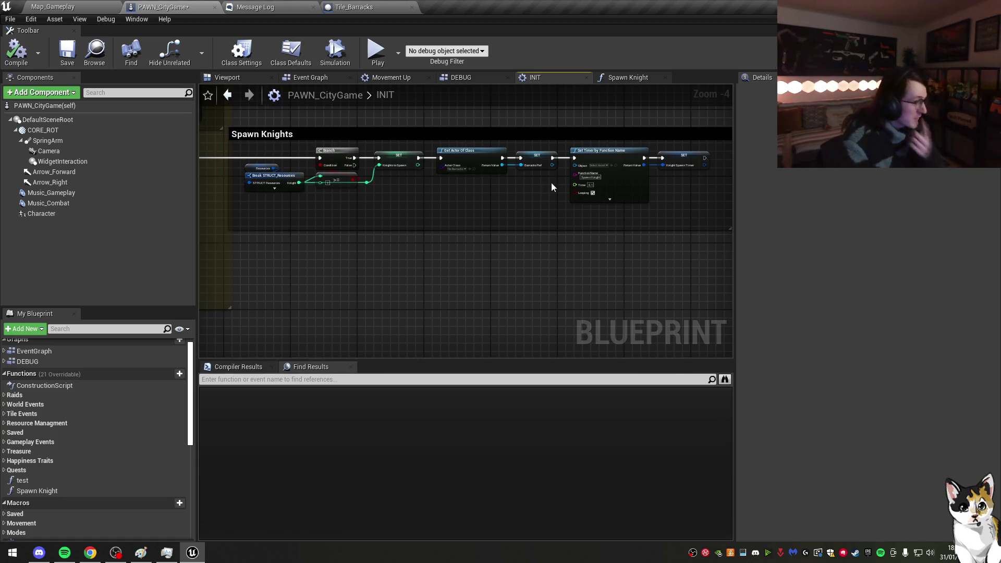
scroll(516, 177, up, 2)
scroll(47, 496, down, 5)
scroll(51, 494, down, 5)
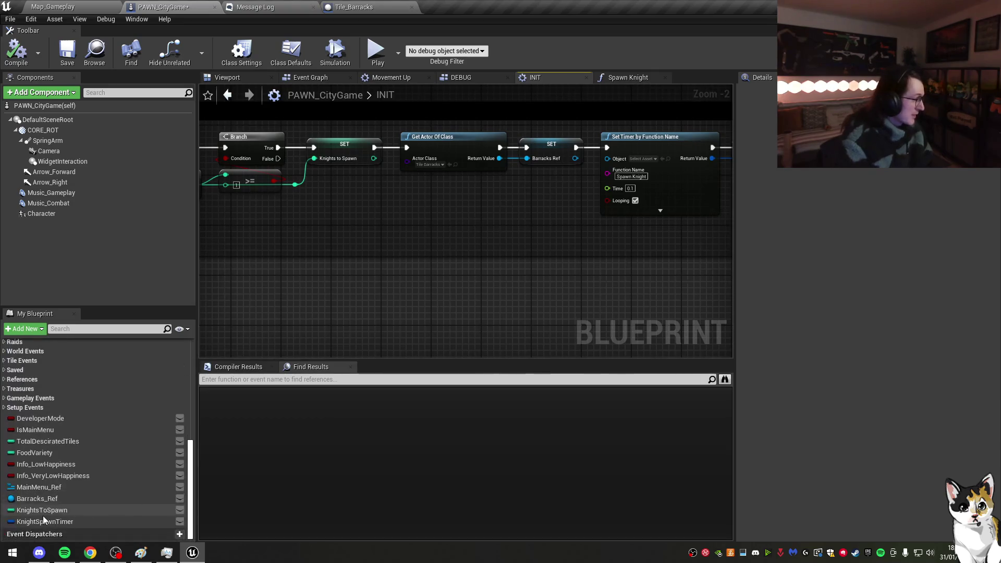
click(43, 520)
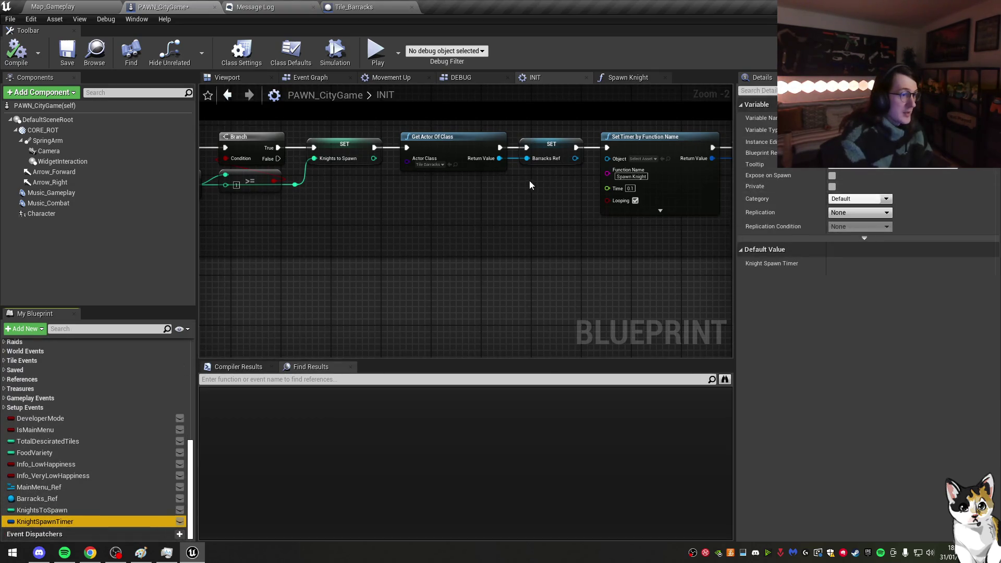
click(432, 137)
drag(433, 137, 473, 201)
Step: Set the duplicated Get Actor Of Class node's Actor Class to Tile_Palace
click(475, 233)
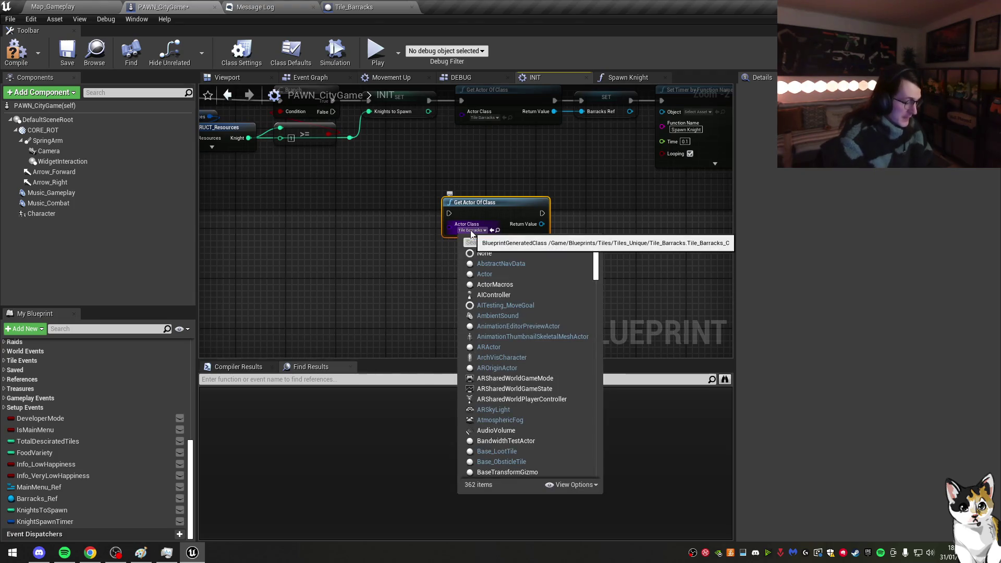
click(493, 272)
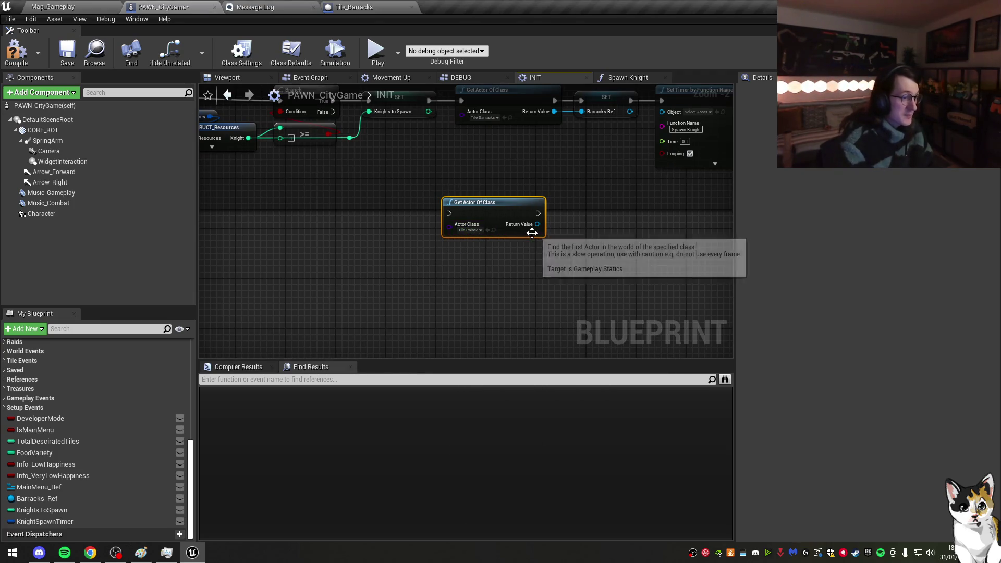
drag(546, 225, 506, 225)
Step: Open the Tile_Palace blueprint to check its RespawnPoint, then return to INIT
click(462, 230)
double_click(398, 436)
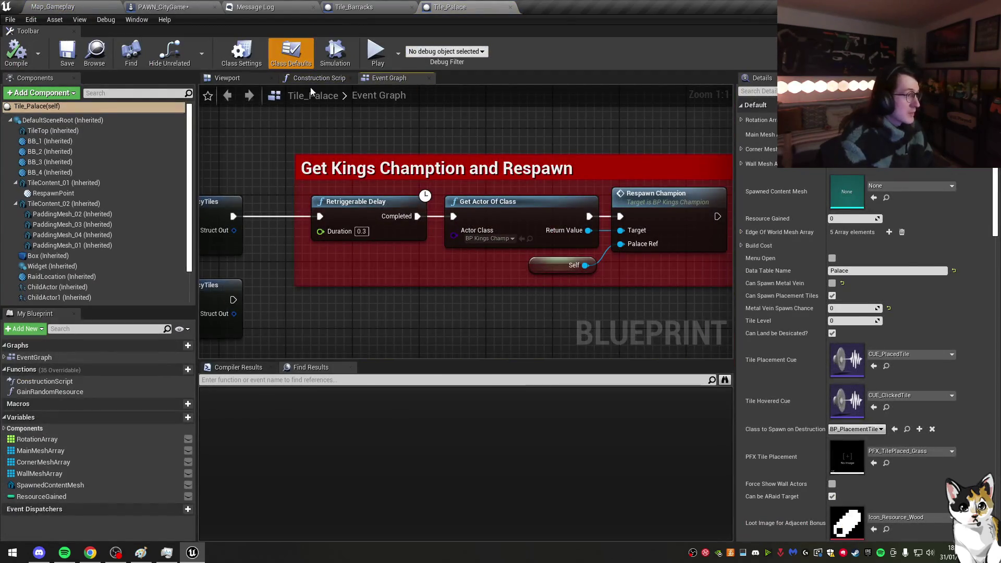
click(253, 79)
scroll(371, 161, up, 5)
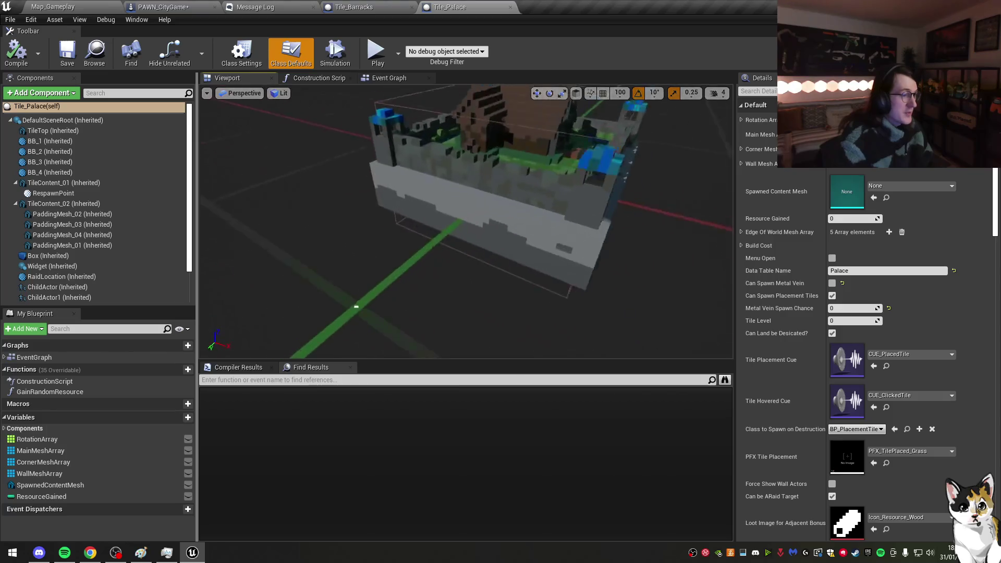
click(510, 7)
click(163, 7)
Step: Add a Get Respawn Point node off the palace lookup's Return Value
drag(498, 225, 530, 205)
text(get respawn)
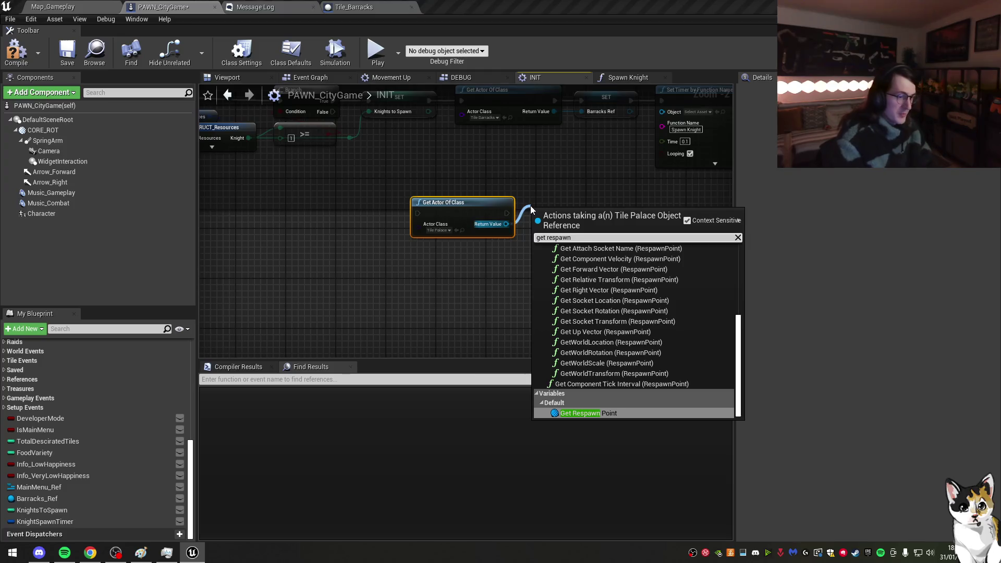
key(Return)
drag(427, 197, 465, 202)
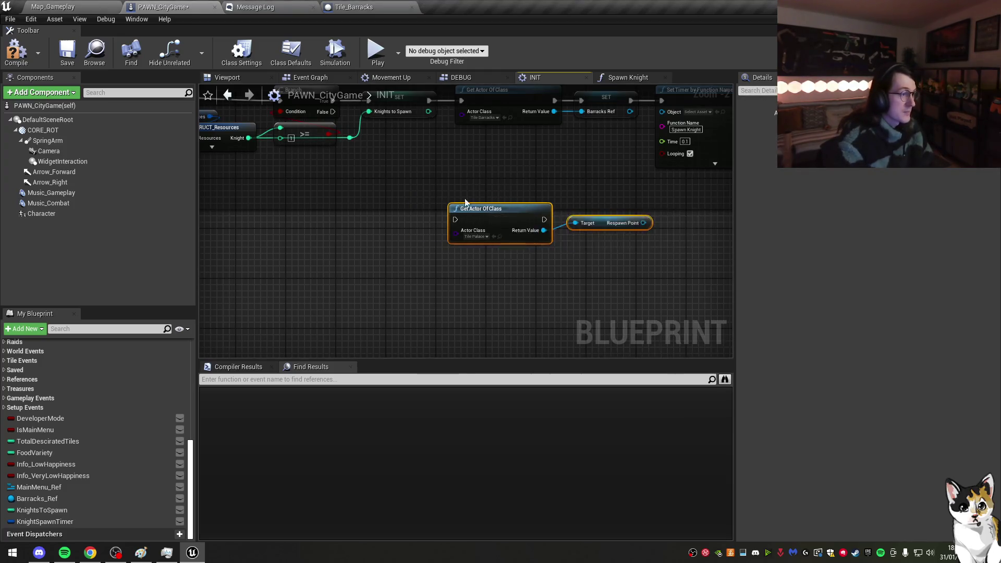
scroll(411, 217, down, 2)
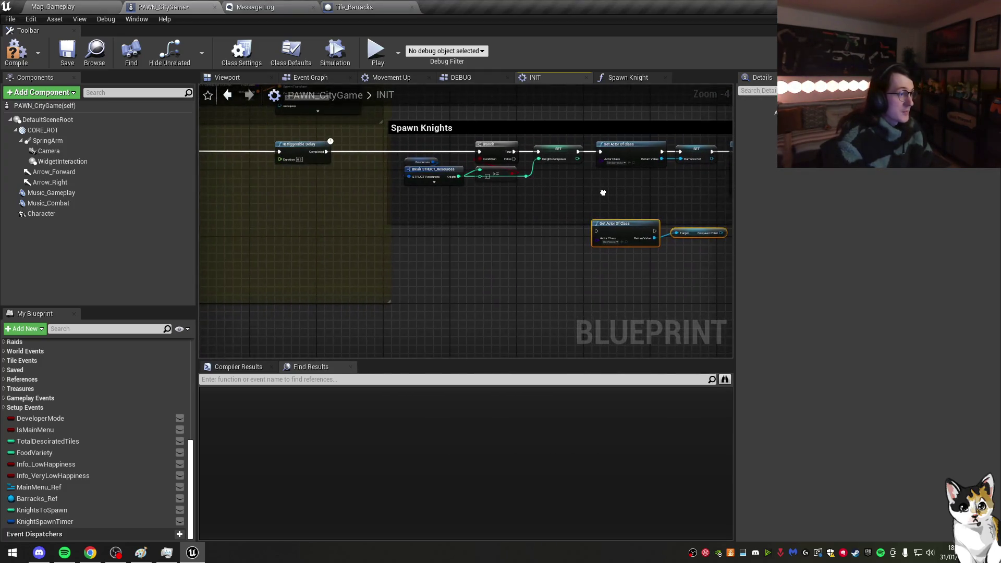
Step: Add a Sequence after the Retriggerable Delay's Completed and move the palace getters up
scroll(348, 150, up, 2)
mouse_move(352, 159)
mouse_down()
mouse_move(415, 157)
mouse_move(428, 181)
mouse_up()
text(seq)
key(Return)
scroll(407, 151, down, 2)
mouse_move(551, 243)
mouse_down()
mouse_move(502, 132)
mouse_move(472, 122)
mouse_up()
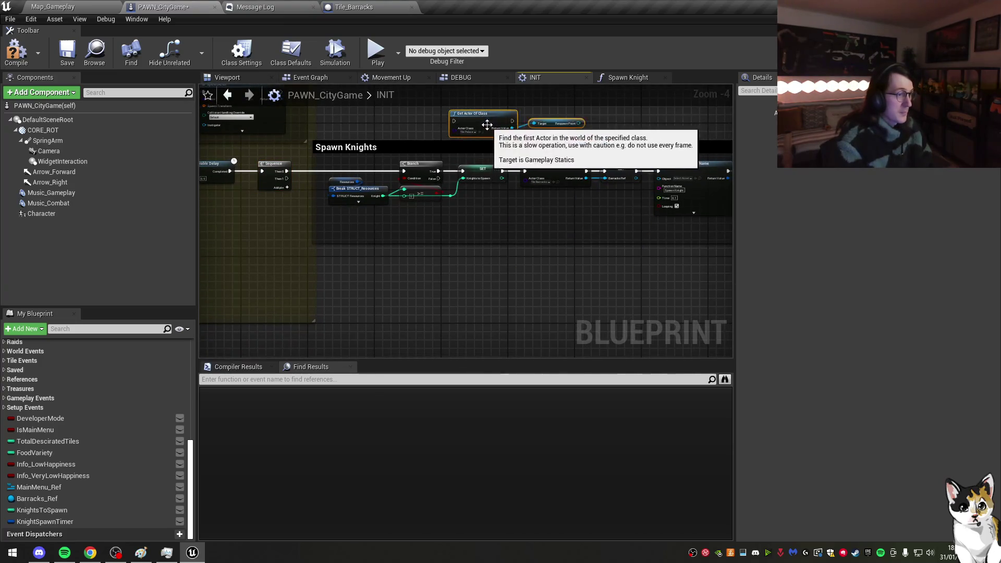
scroll(472, 123, down, 1)
Step: Copy the Spawn Knights block and paste the duplicate beneath the original
drag(658, 242, 433, 162)
click(298, 141)
key(ctrl+c)
key(ctrl+v)
scroll(317, 238, up, 2)
mouse_move(317, 238)
mouse_down()
mouse_move(387, 210)
mouse_move(406, 230)
mouse_move(440, 221)
mouse_move(271, 137)
mouse_move(260, 120)
mouse_move(322, 174)
mouse_up()
Step: Route the Sequence's Then 1 wire to the copy through a reroute node
double_click(439, 289)
drag(395, 310, 390, 308)
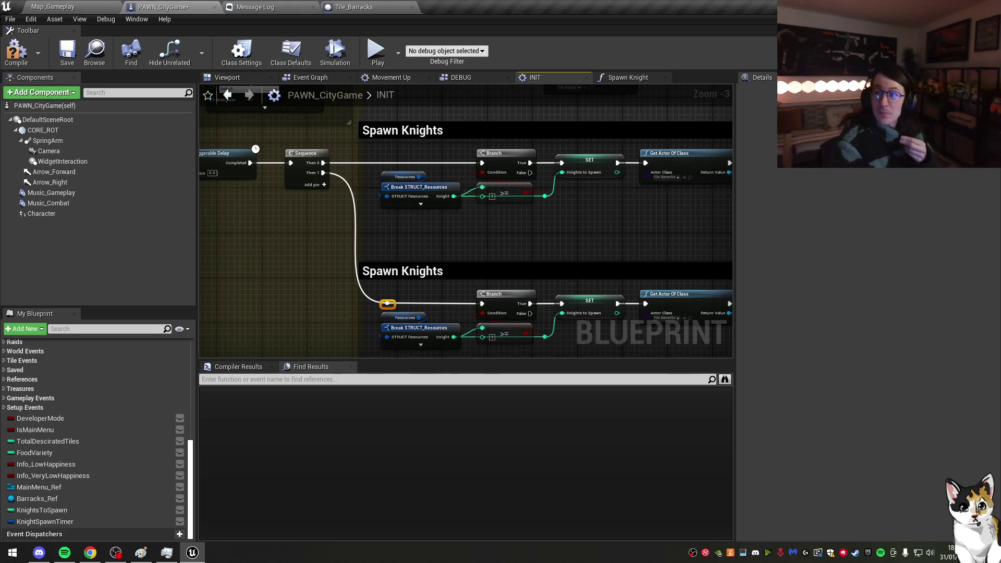
key(alt+Tab)
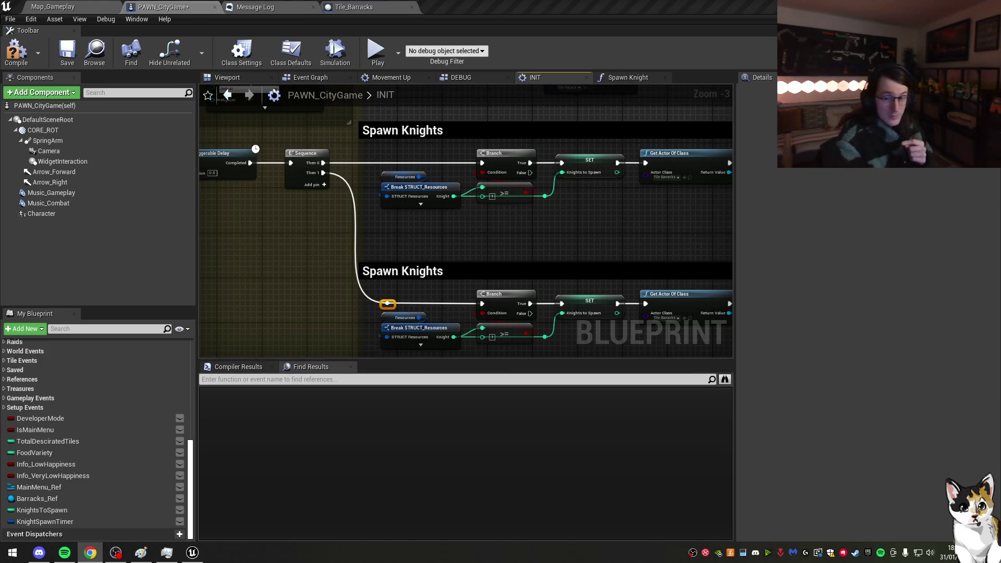
Step: Delete the >= knight-count check and SET Knights to Spawn nodes from the copy
drag(499, 190, 401, 143)
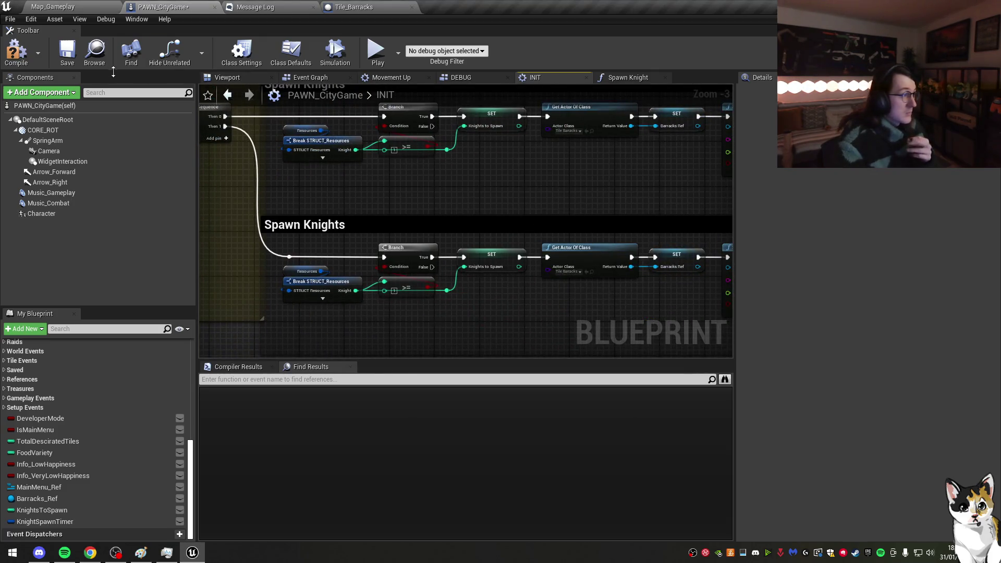
click(68, 58)
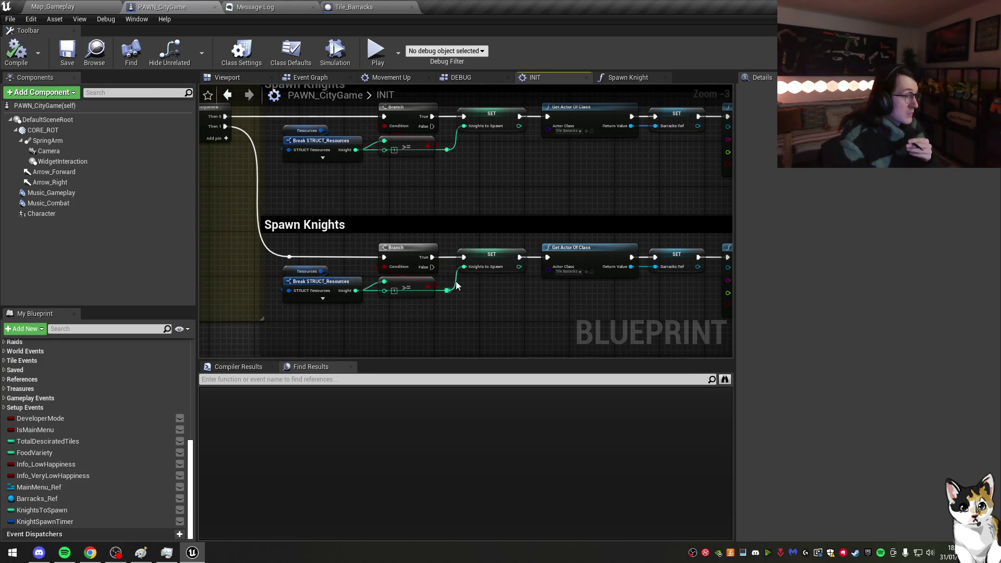
drag(482, 265, 506, 276)
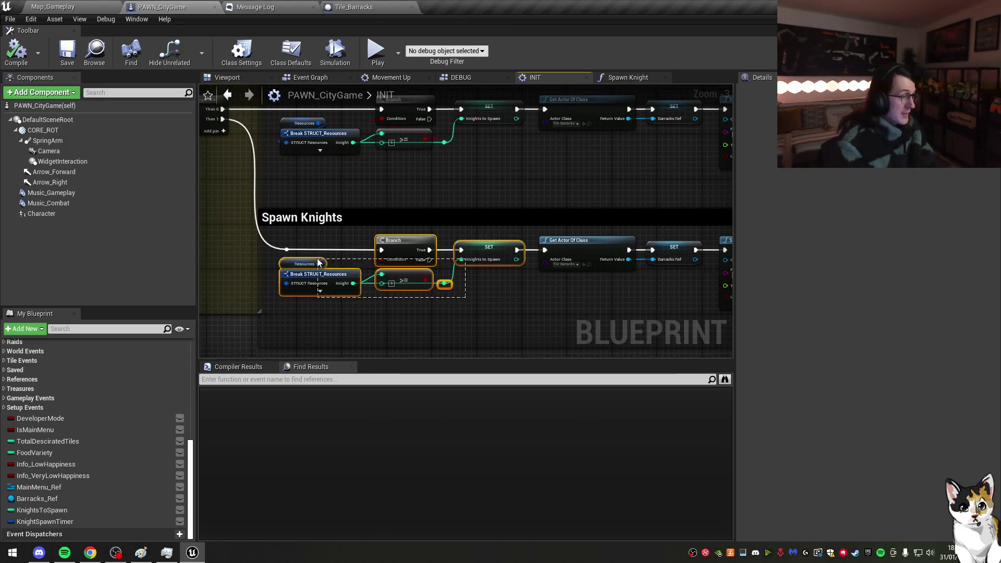
drag(490, 305, 403, 276)
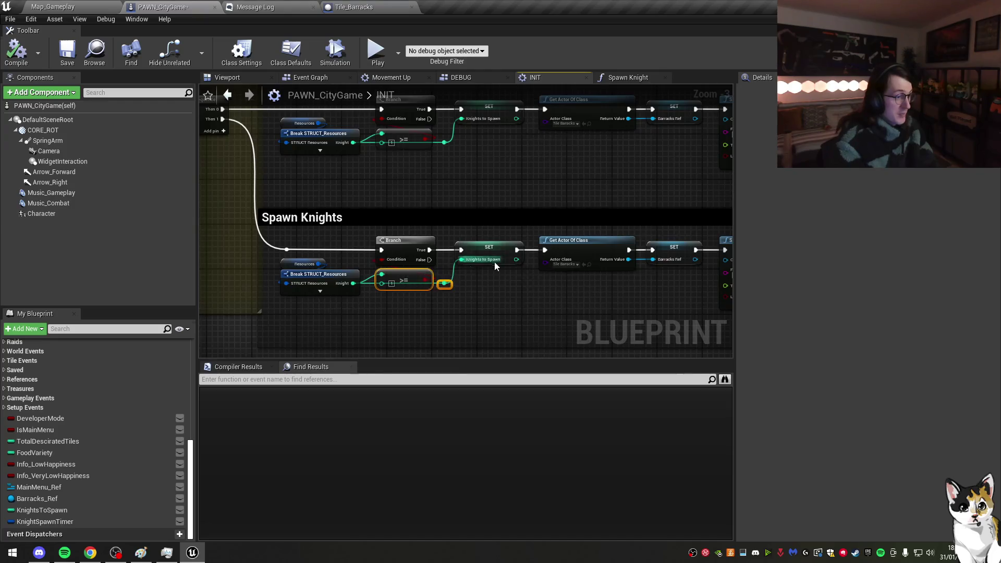
key(Delete)
click(489, 250)
key(Delete)
Step: Wire Branch True to the Tile Palace Get Actor Of Class, arrange nodes, and save
mouse_move(546, 250)
mouse_down()
mouse_move(422, 253)
mouse_move(436, 249)
mouse_up()
drag(709, 279, 537, 232)
drag(618, 177, 560, 275)
mouse_move(532, 350)
mouse_down()
mouse_move(496, 295)
mouse_move(466, 295)
mouse_move(482, 267)
mouse_up()
scroll(483, 268, up, 2)
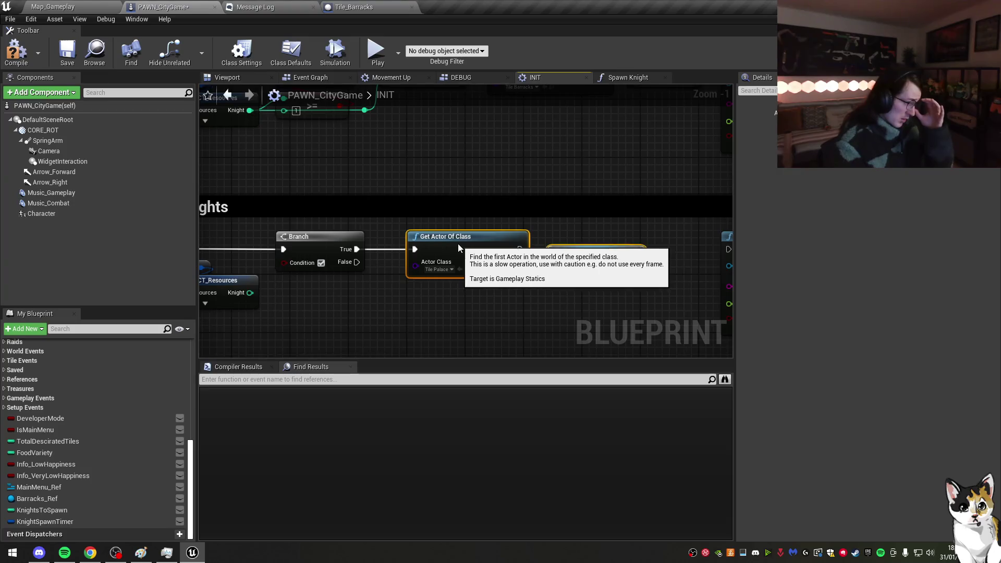
click(67, 52)
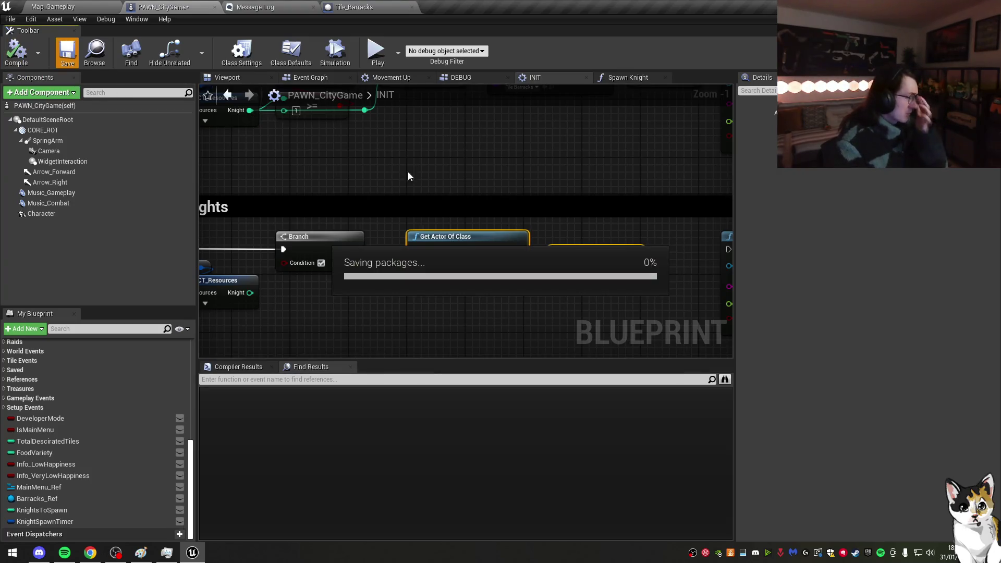
scroll(335, 229, down, 2)
Step: Paste the SpawnActor BP Knight node from the Spawn Knight function into INIT
drag(471, 222, 505, 206)
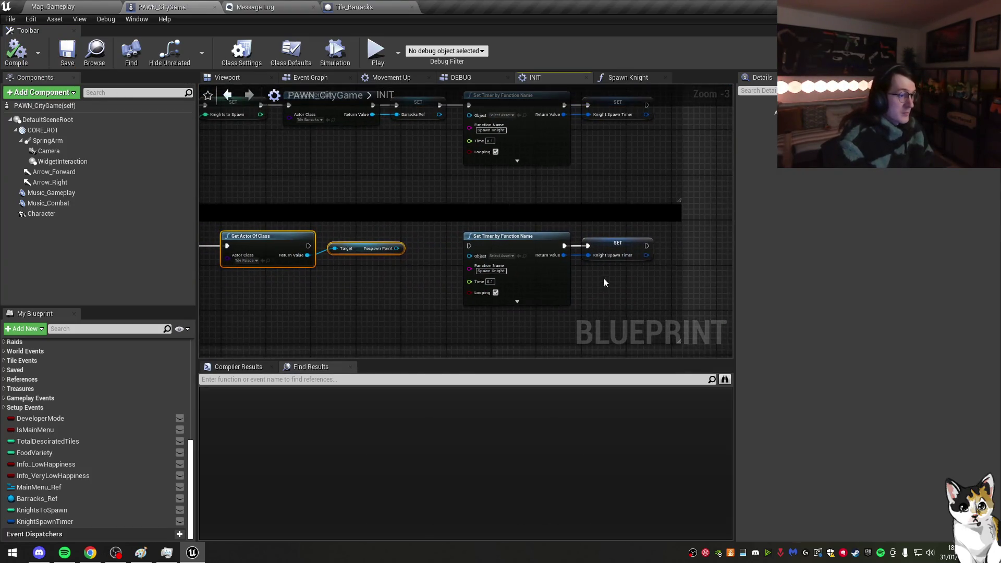
click(485, 260)
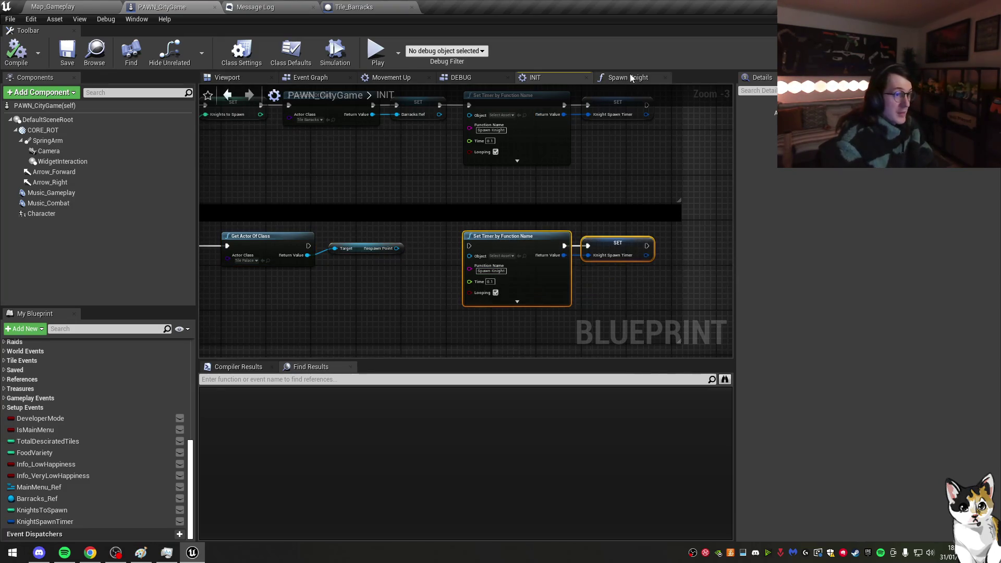
double_click(487, 264)
click(534, 78)
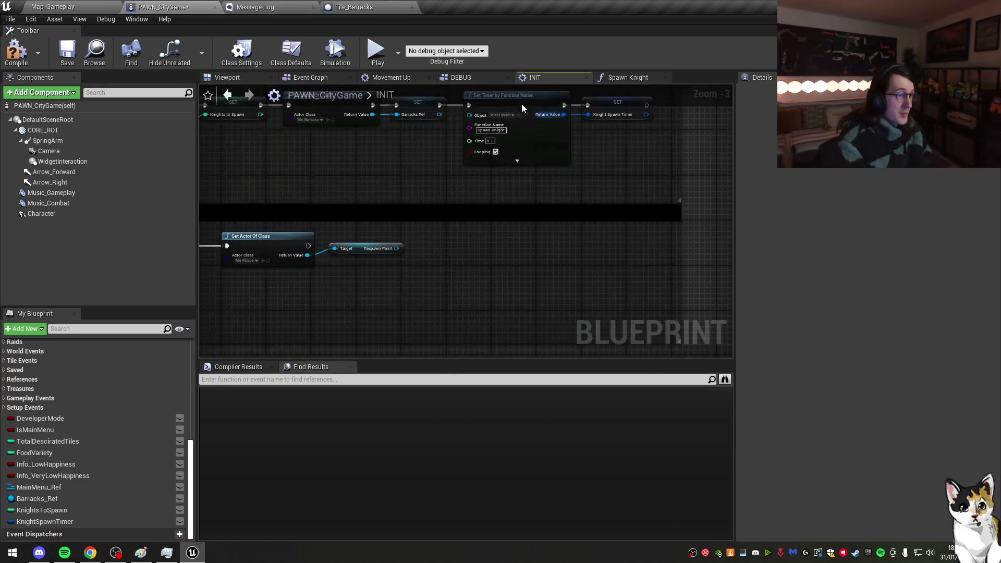
click(628, 78)
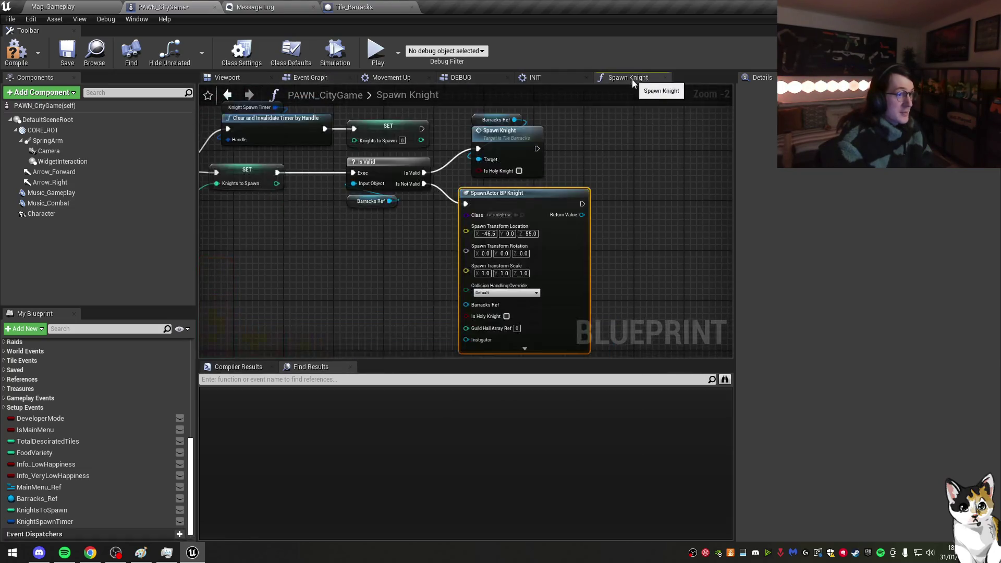
click(534, 77)
key(ctrl+v)
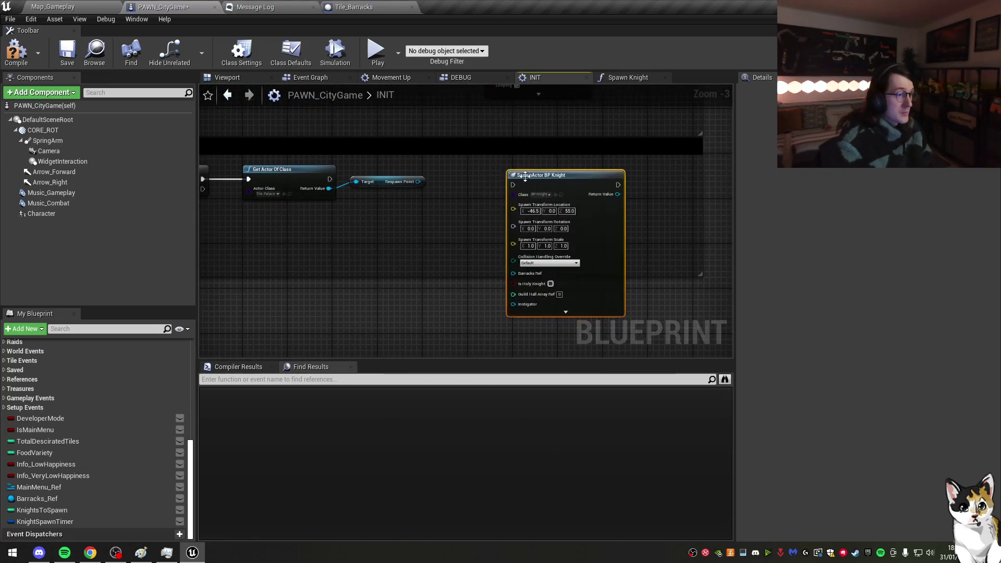
Step: Connect Get Actor Of Class to SpawnActor and enlarge the comment box to fit
mouse_move(621, 193)
mouse_down()
mouse_move(447, 203)
mouse_move(438, 215)
mouse_move(473, 193)
mouse_move(555, 206)
mouse_up()
drag(622, 197, 659, 208)
drag(527, 212, 535, 224)
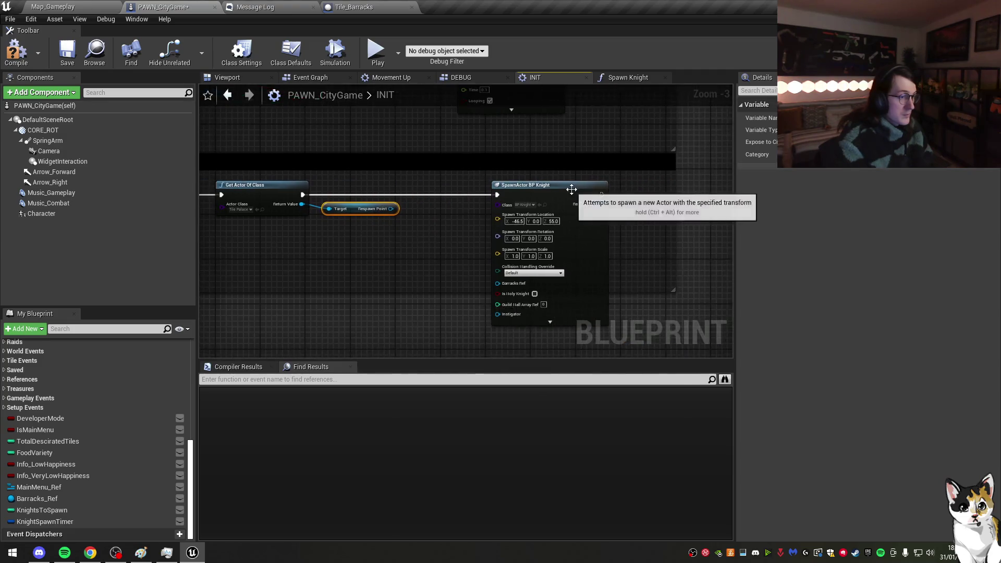
click(568, 191)
mouse_move(667, 299)
mouse_down()
mouse_move(601, 261)
mouse_move(565, 319)
mouse_move(727, 327)
mouse_up()
drag(625, 172, 588, 172)
click(403, 253)
drag(403, 252, 432, 208)
scroll(432, 208, down, 2)
scroll(303, 183, up, 3)
drag(303, 183, 235, 177)
Step: Set the SpawnActor class to BP_KingsChampion and delete the resource nodes
click(553, 155)
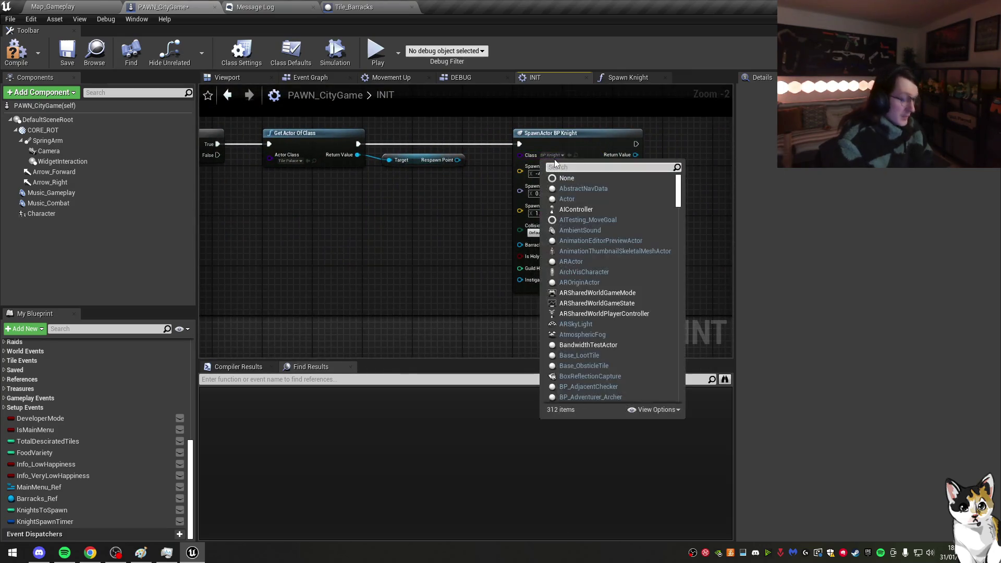
text(king)
click(630, 193)
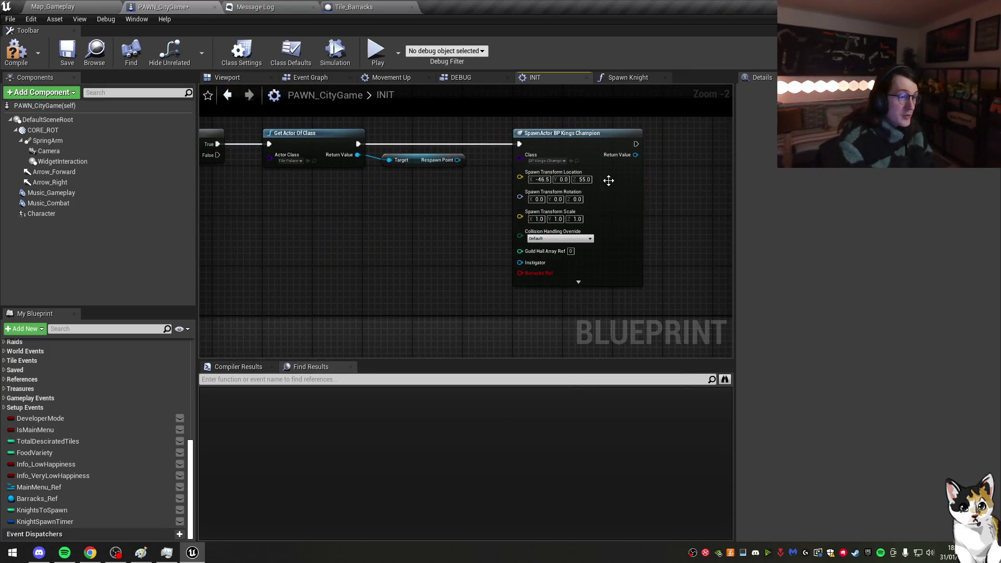
mouse_move(495, 237)
mouse_down()
mouse_move(518, 233)
mouse_move(404, 264)
mouse_move(360, 249)
mouse_up()
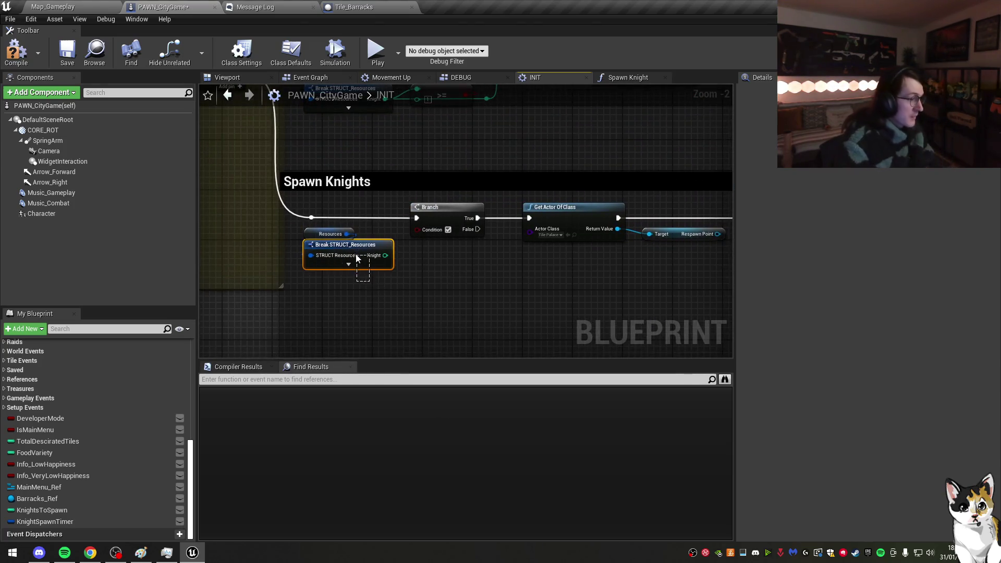
key(Delete)
Step: Drag the PolicyTiles variable into the graph as a Get node
click(15, 370)
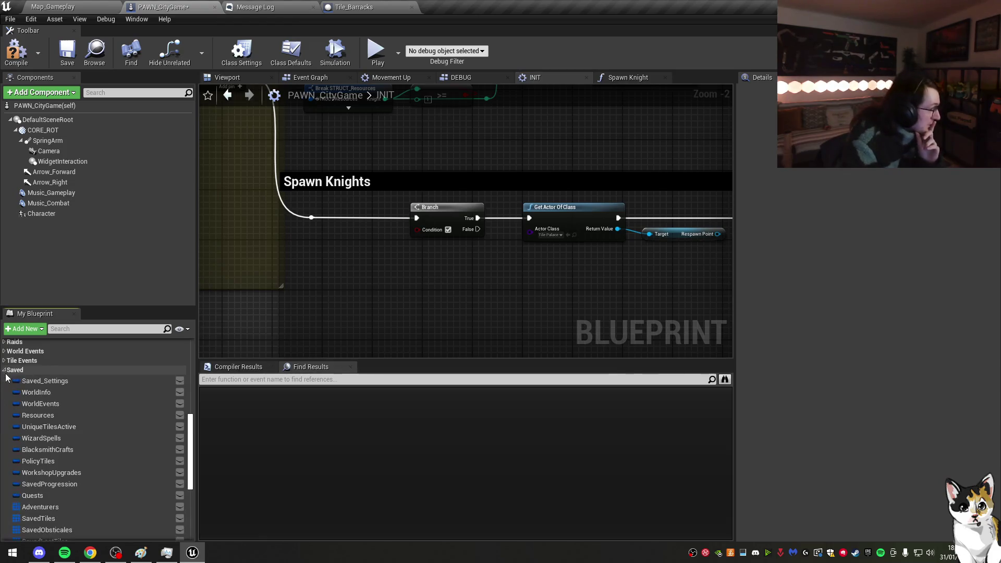
click(46, 392)
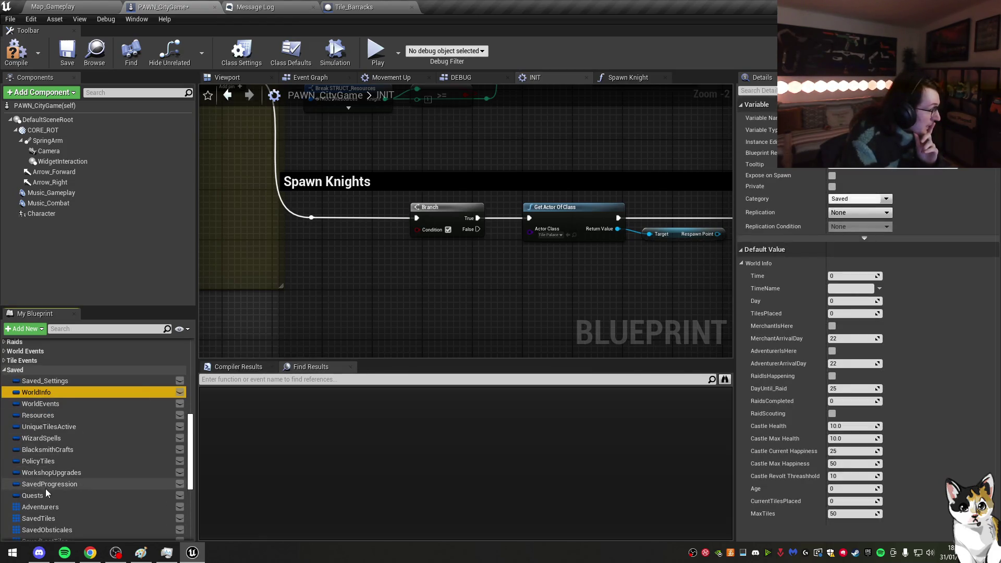
click(49, 462)
drag(49, 462, 307, 281)
click(328, 287)
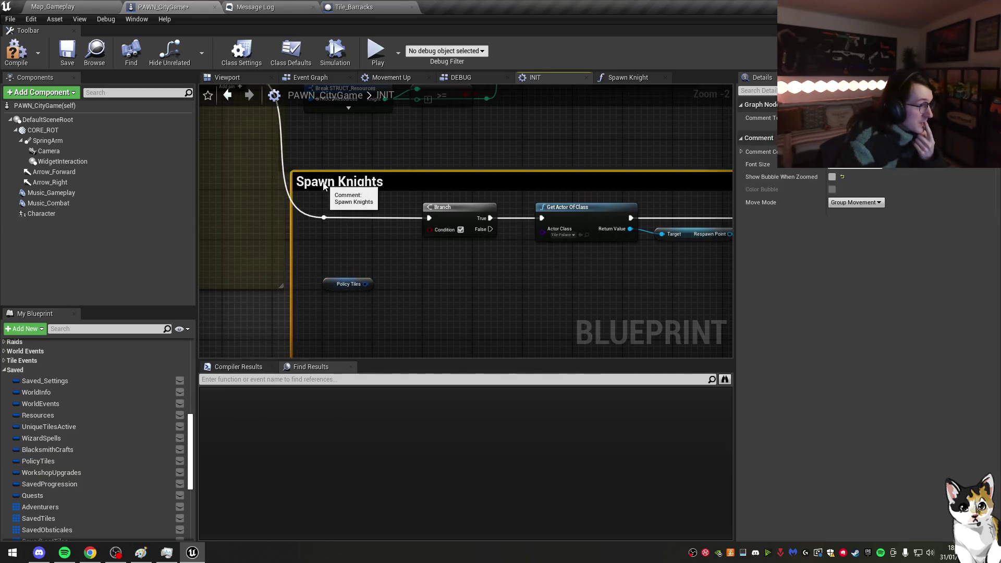
Step: Select the lower Spawn Knights comment and begin editing its title
click(381, 177)
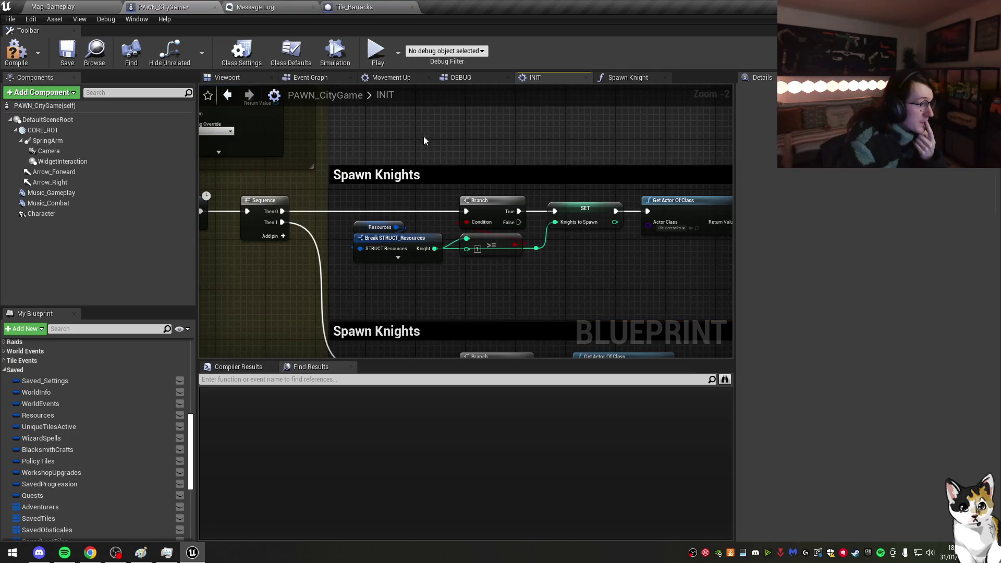
scroll(445, 265, down, 5)
click(402, 213)
double_click(401, 214)
text(ings Champion)
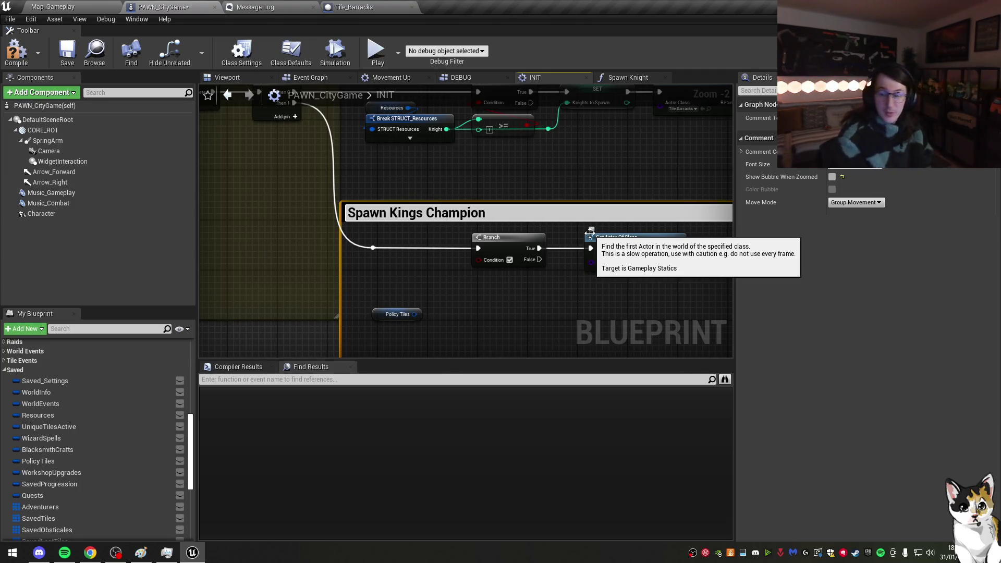
Step: Title the comment 'Spawn Kings Champion' and add Break STRUCT_PolicyTiles off Policy Tiles
key(Return)
drag(492, 303, 447, 232)
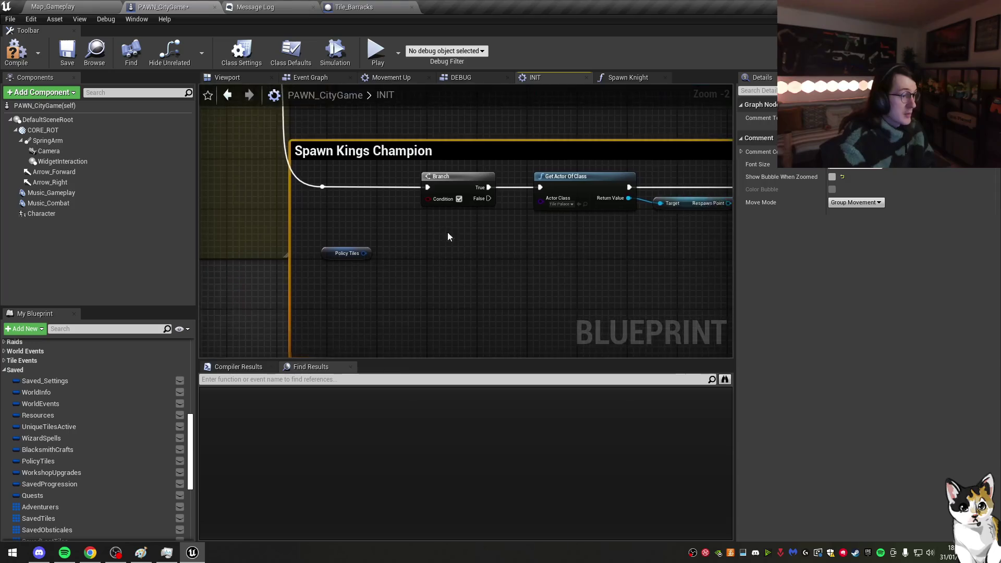
click(461, 233)
drag(363, 253, 391, 228)
text(break)
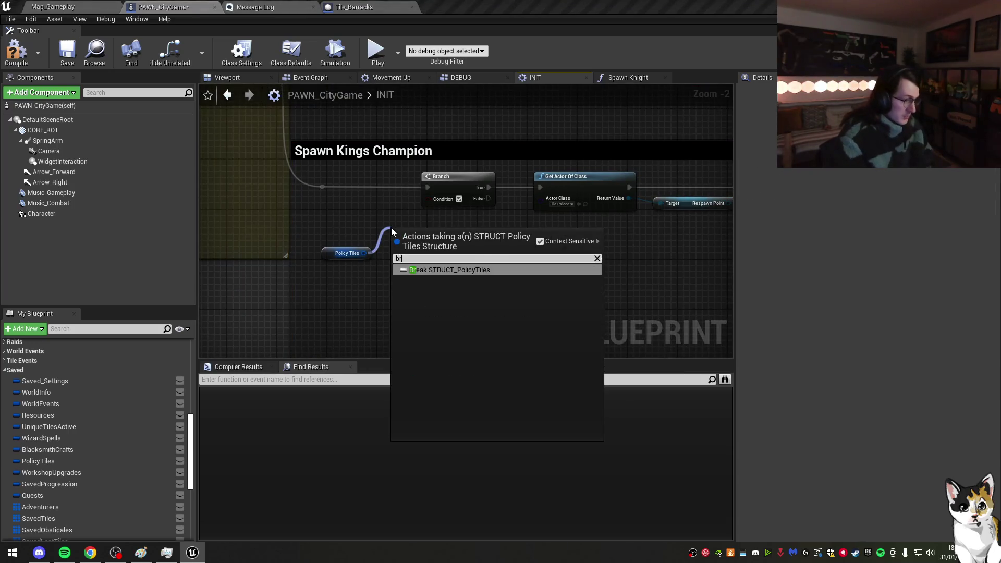
key(Return)
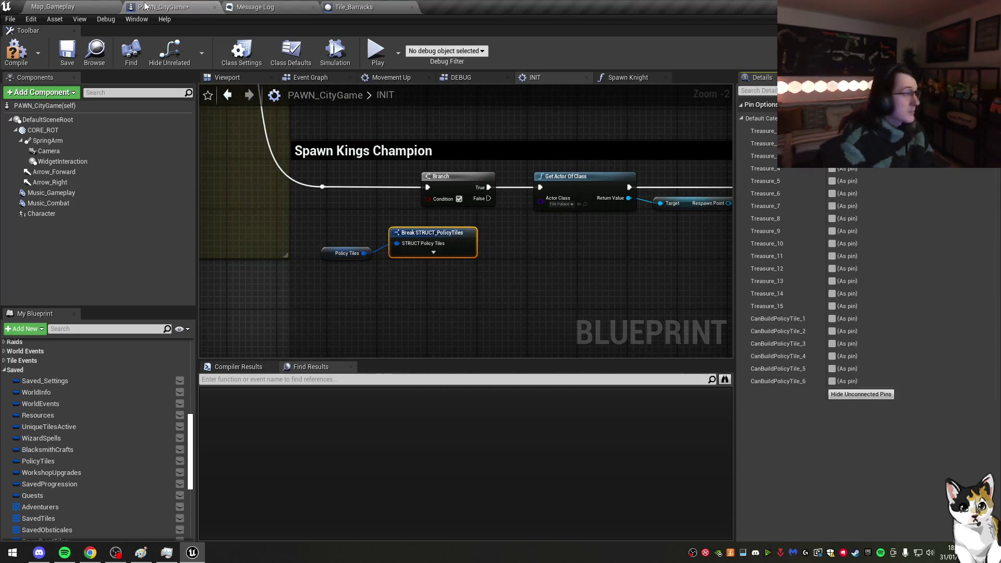
Step: Check DT_TileInfo and DT_PolicyBuildings, then expose Treasure 4 and Can Build Policy Tile 2 pins
click(52, 7)
click(40, 502)
double_click(286, 440)
click(119, 5)
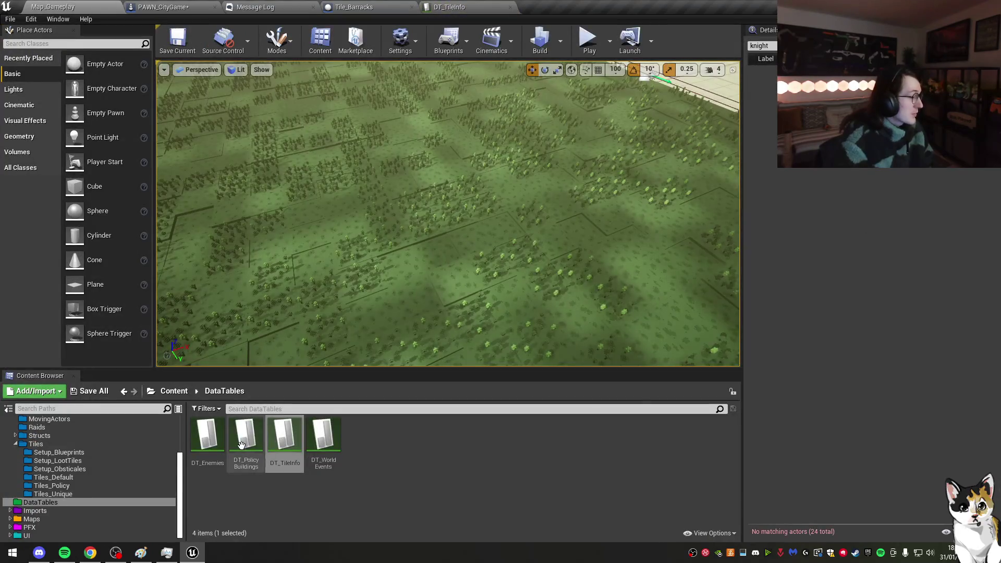
double_click(242, 443)
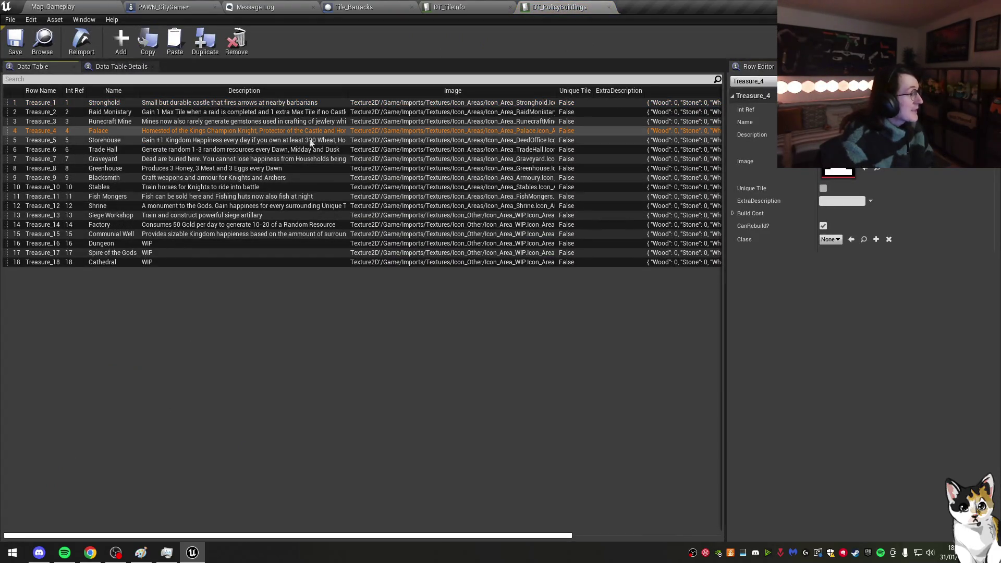
click(445, 7)
click(353, 6)
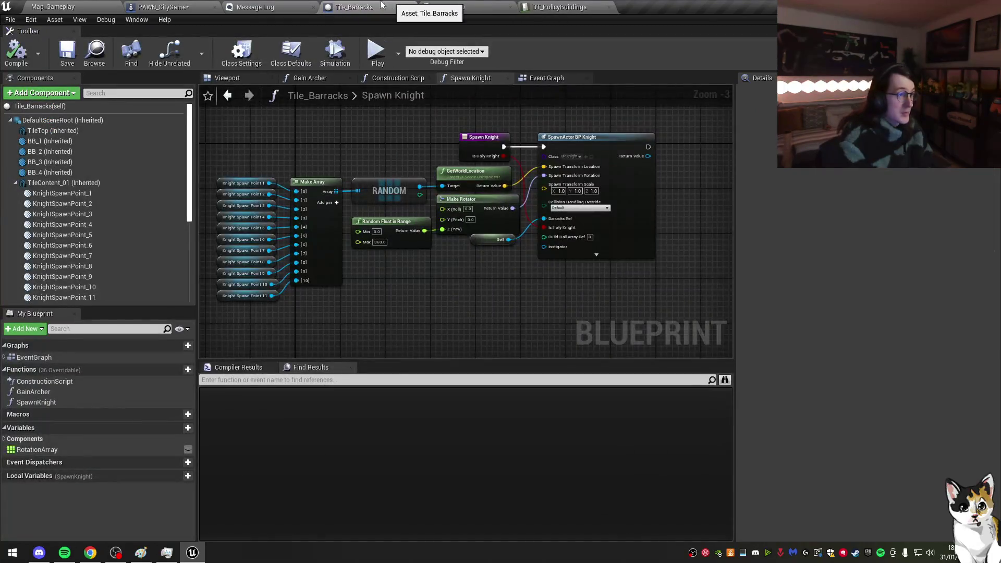
click(255, 7)
click(163, 7)
click(832, 168)
click(832, 331)
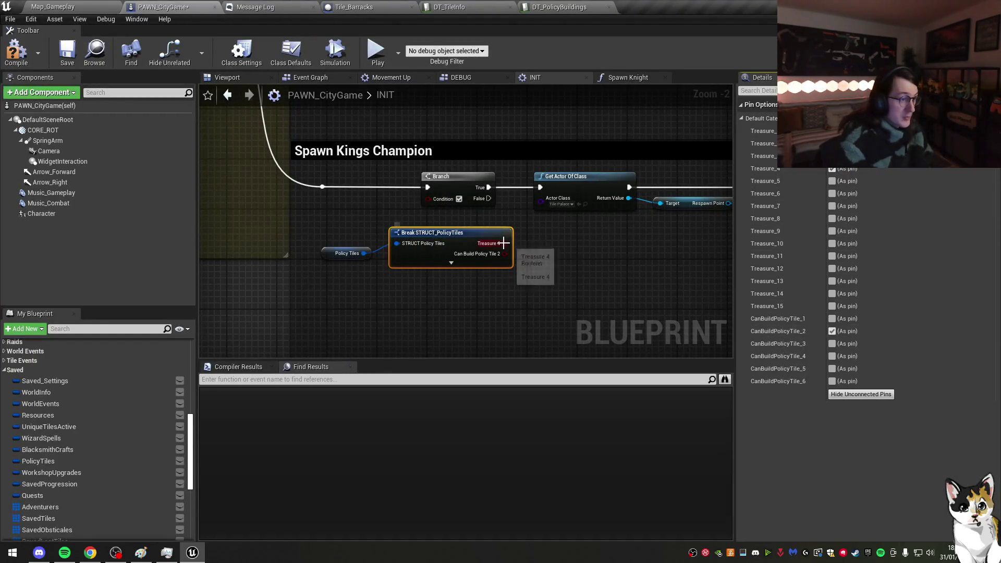
Step: Add AND off Treasure 4 and NOT off Can Build Policy Tile 2; feed AND into Branch Condition
drag(505, 244, 510, 225)
text(and)
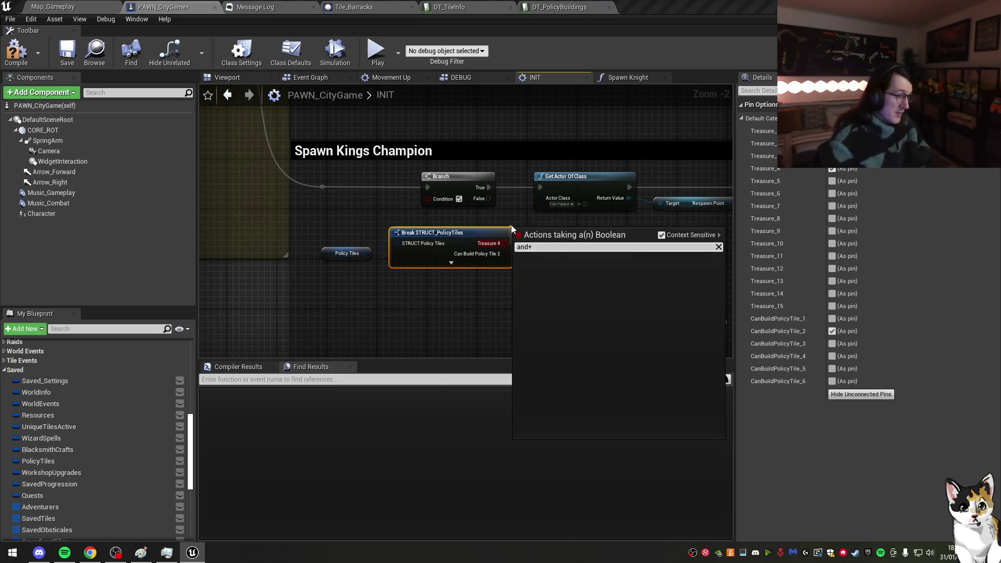
key(Return)
drag(524, 266, 535, 266)
text(ni)
key(BackSpace)
text(ot)
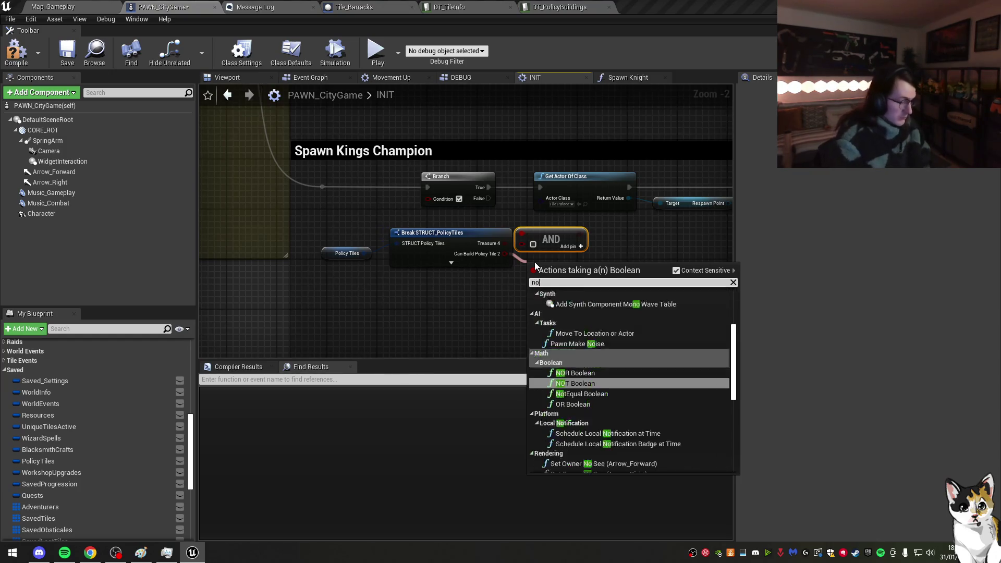
key(Return)
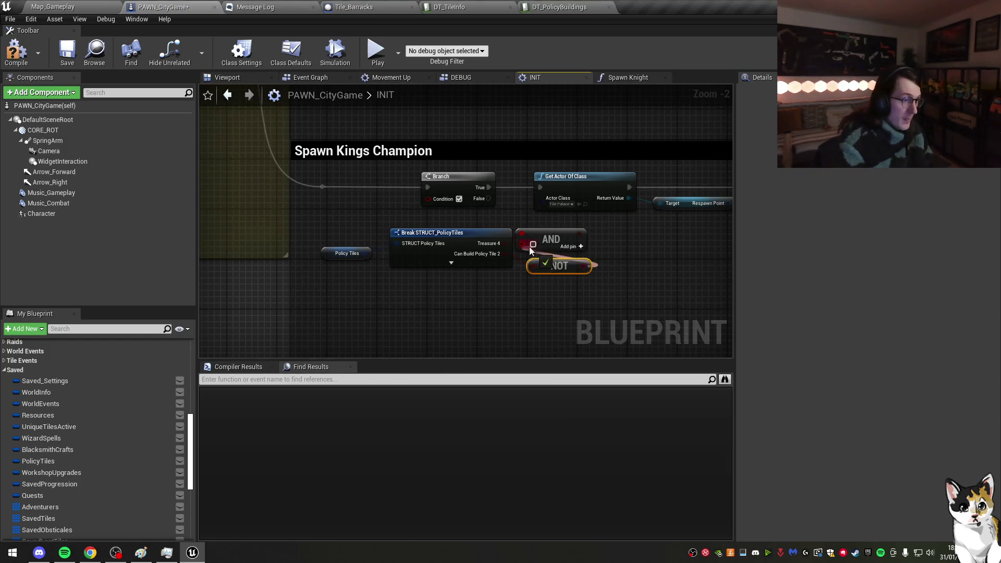
drag(580, 234, 428, 199)
Step: Rearrange the Respawn Point and Get Actor Of Class nodes
mouse_move(535, 200)
mouse_down()
mouse_move(451, 201)
mouse_move(435, 219)
mouse_up()
drag(615, 220, 558, 251)
drag(500, 205, 563, 204)
mouse_move(527, 252)
mouse_down()
mouse_move(547, 239)
mouse_move(402, 227)
mouse_up()
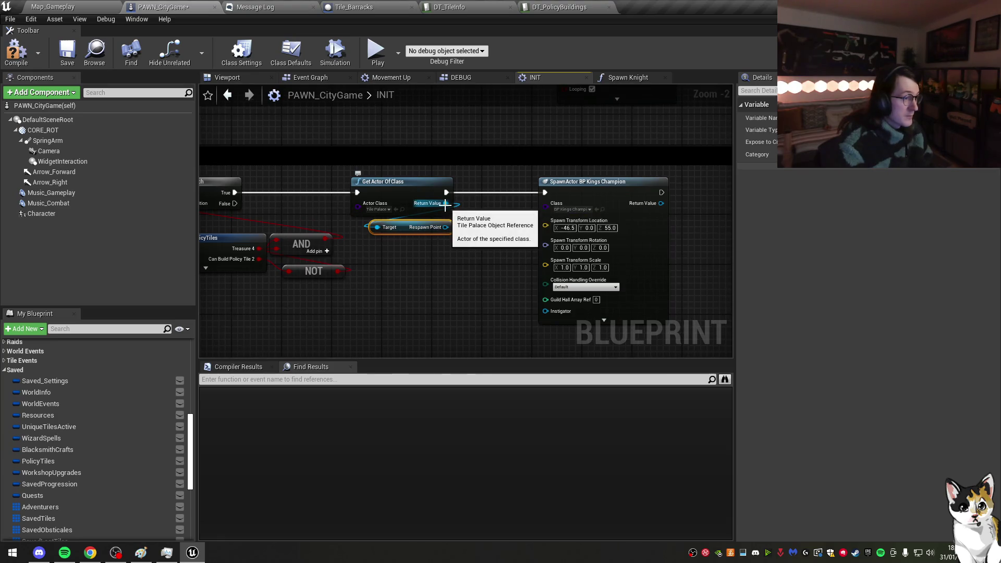
Step: Promote the found palace actor to a new Palace_Ref variable and wire its SET node in
right_click(445, 204)
click(501, 277)
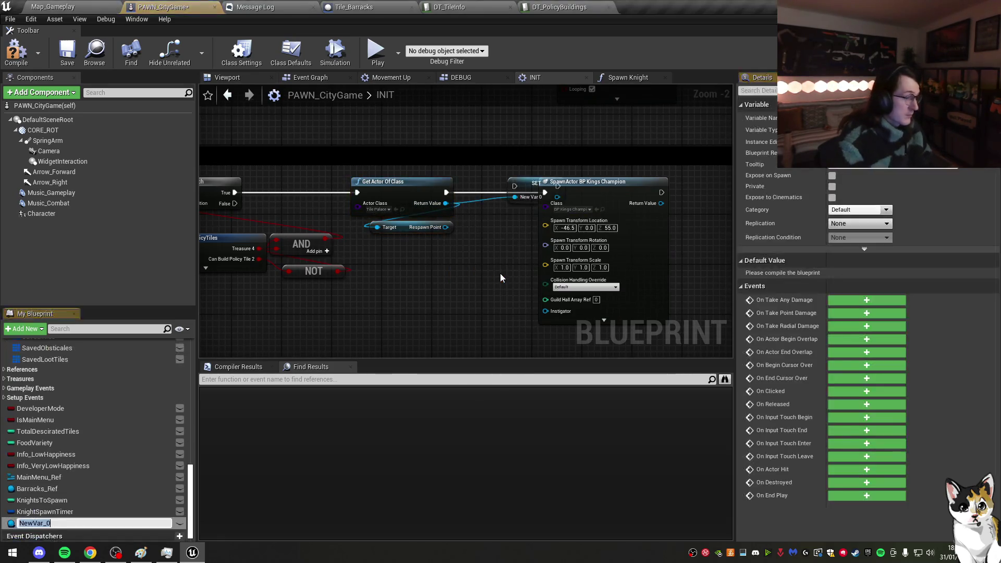
text(Palace)
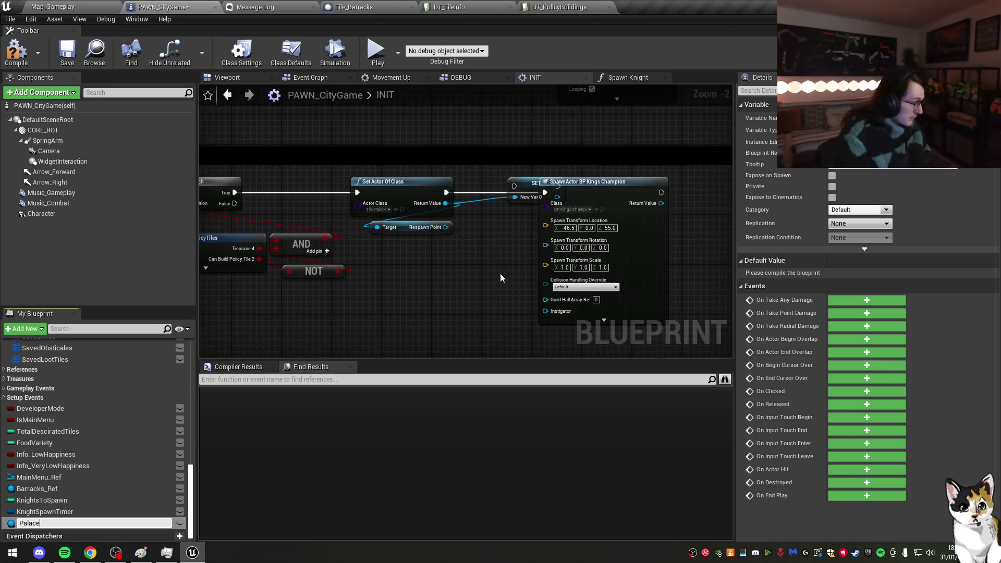
text(_Ref)
key(Return)
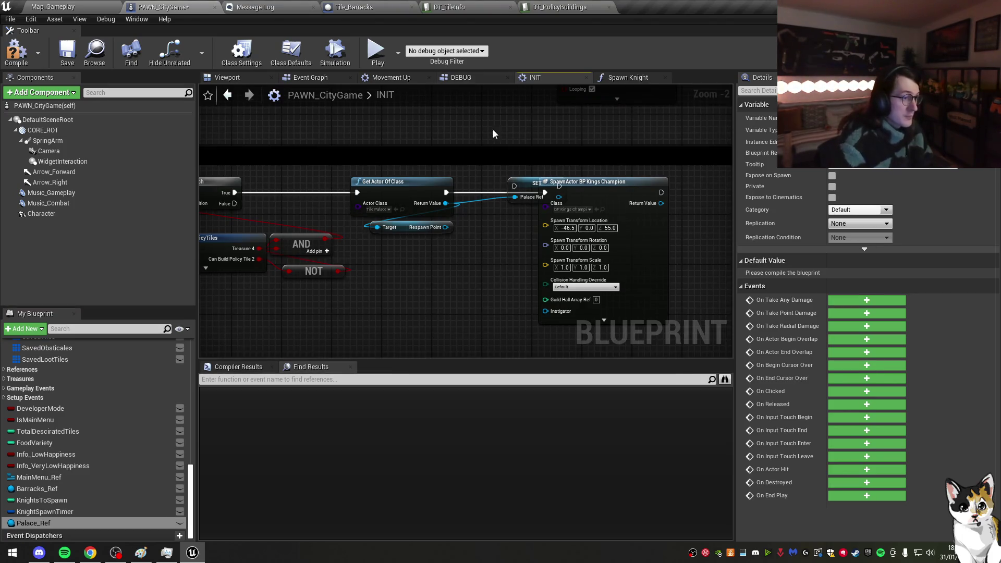
scroll(493, 129, up, 2)
click(487, 204)
drag(432, 208, 470, 208)
Step: Rearrange the spawn nodes and add an Is Valid check off Palace Ref
scroll(528, 188, down, 1)
scroll(528, 188, down, 2)
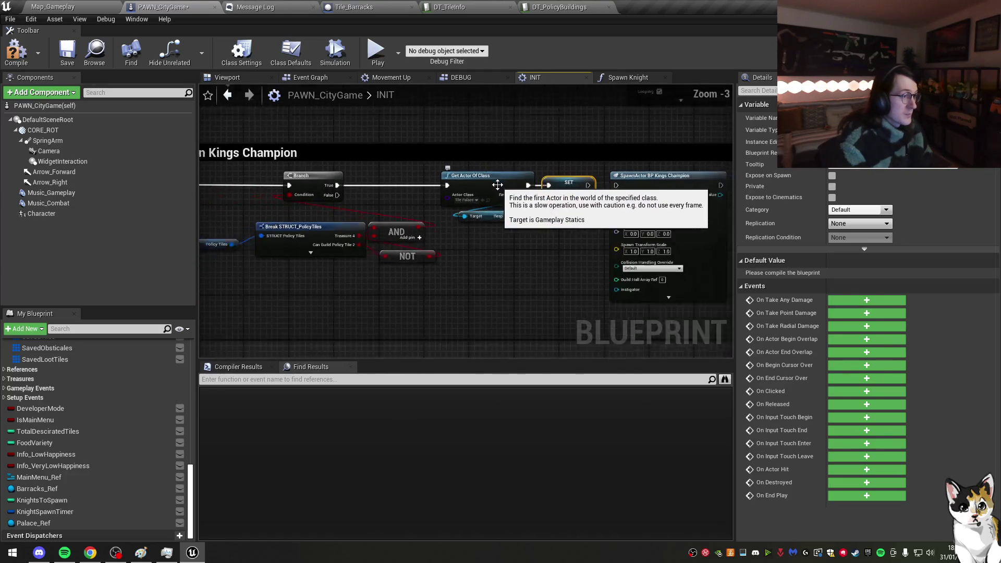
drag(516, 223, 663, 226)
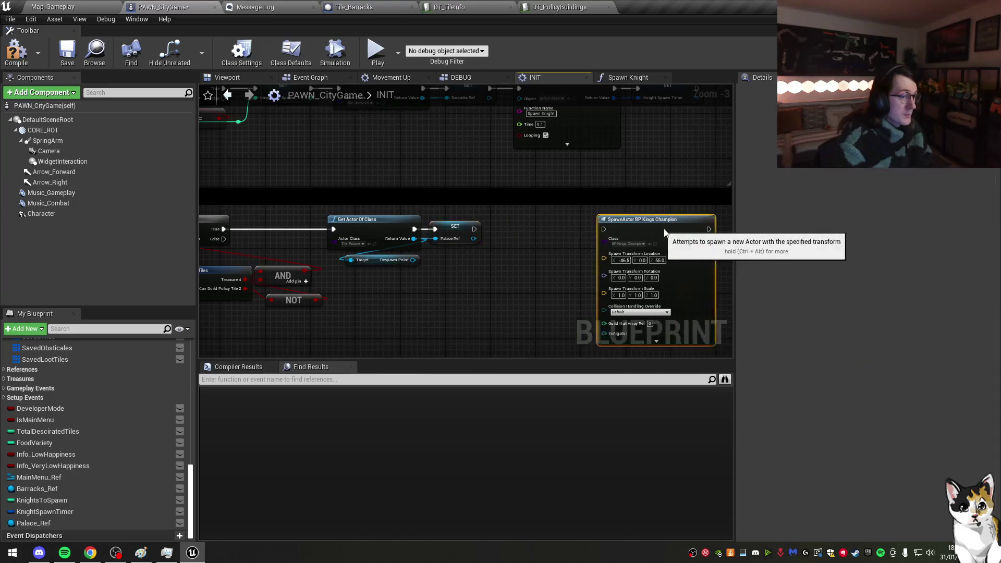
drag(433, 267, 556, 271)
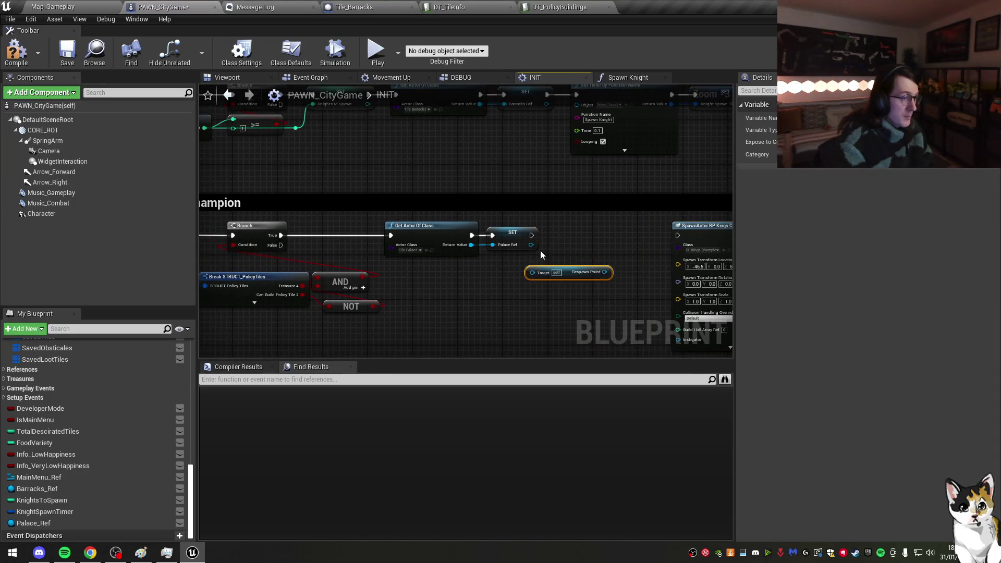
scroll(498, 244, up, 1)
mouse_move(456, 219)
mouse_down()
mouse_move(473, 227)
mouse_move(494, 213)
mouse_up()
text(is va)
key(Down)
key(Return)
Step: Add a GetWorldLocation node off Respawn Point and reframe the Spawn Kings Champion section
drag(489, 251, 519, 238)
drag(447, 222, 438, 222)
text(get acto)
key(BackSpace)
key(BackSpace)
key(BackSpace)
text(worl)
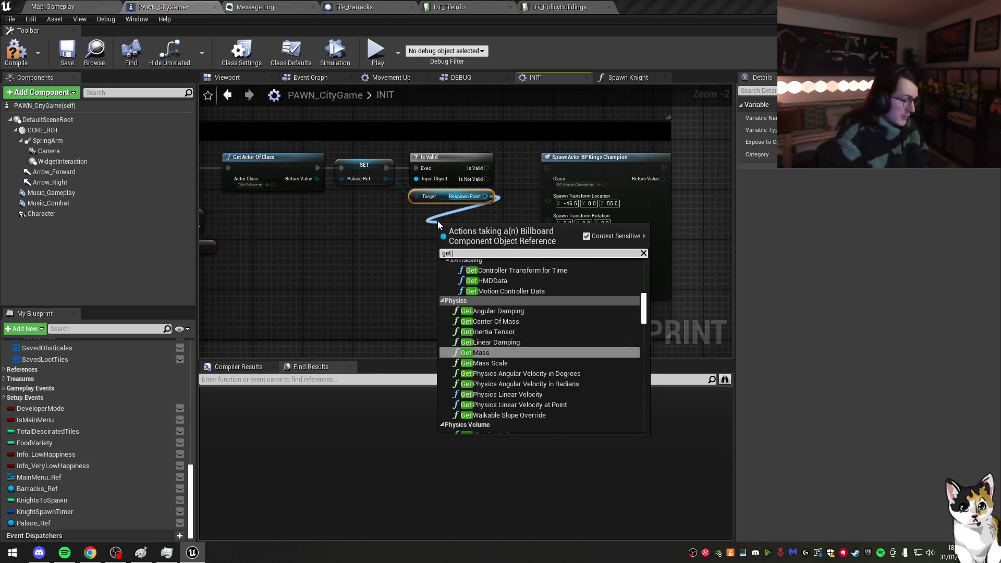
click(492, 283)
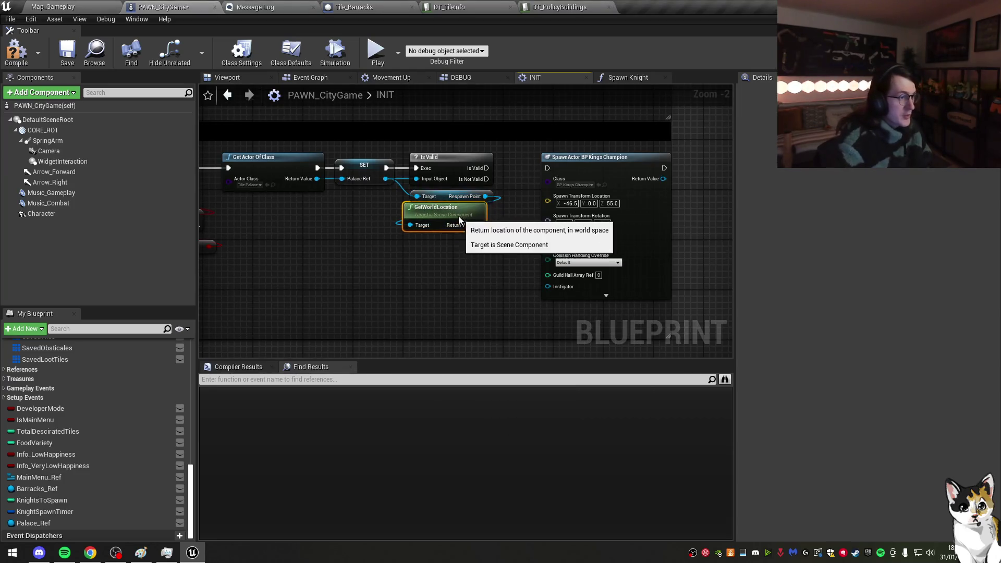
mouse_move(477, 232)
mouse_down()
mouse_move(557, 204)
mouse_move(548, 200)
mouse_move(564, 164)
mouse_move(813, 172)
mouse_up()
drag(417, 164, 539, 180)
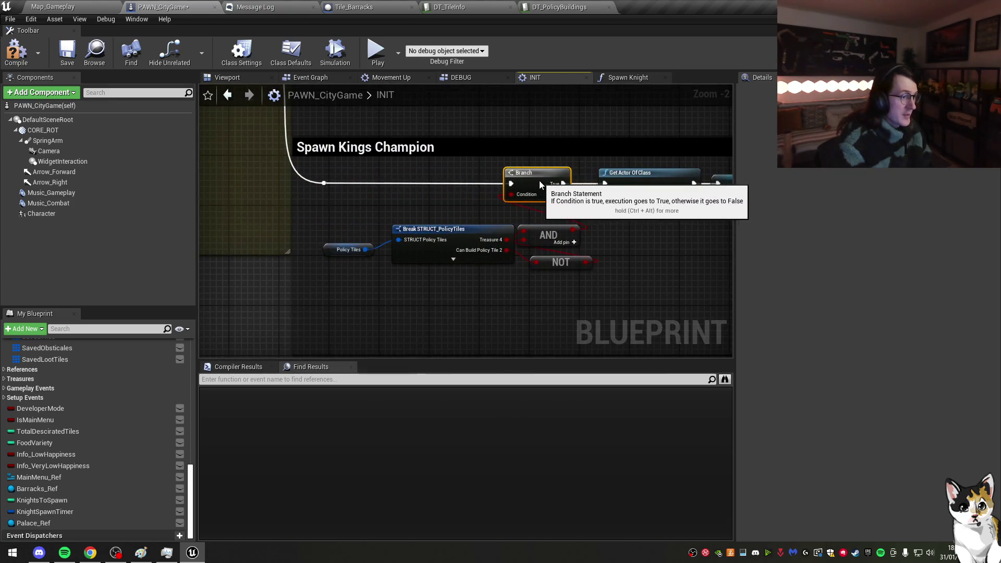
Step: Tidy the Policy Tiles, Break, AND and NOT nodes into a compact group
mouse_move(346, 243)
mouse_down()
mouse_move(423, 214)
mouse_move(376, 218)
mouse_move(326, 206)
mouse_up()
ctrl+click(454, 229)
mouse_move(547, 236)
mouse_down()
mouse_move(492, 218)
mouse_move(535, 231)
mouse_move(461, 237)
mouse_up()
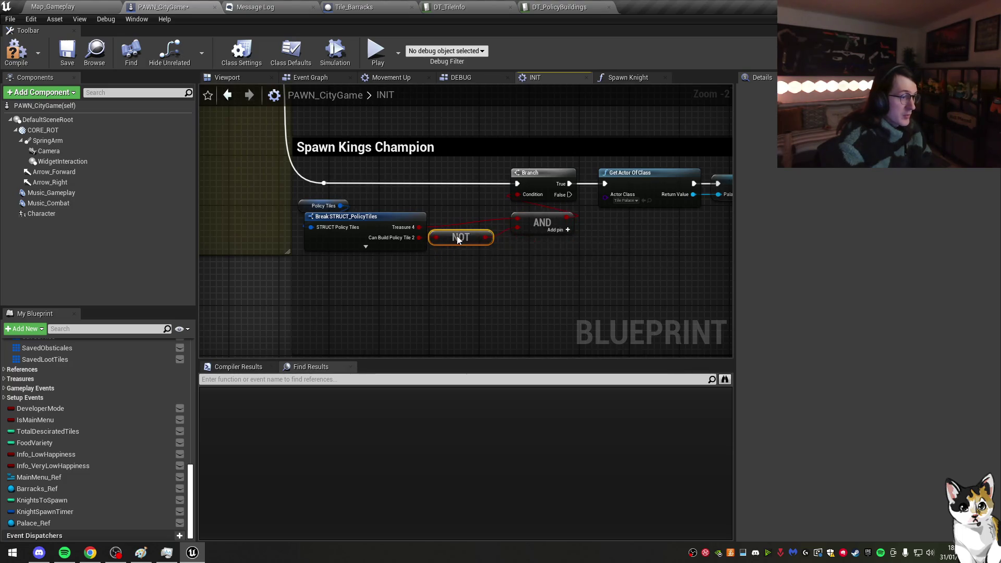
click(543, 230)
mouse_move(543, 231)
mouse_down()
mouse_move(321, 198)
mouse_move(353, 245)
mouse_up()
mouse_move(557, 284)
mouse_down()
mouse_move(417, 225)
mouse_move(417, 211)
mouse_up()
Step: Align the NOT node beside the Break STRUCT_PolicyTiles node and save PAWN_CityGame
click(315, 252)
click(474, 276)
drag(459, 232, 465, 232)
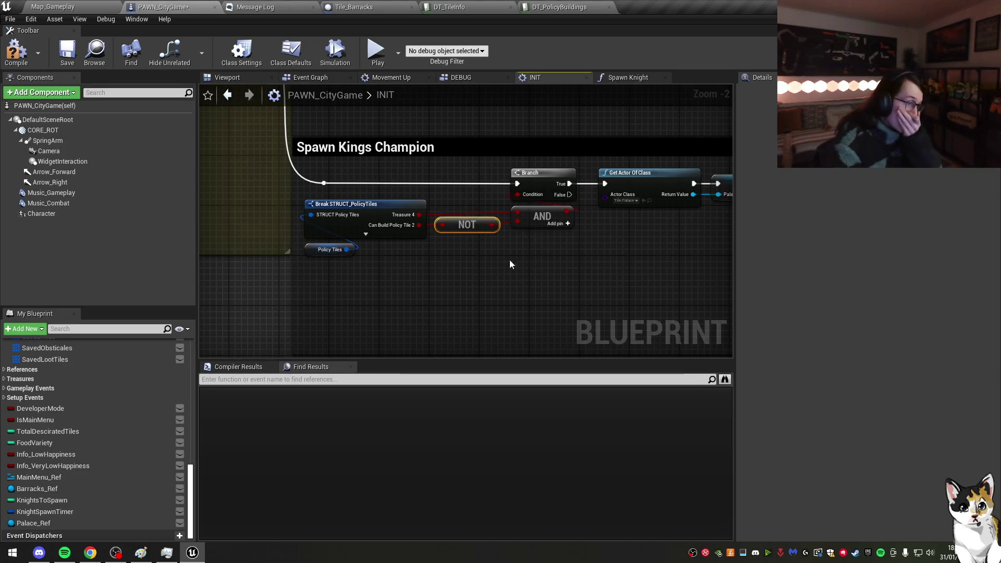
click(508, 259)
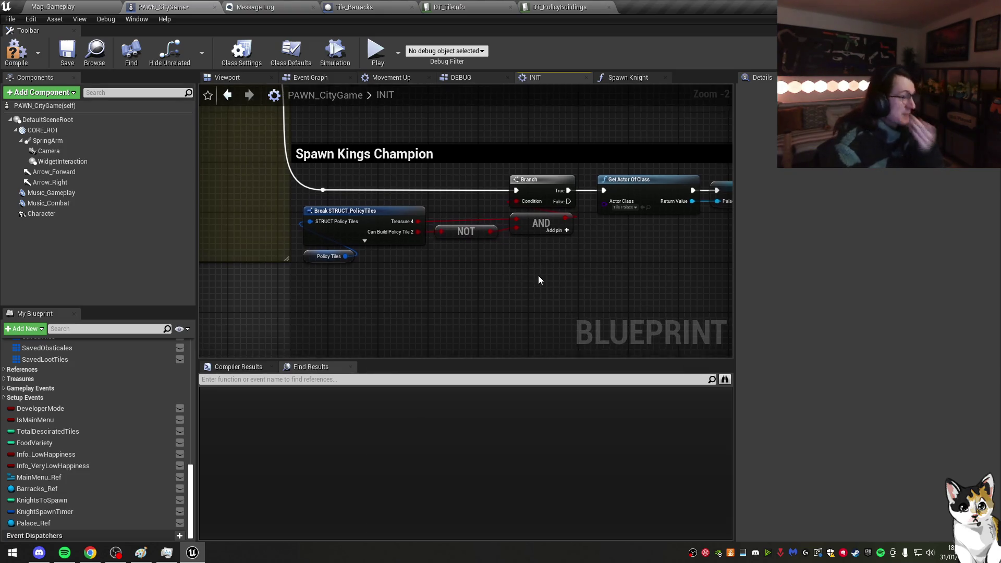
click(421, 214)
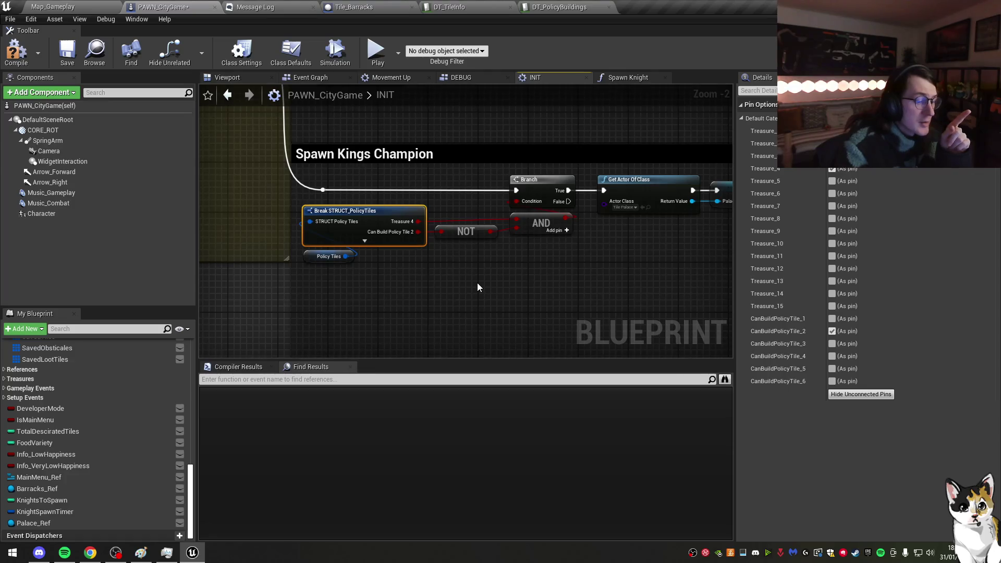
click(472, 231)
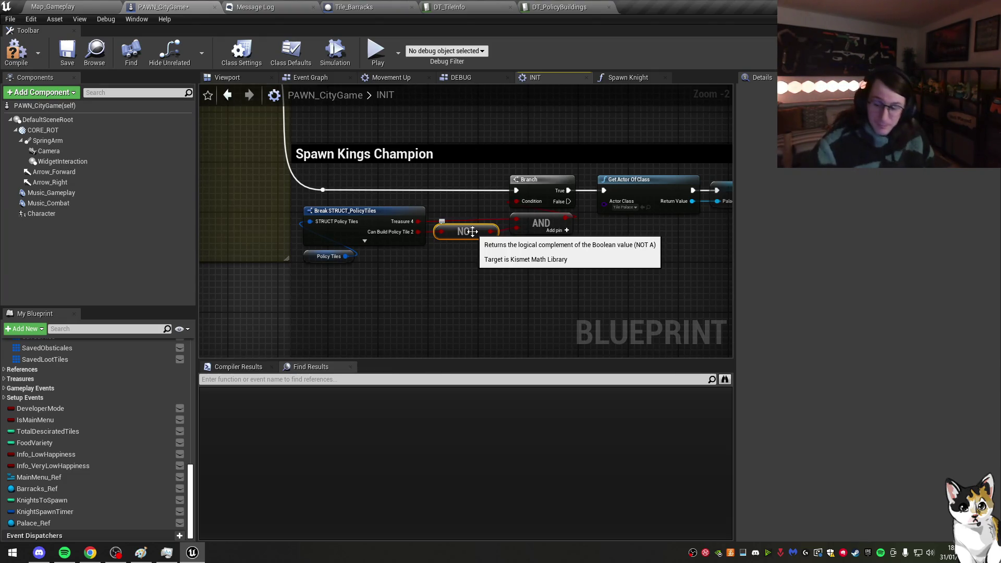
key(ctrl+s)
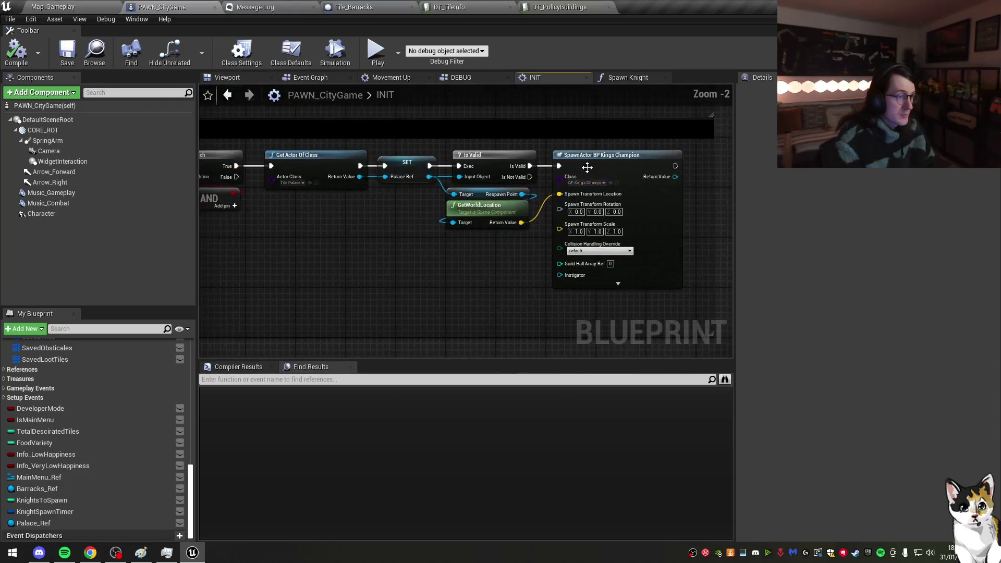
Step: Duplicate the SpawnActor BP Kings Champion node beside the original and save
click(580, 140)
key(ctrl+c)
key(ctrl+v)
mouse_move(489, 252)
mouse_down()
mouse_move(511, 251)
mouse_move(578, 137)
mouse_move(596, 131)
mouse_move(363, 149)
mouse_up()
drag(587, 138, 785, 149)
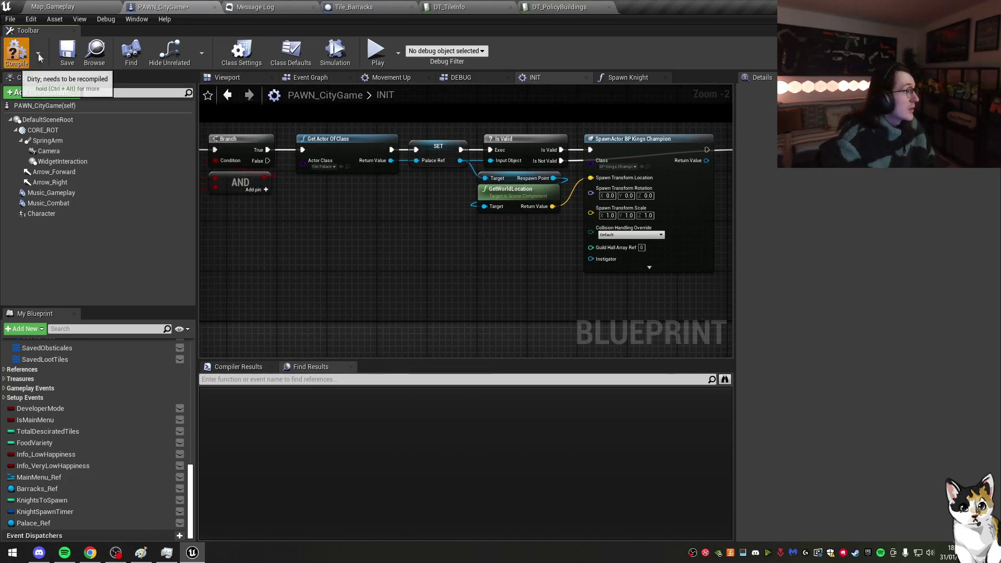
click(67, 52)
drag(653, 168, 543, 162)
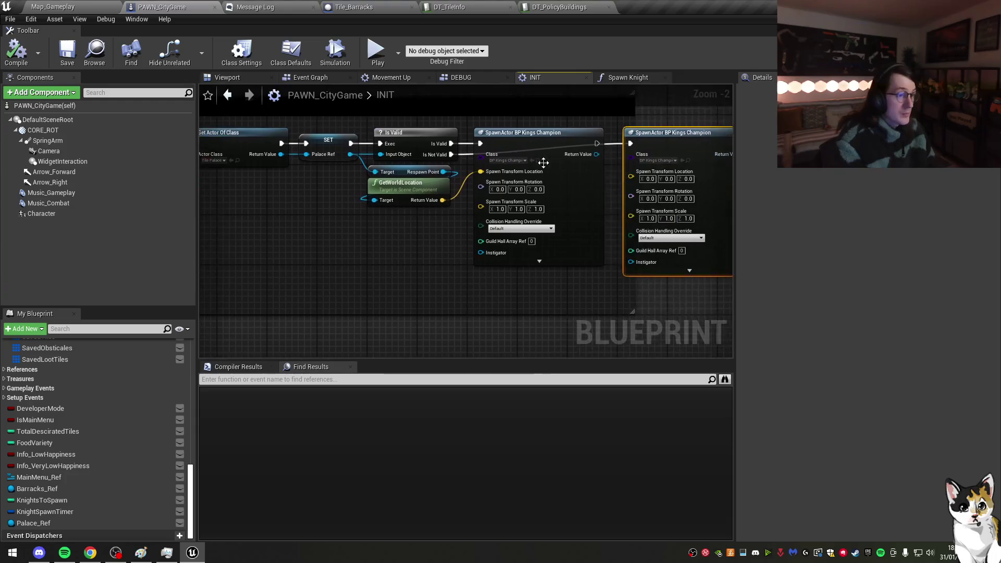
Step: Find references to the Kings Champion spawn and check its Grant Treasure Rewards version
right_click(569, 178)
click(619, 272)
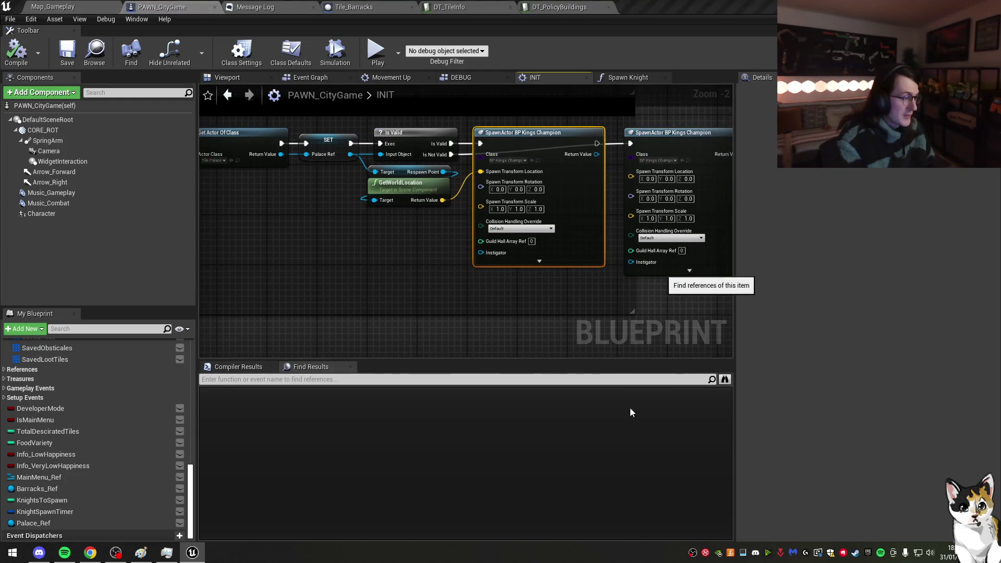
click(319, 401)
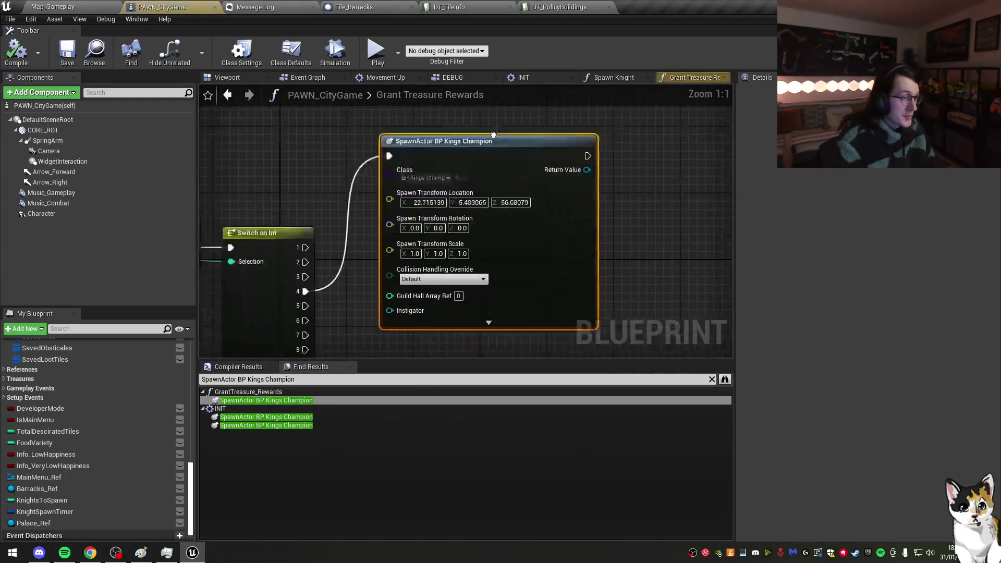
click(614, 77)
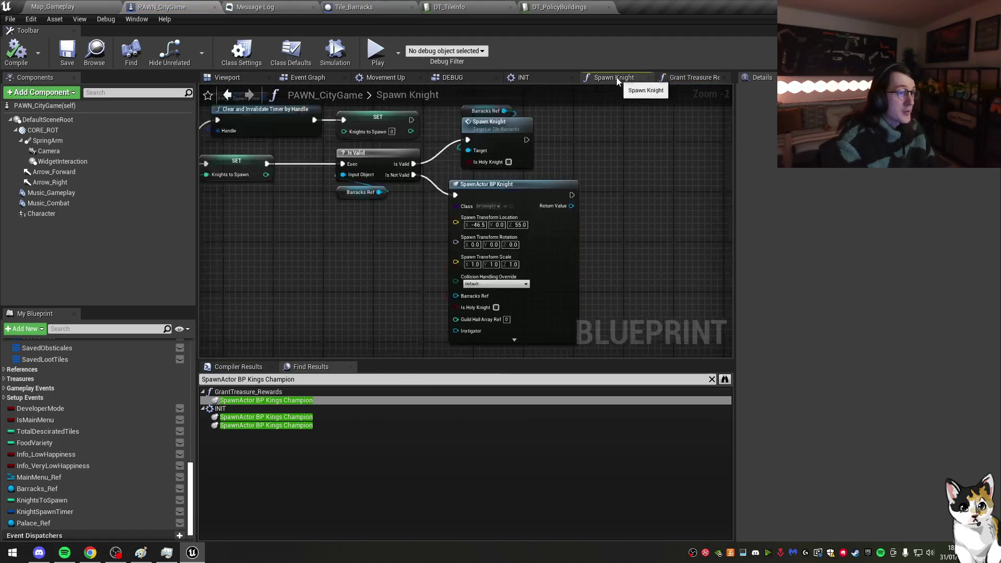
click(541, 81)
click(648, 77)
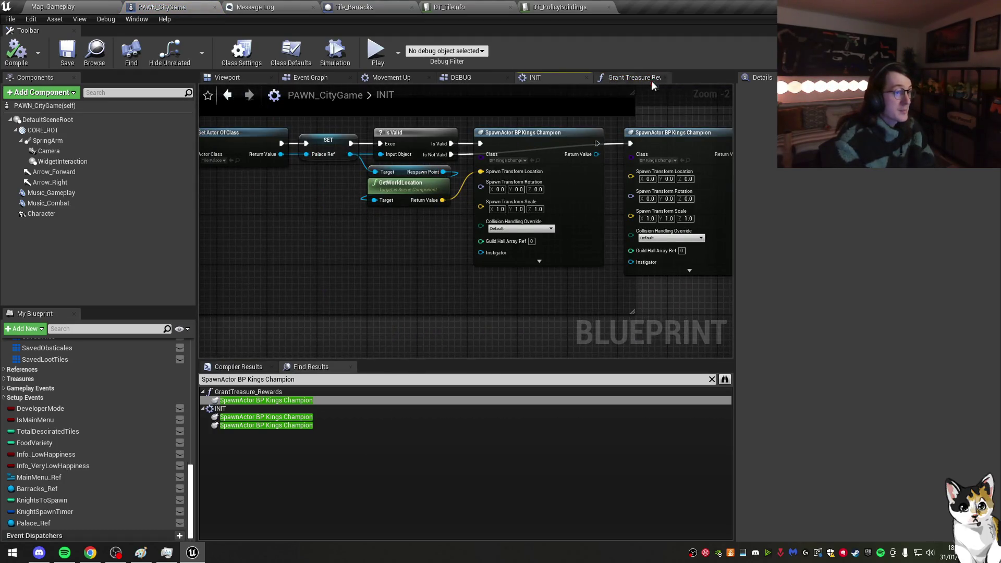
Step: Replace the duplicate with the spawn node at -22.715139, 5.483065, 56.68079 beside the first
click(553, 170)
click(573, 146)
key(Delete)
key(ctrl+v)
mouse_move(604, 154)
mouse_down()
mouse_move(544, 161)
mouse_move(562, 147)
mouse_move(718, 142)
mouse_up()
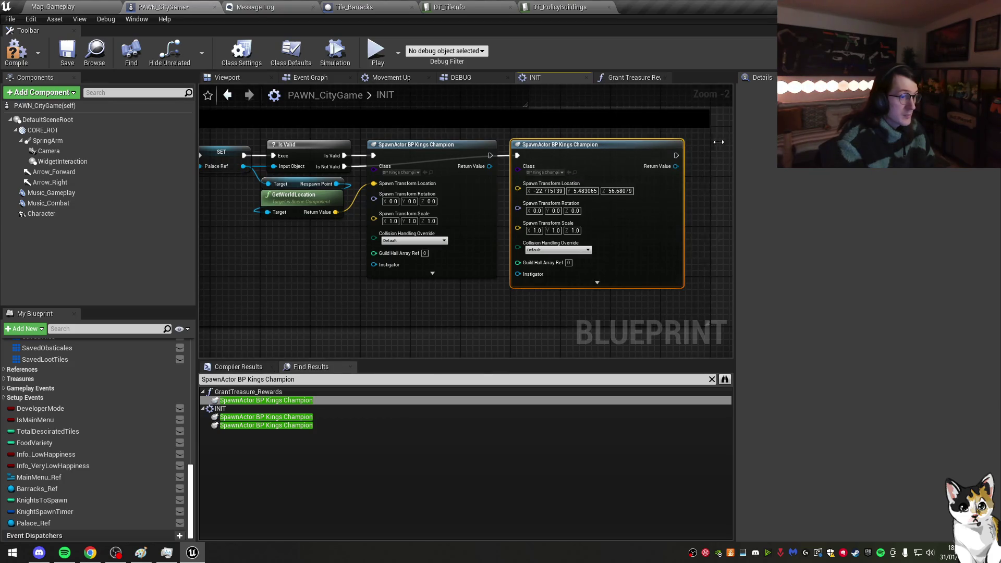
scroll(501, 243, down, 2)
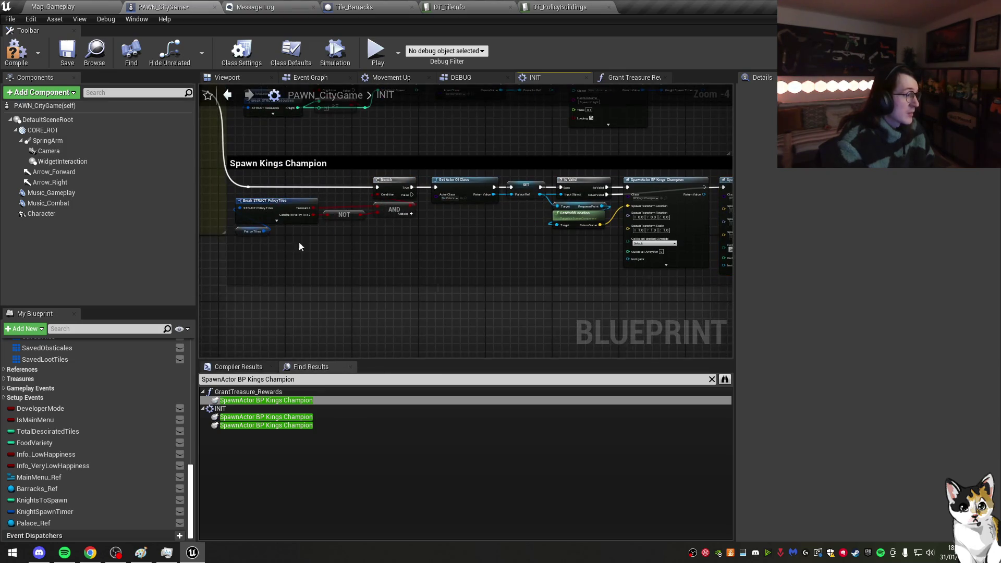
scroll(577, 241, down, 2)
scroll(420, 161, up, 3)
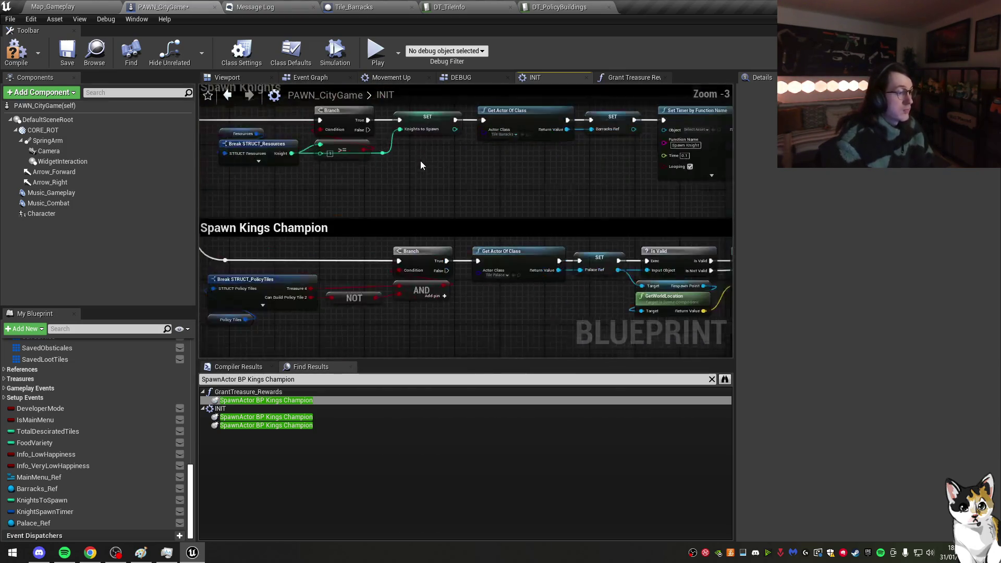
Step: Save PAWN_CityGame and close the Message Log and blueprint editor tabs
scroll(420, 160, down, 1)
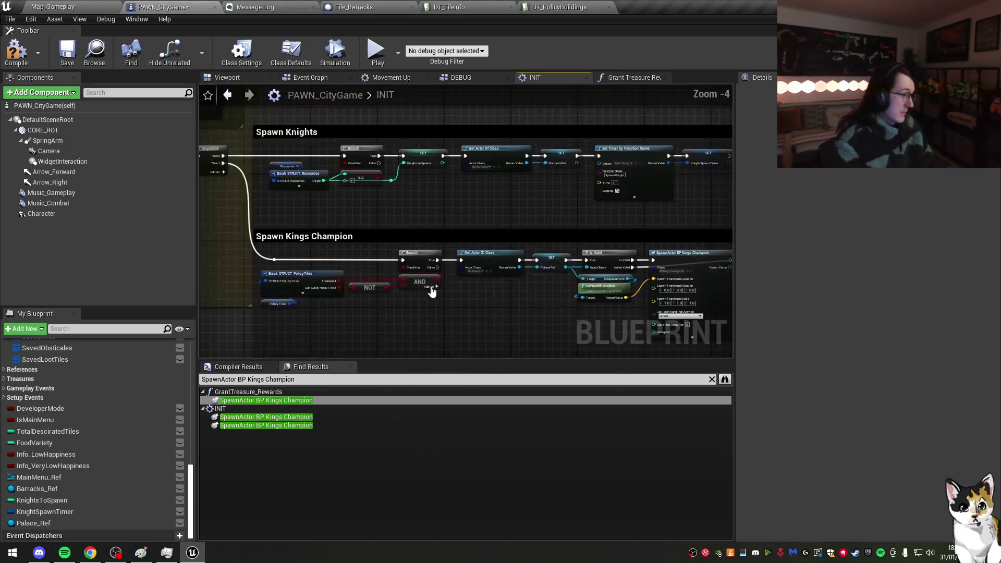
click(67, 52)
click(315, 11)
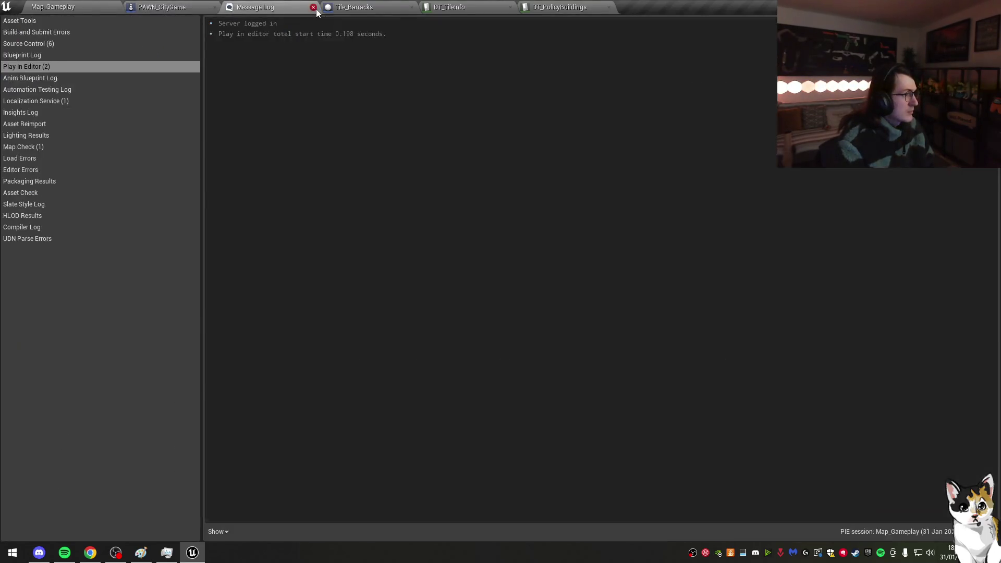
click(315, 9)
click(315, 9)
click(315, 10)
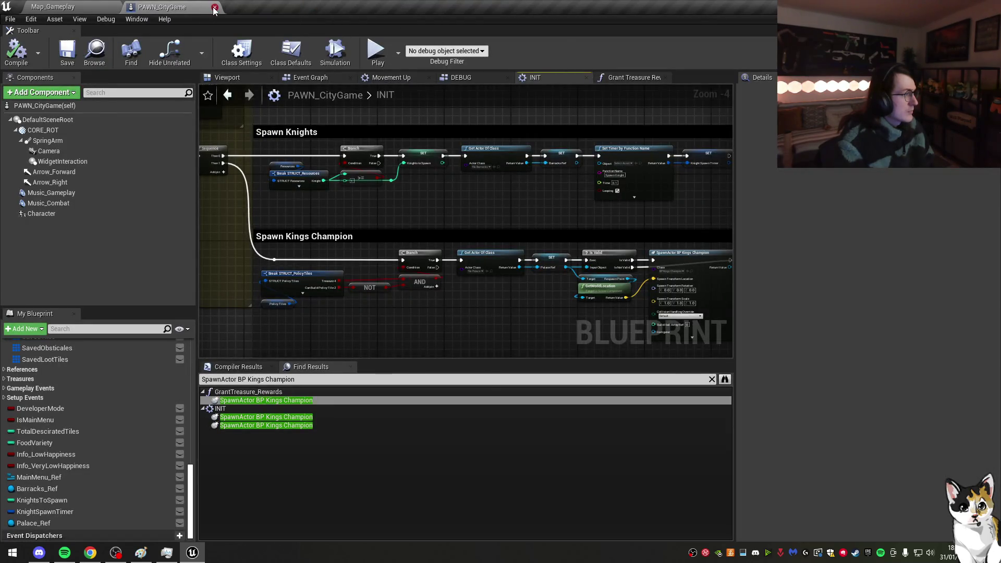
click(214, 10)
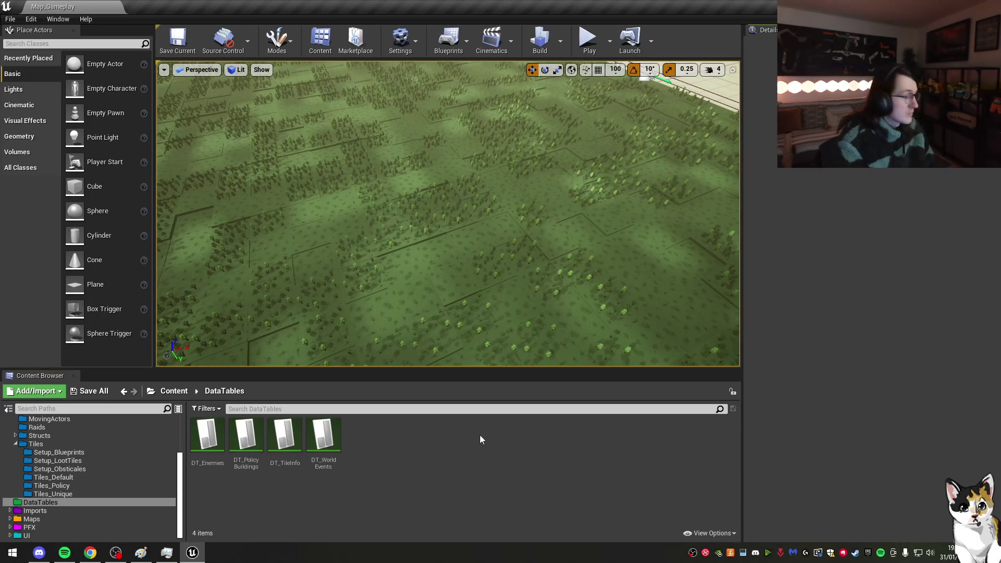
Step: Open Map_MainMenu from the Maps folder and start a play-in-editor session
click(31, 518)
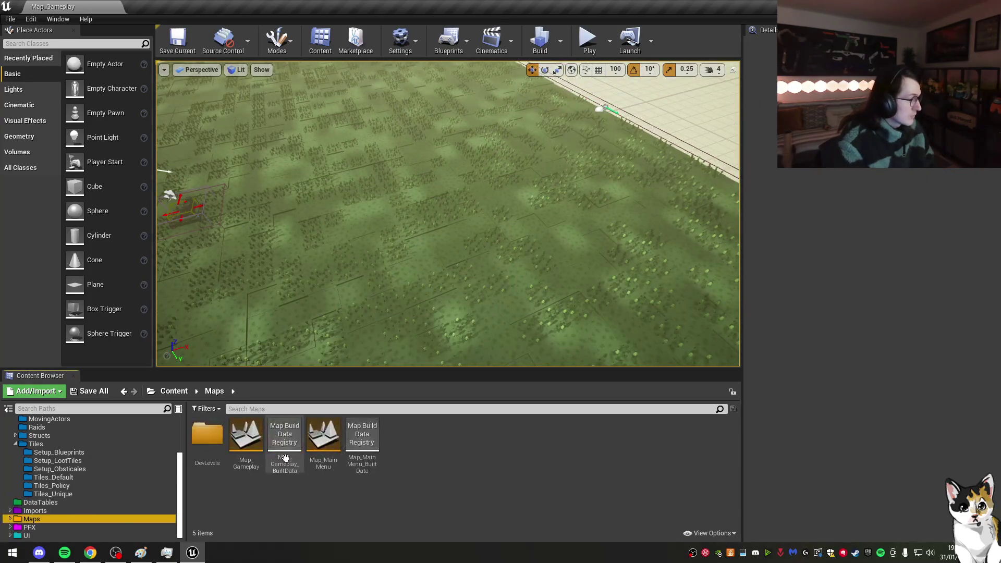
double_click(323, 435)
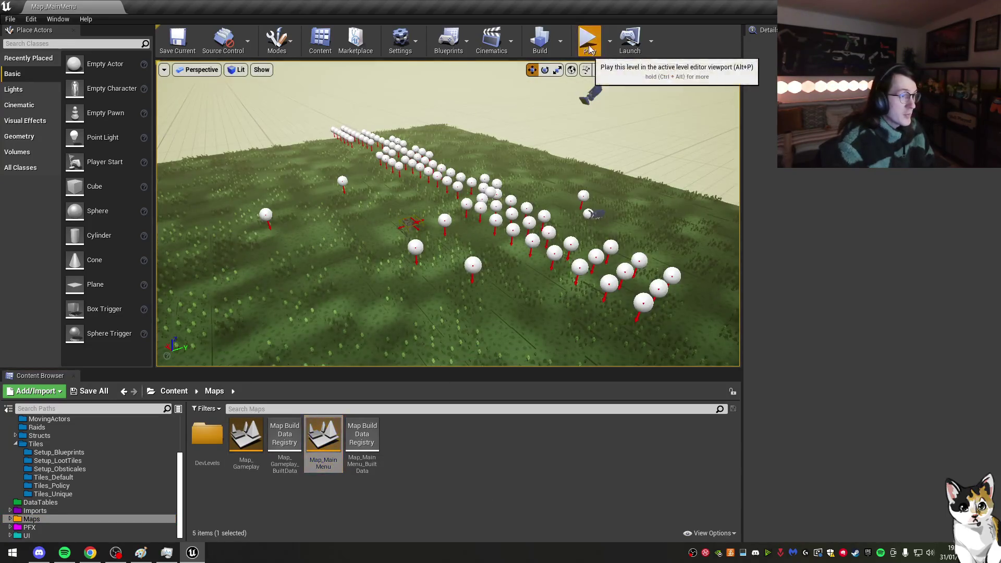
click(587, 38)
click(600, 185)
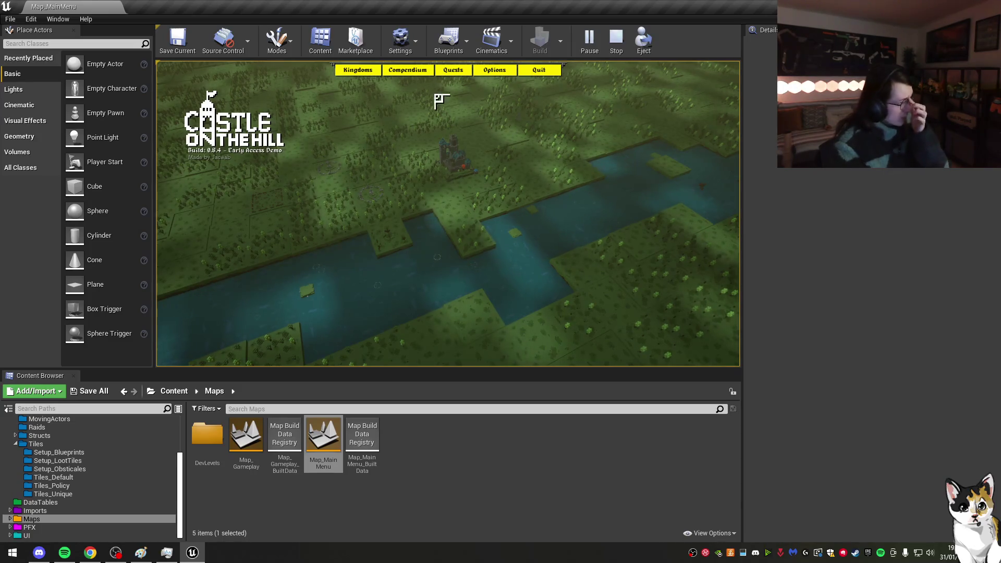
Step: Continue the saved Castle kingdom and enable devmode from the game console
click(341, 71)
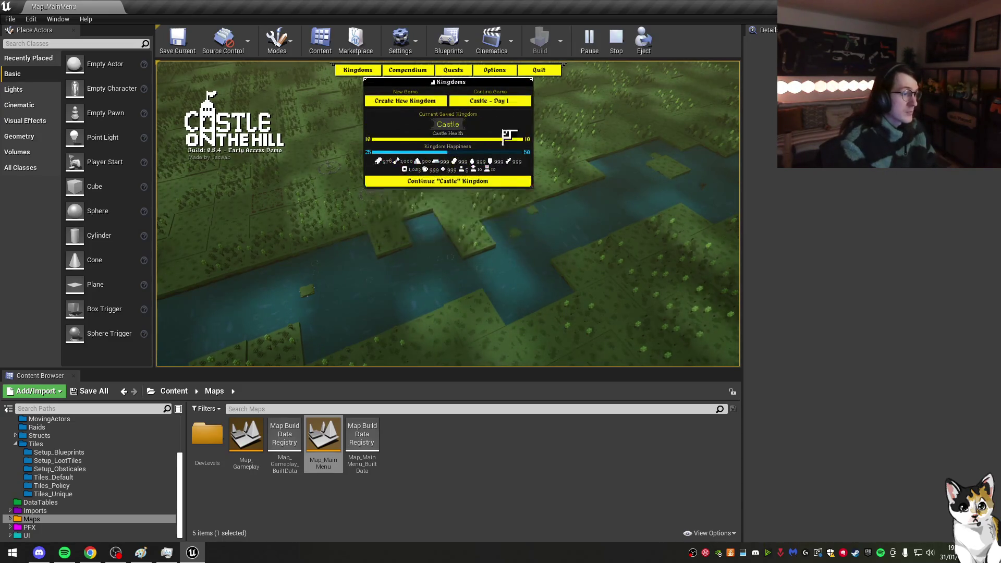
click(504, 184)
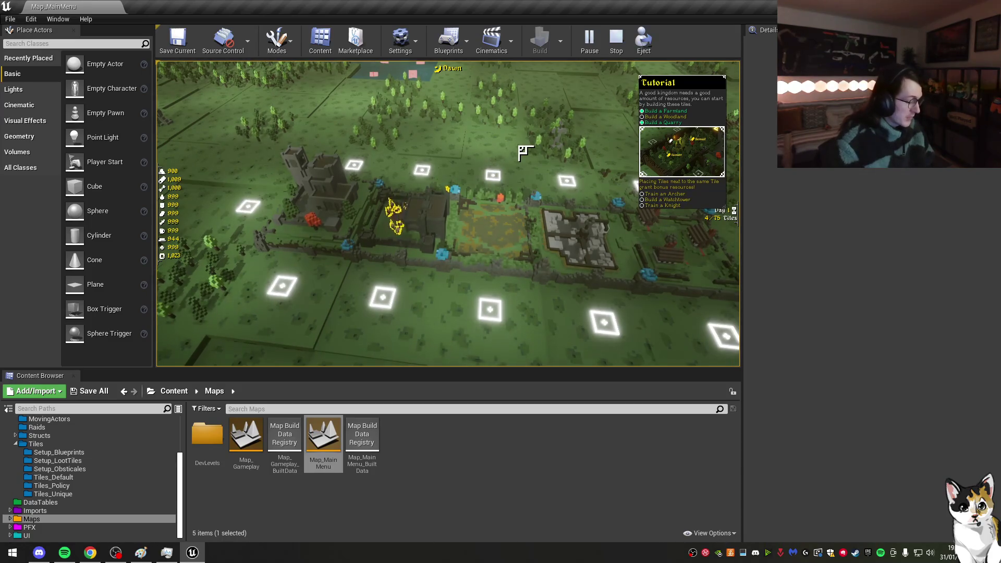
key(grave)
text(devmode)
key(Return)
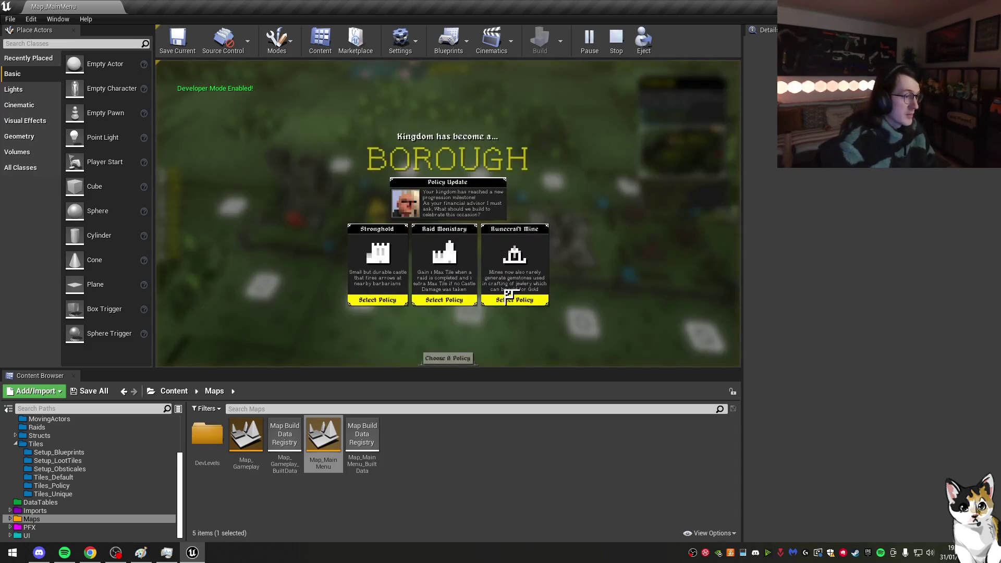
Step: Choose the Raid Monistary policy, claim the unlocked tile, and cycle the view modes
click(462, 302)
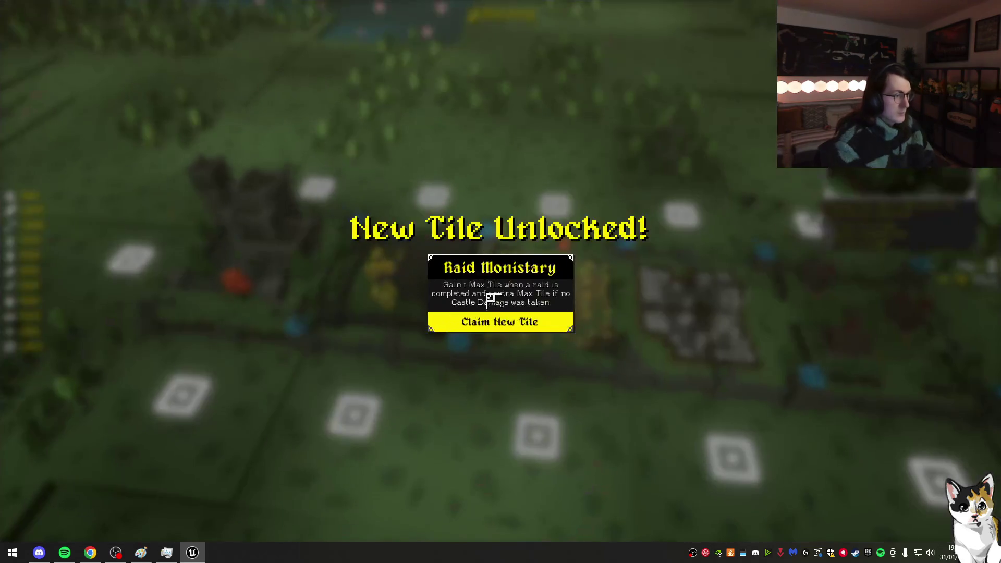
click(504, 313)
key(F5)
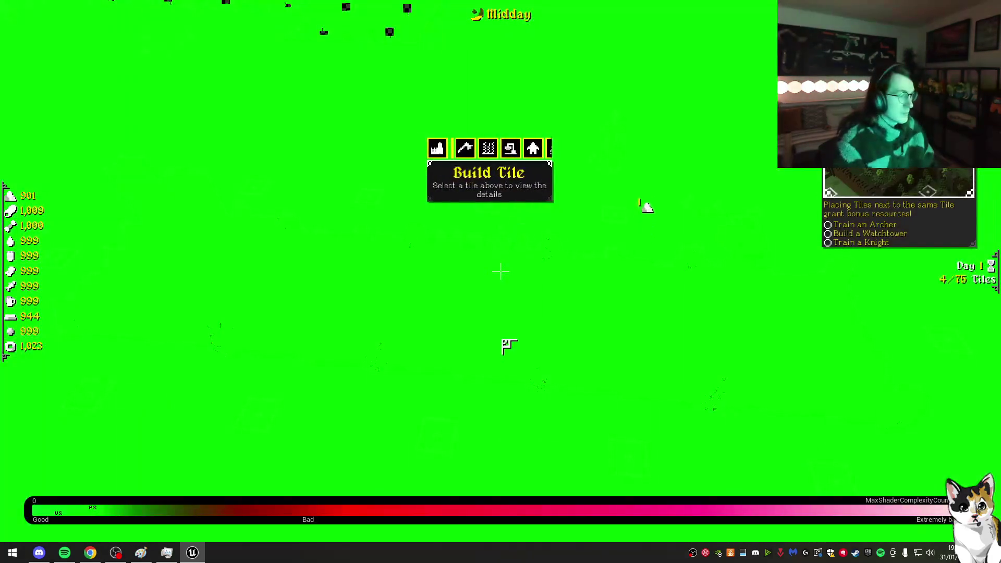
key(F1)
key(F3)
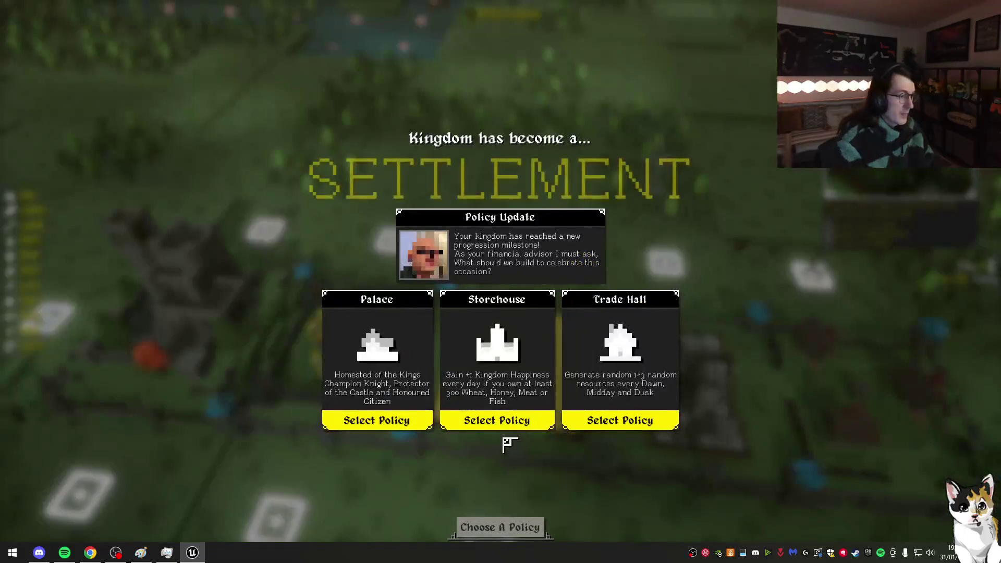
Step: Pick the Palace policy instead of Storehouse and claim the new Palace tile
click(503, 423)
click(390, 423)
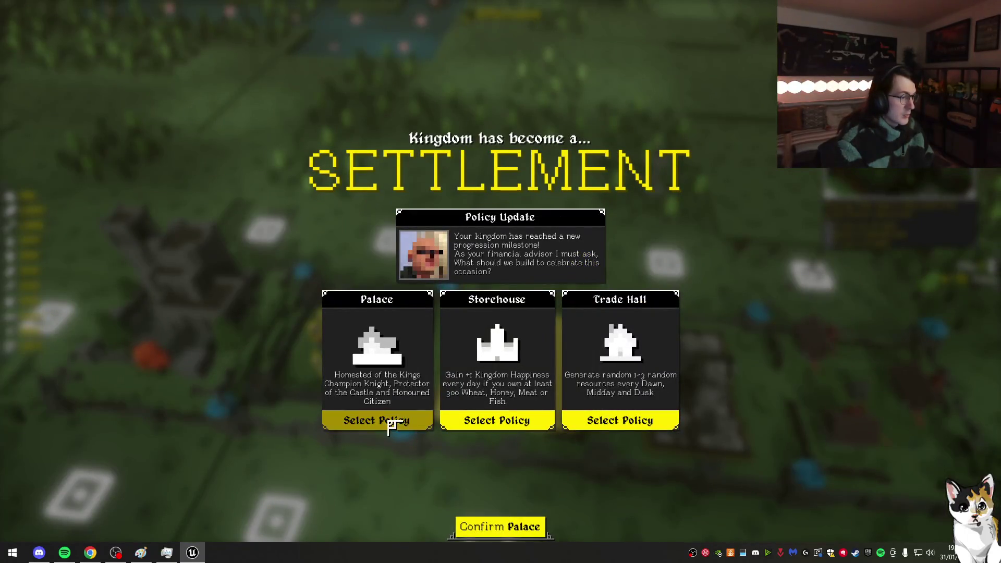
click(519, 523)
click(523, 322)
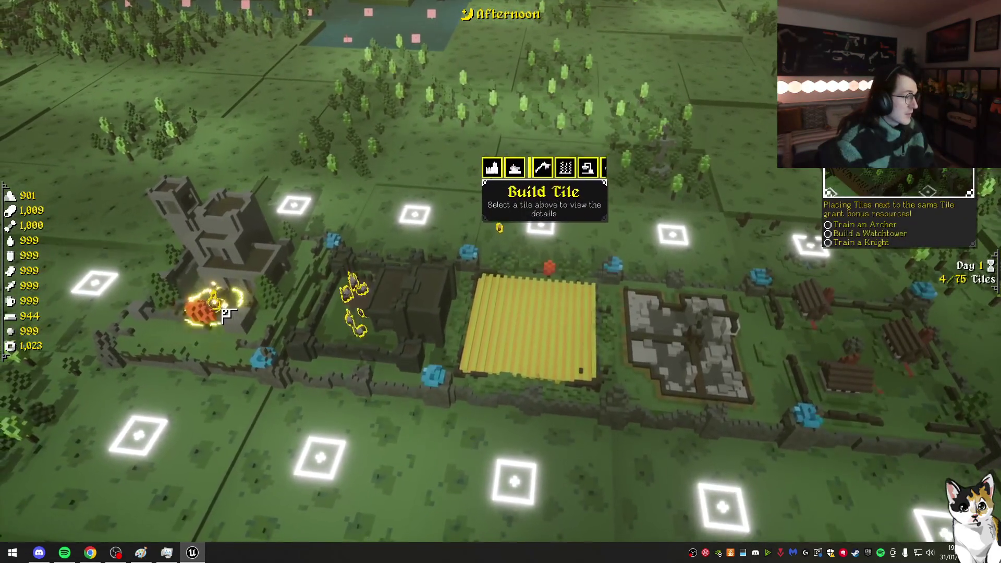
Step: Open a placement tile's building choices, zoom over the settlement, and stop playing
click(559, 242)
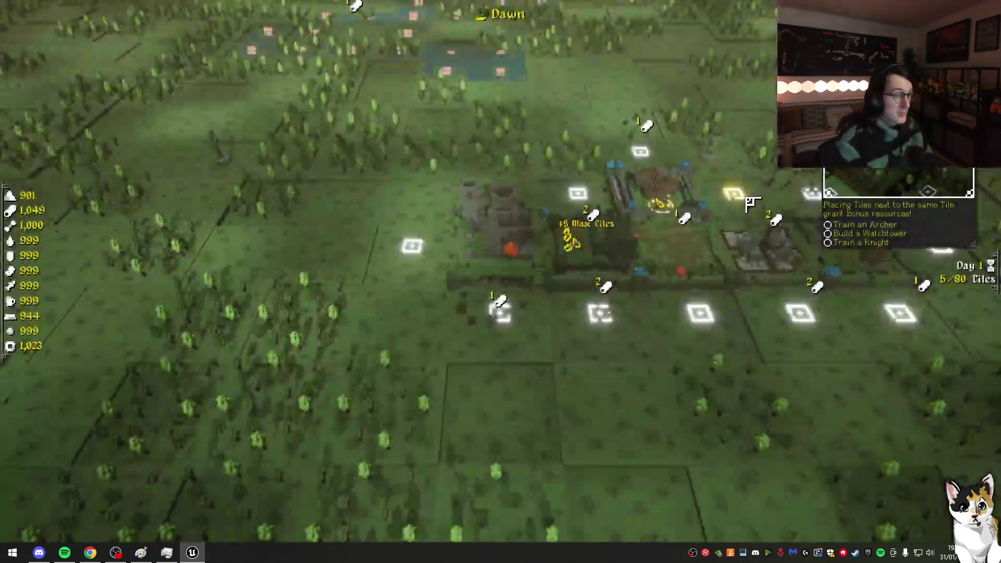
scroll(581, 208, up, 5)
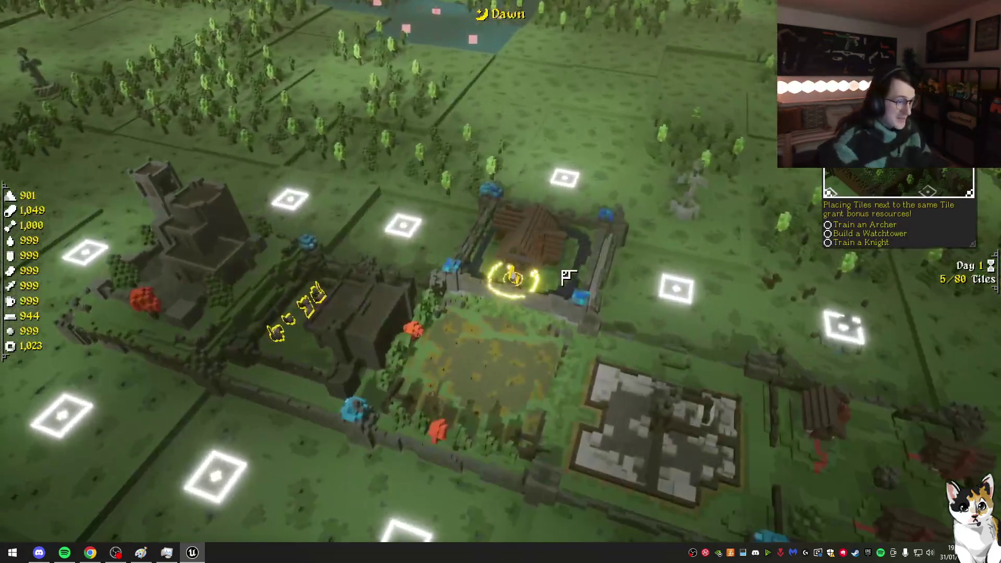
scroll(568, 277, up, 5)
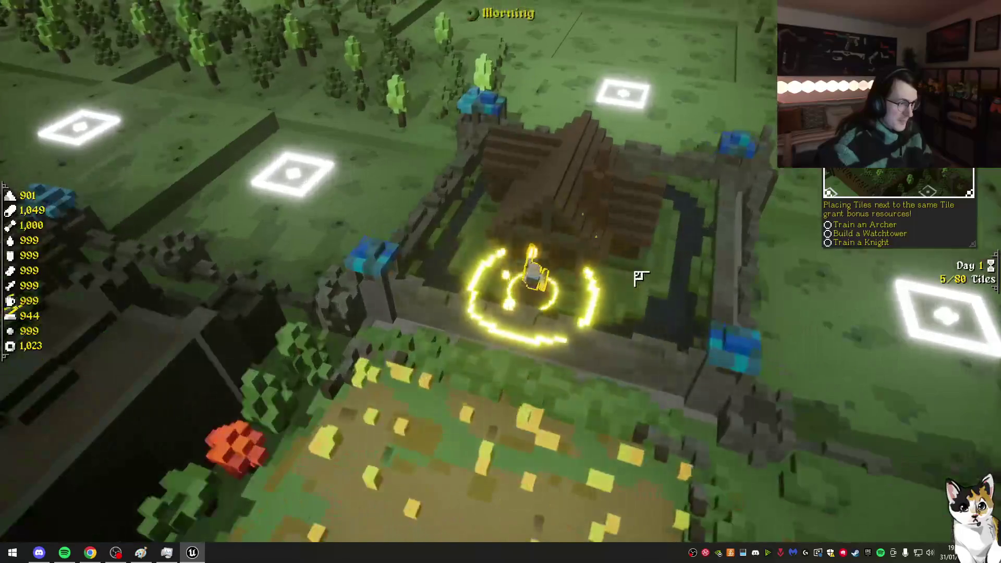
scroll(641, 278, down, 10)
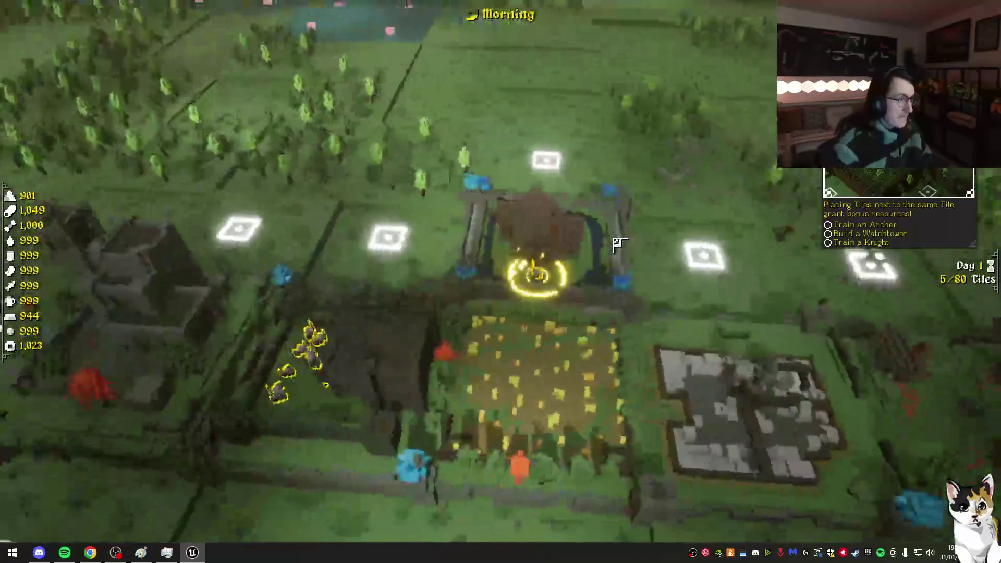
scroll(621, 248, down, 3)
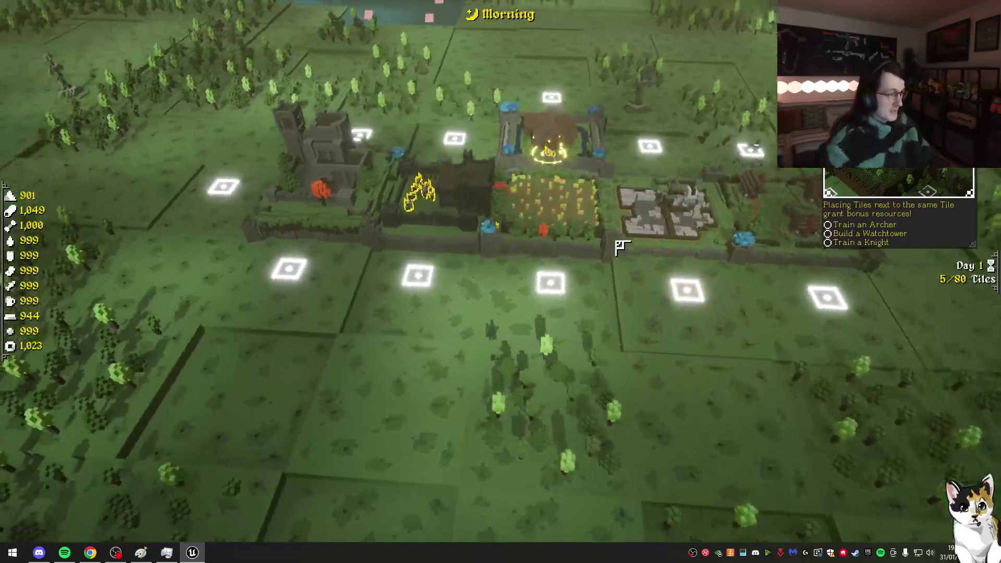
scroll(621, 247, up, 4)
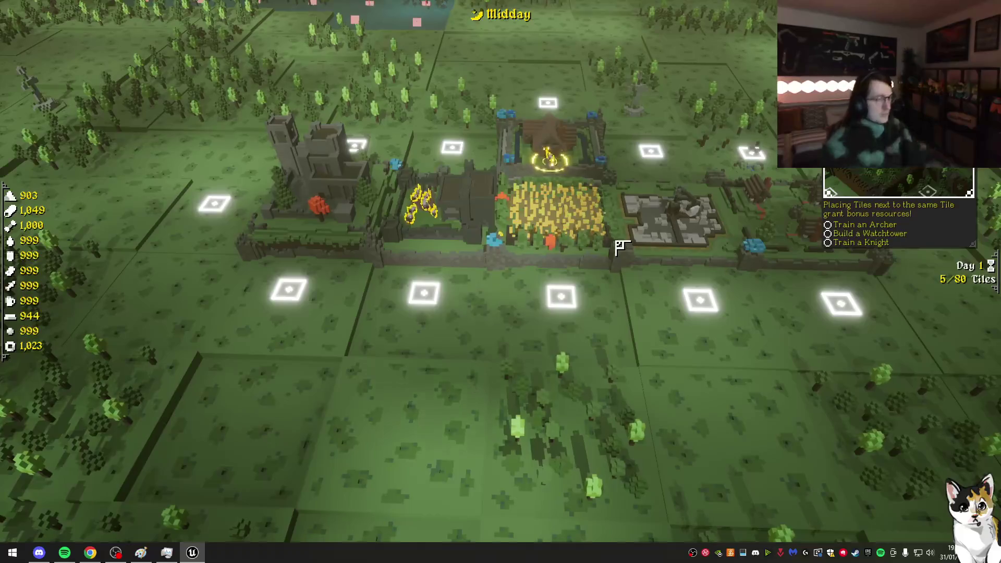
key(Escape)
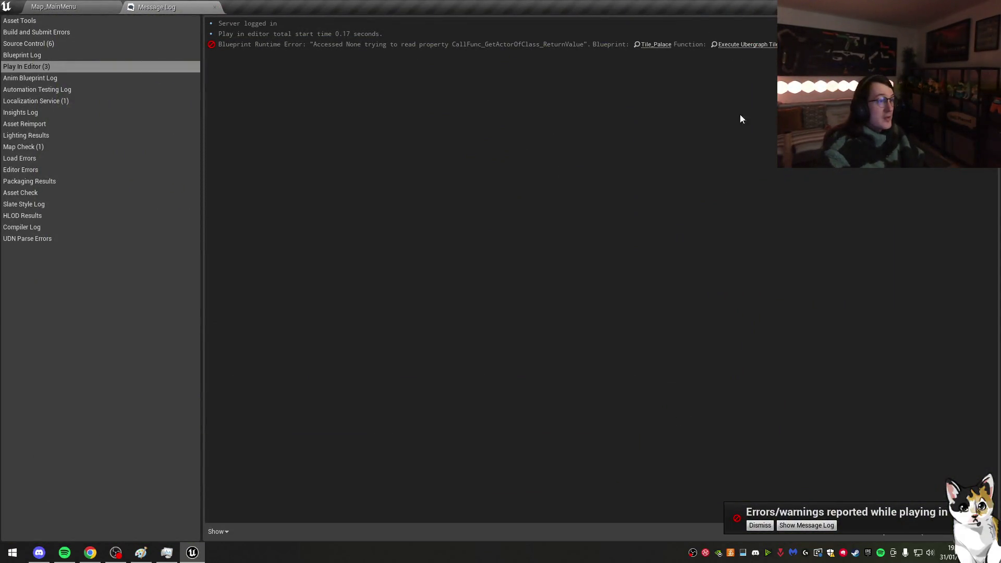
Step: Open Tile_Palace from the error link and inspect its Respawn Champion nodes
click(655, 44)
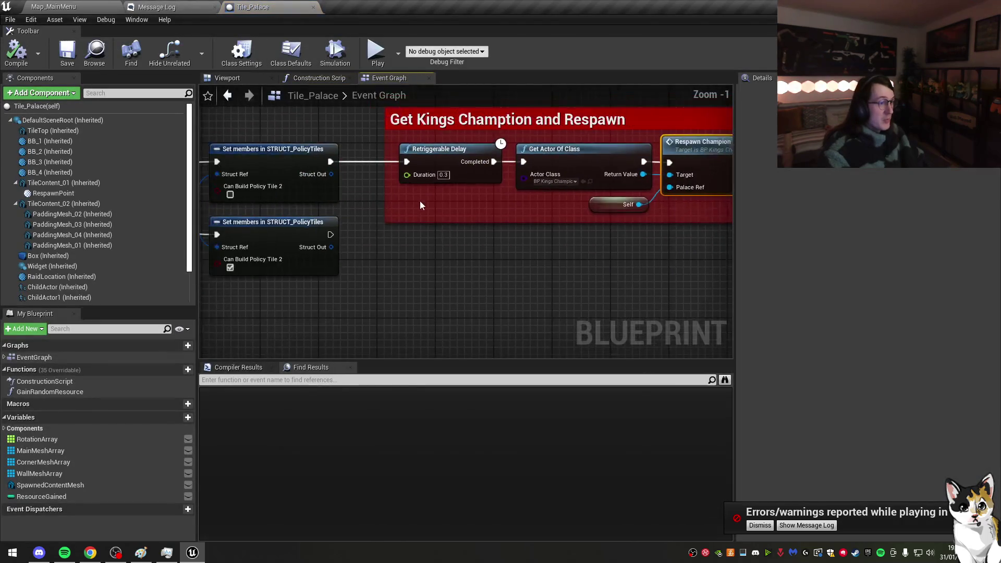
mouse_move(681, 254)
mouse_down()
mouse_move(483, 151)
mouse_move(372, 130)
mouse_up()
drag(521, 215, 528, 215)
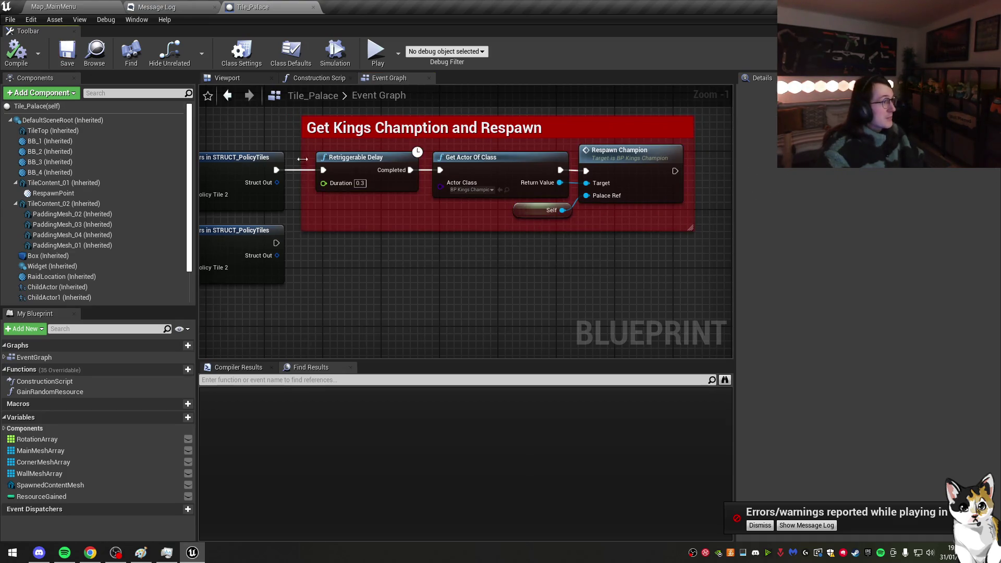
mouse_move(469, 287)
mouse_down()
mouse_move(693, 292)
mouse_move(597, 291)
mouse_up()
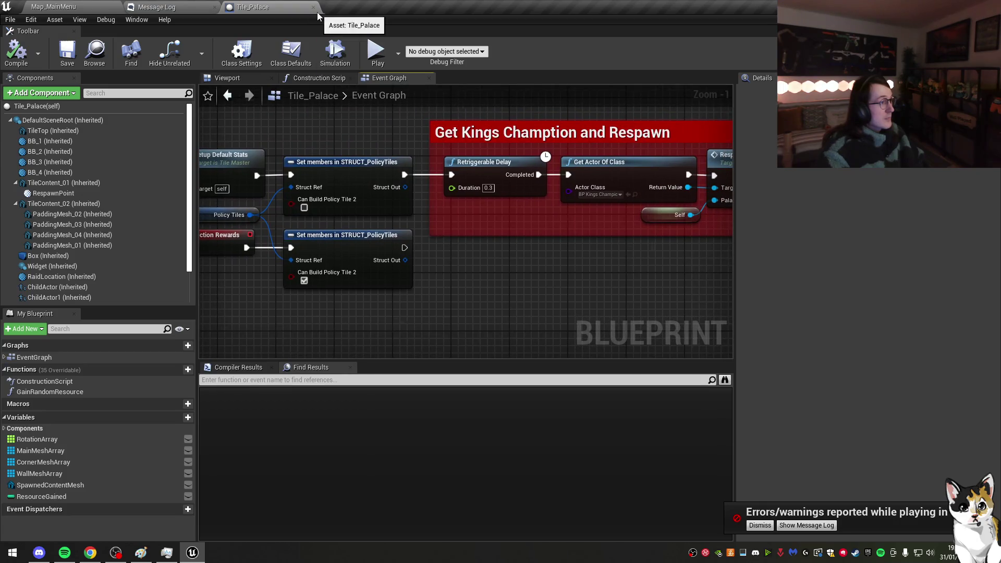
Step: Close Tile_Palace and the Message Log, then dismiss the errors notice
click(313, 7)
click(213, 7)
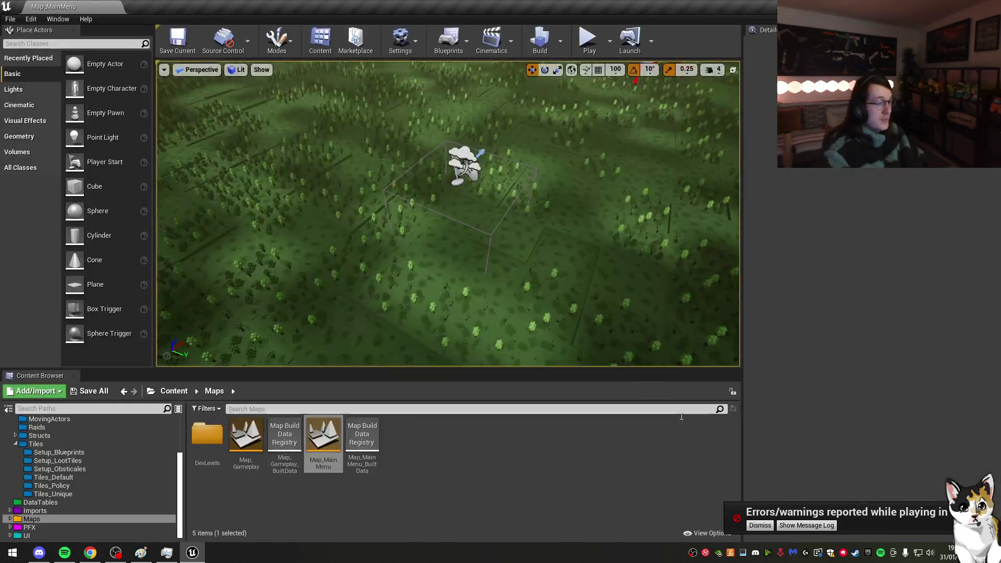
click(759, 526)
click(618, 500)
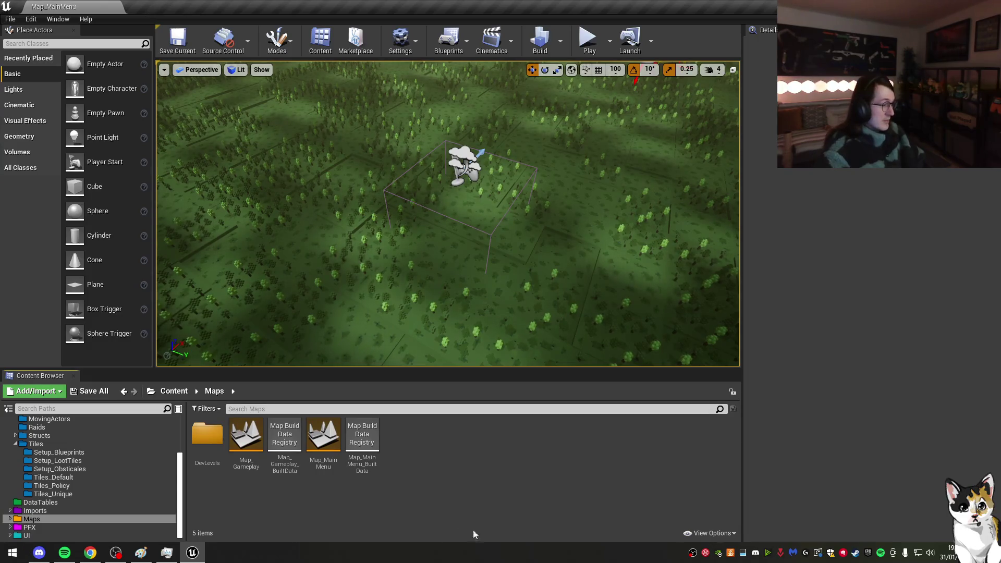
Step: Open the Tile_Palace blueprint from the Tiles_Policy folder
click(35, 443)
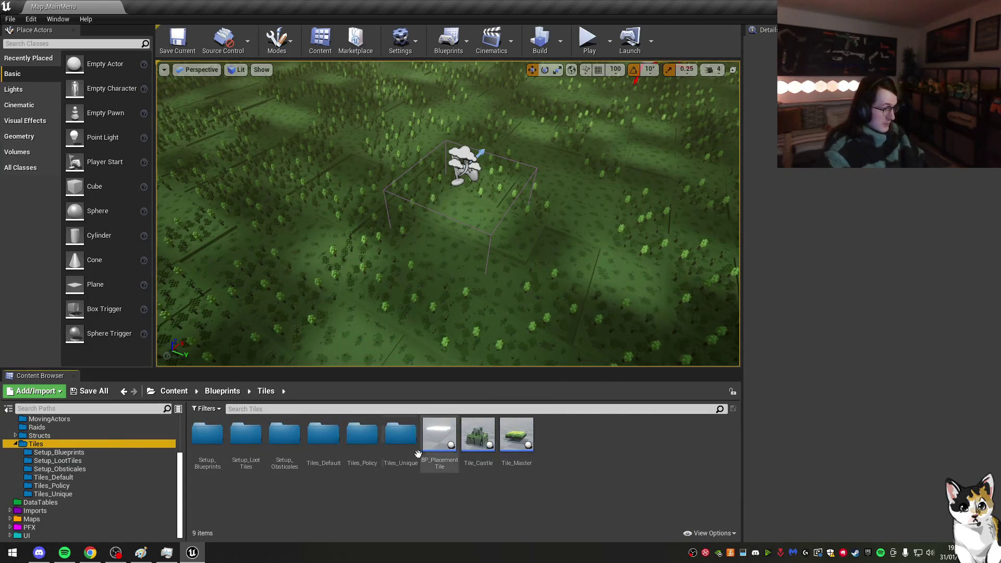
double_click(362, 438)
double_click(399, 432)
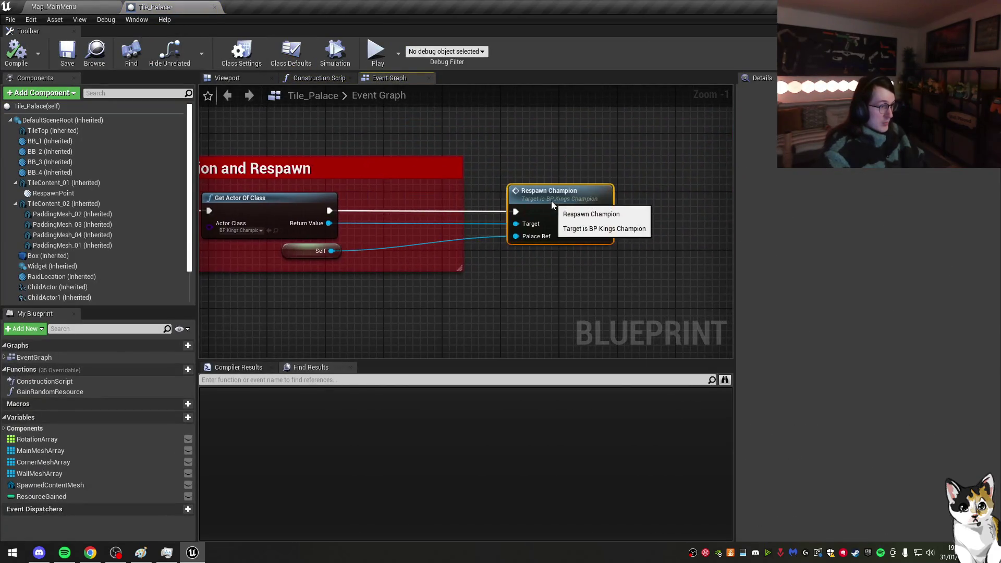
Step: Gate Respawn Champion behind Is Valid on Return Value, widen the comment, and save
mouse_move(321, 228)
mouse_down()
mouse_move(351, 229)
mouse_move(375, 198)
mouse_up()
text(valid)
key(Return)
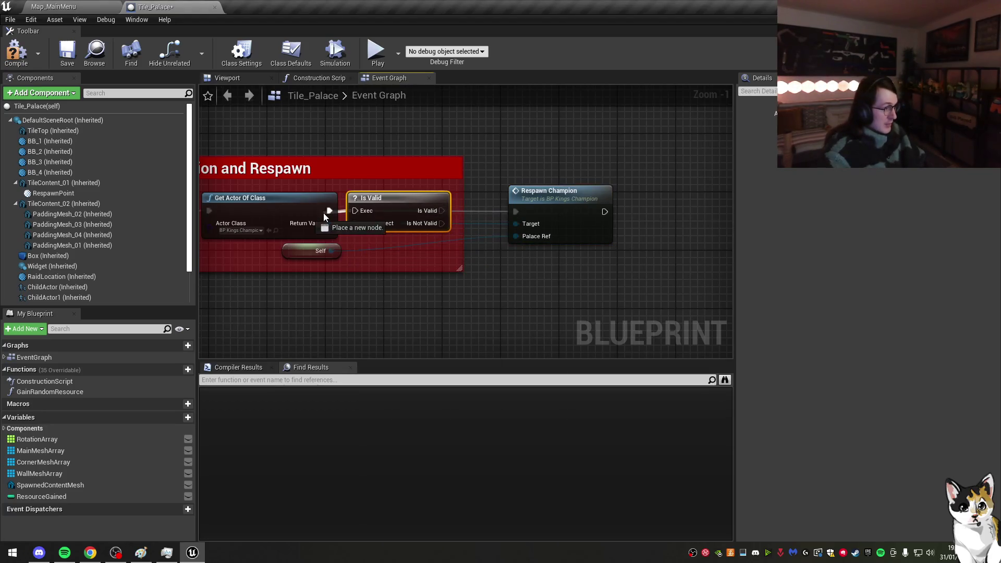
mouse_move(441, 210)
mouse_down()
mouse_move(516, 211)
mouse_move(503, 201)
mouse_up()
mouse_move(301, 255)
mouse_down()
mouse_move(418, 241)
mouse_move(411, 248)
mouse_up()
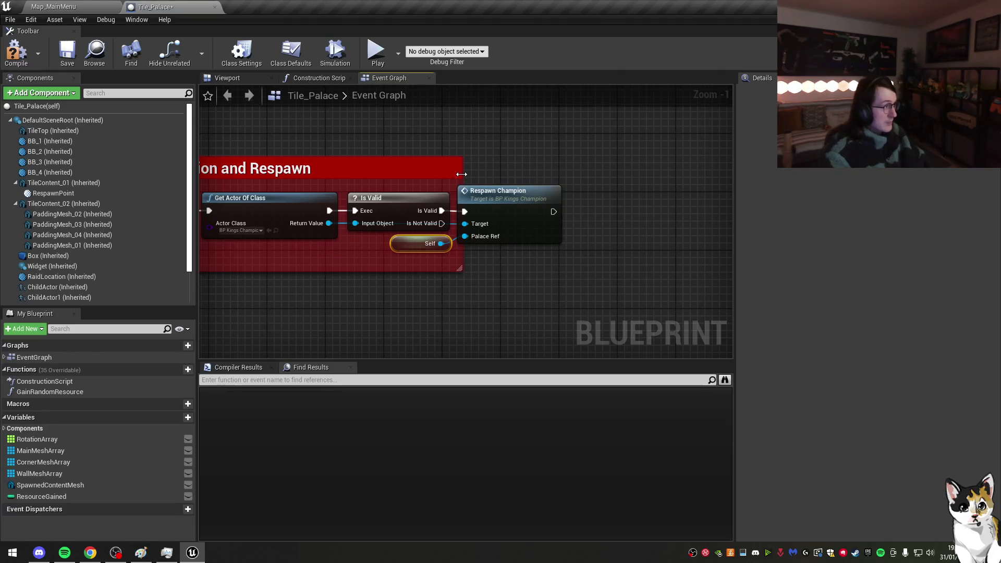
drag(462, 177, 680, 180)
click(67, 52)
click(213, 8)
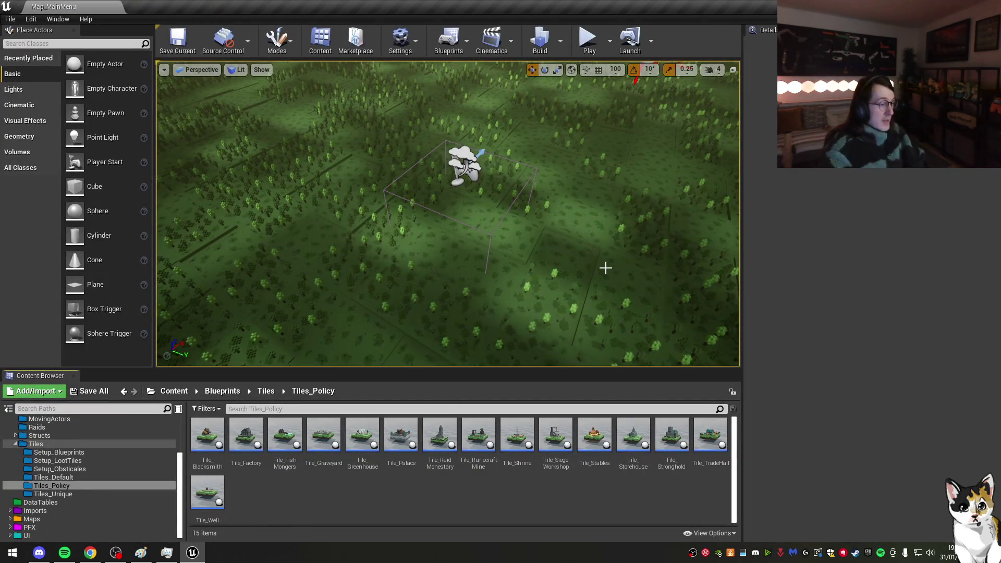
Step: Open BP_PlacementTile and inspect the TileTop component's mesh and material
drag(584, 278, 586, 263)
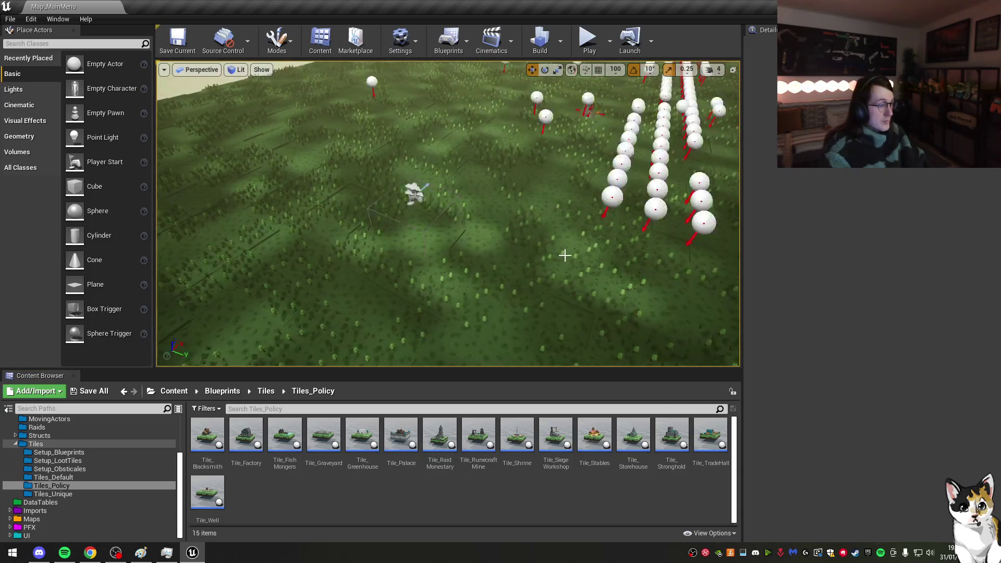
click(75, 452)
click(67, 443)
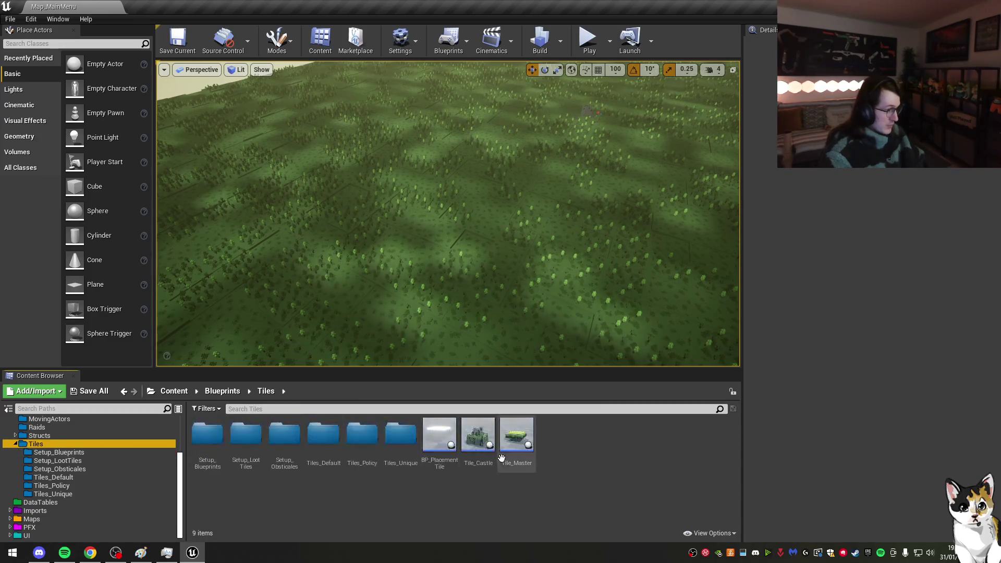
double_click(439, 443)
click(55, 164)
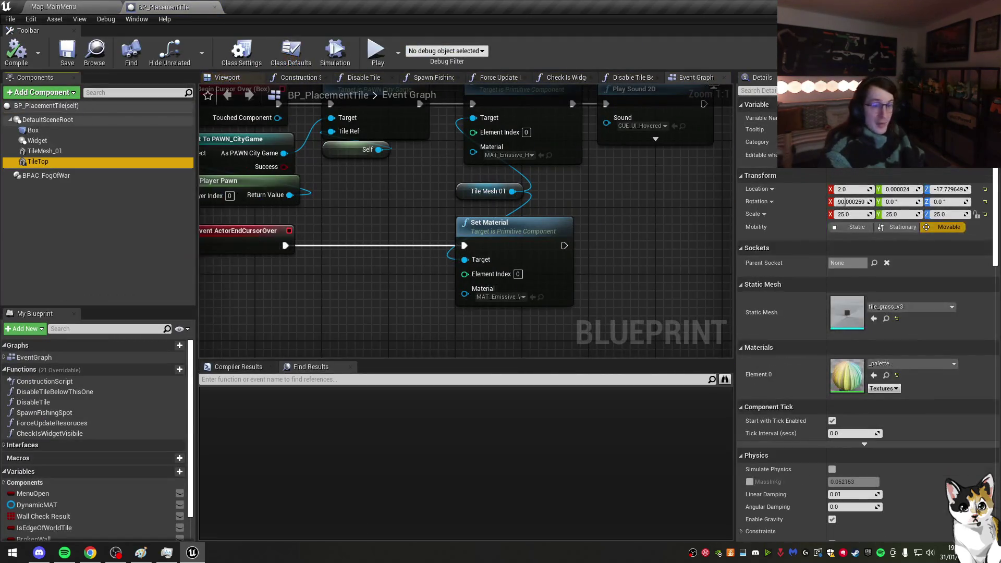
Step: Duplicate MAT_Emissive_White_Inst as MAT_Emissive_FadedWhite_Inst and open it for editing
click(541, 297)
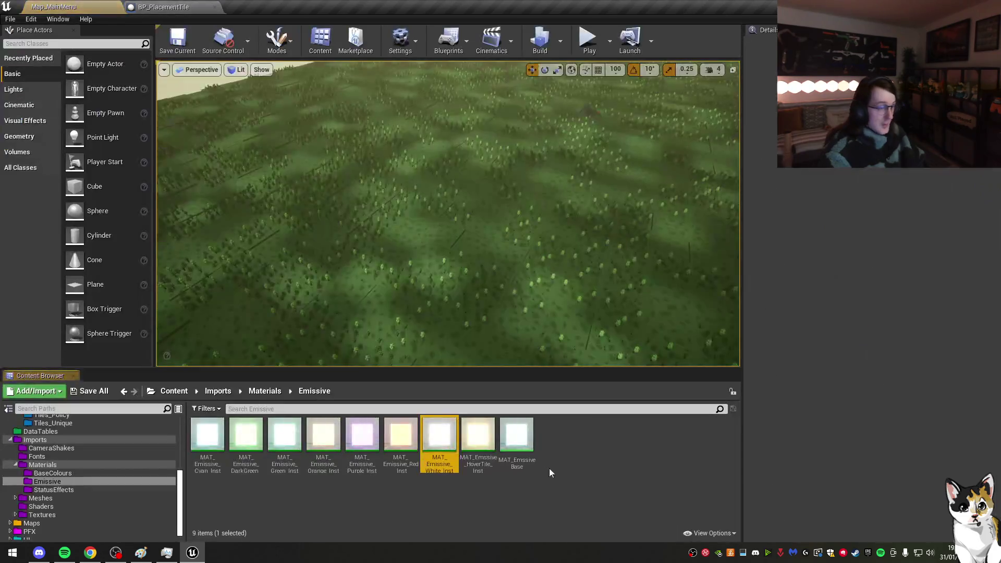
right_click(447, 444)
click(508, 230)
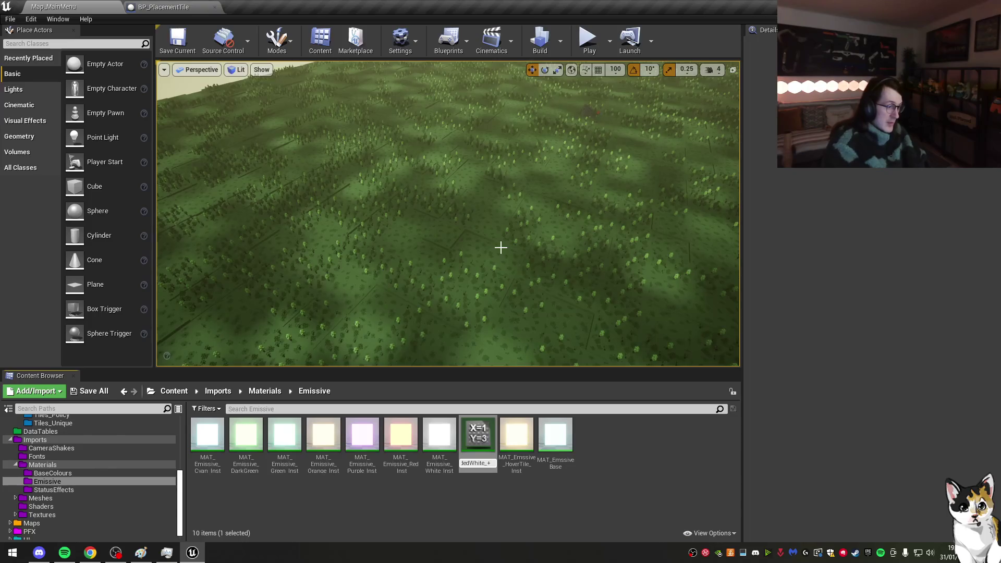
text(nst)
key(Return)
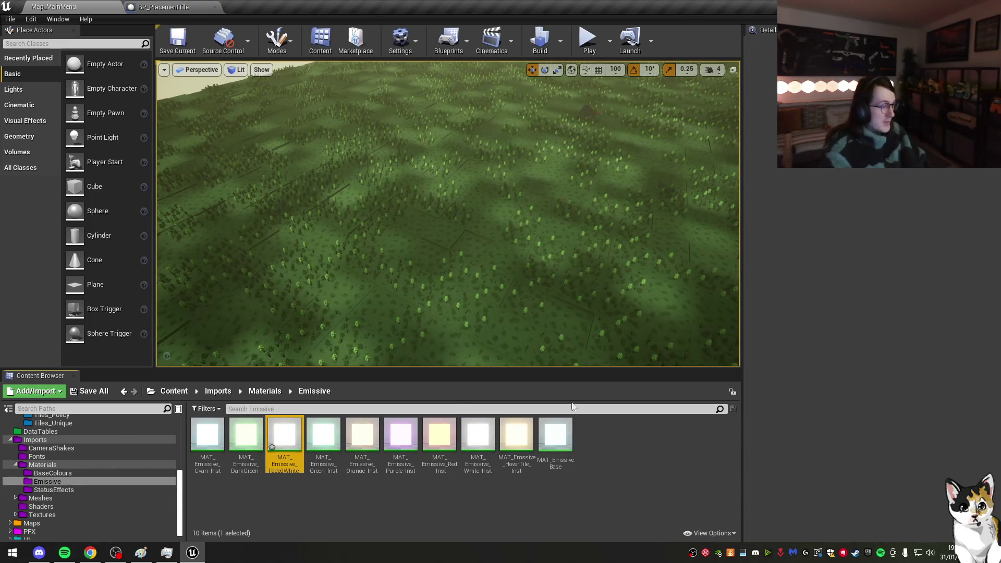
double_click(286, 456)
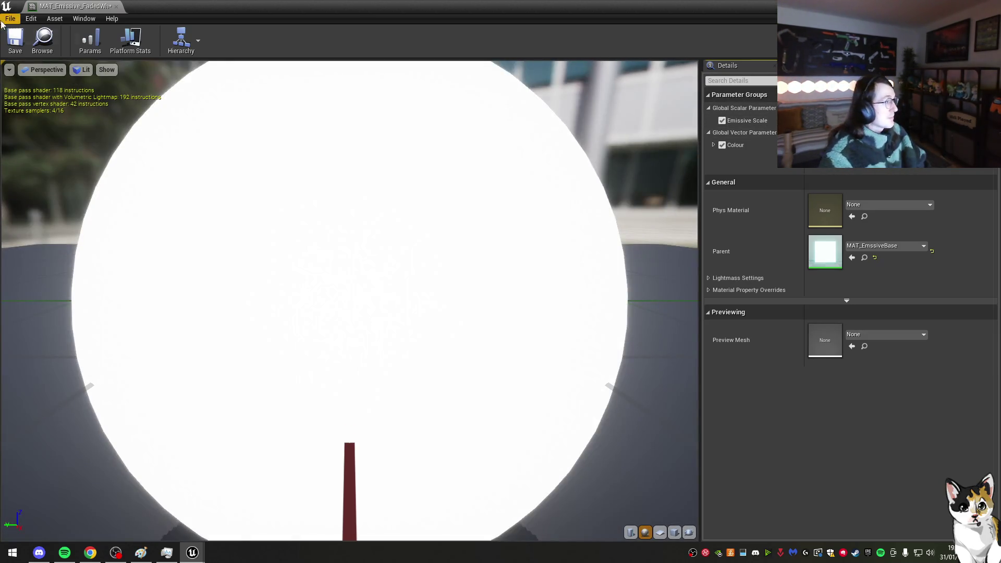
Step: Assign MAT_Emissive_FadedWhite_Inst to TileMesh_01 and the Set Material node in BP_PlacementTile
key(alt+Tab)
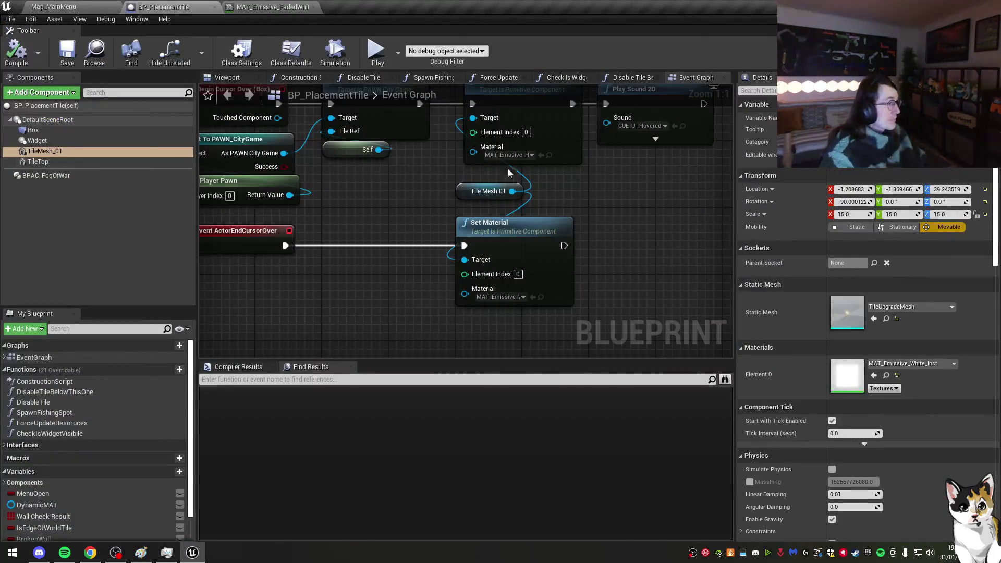
click(933, 363)
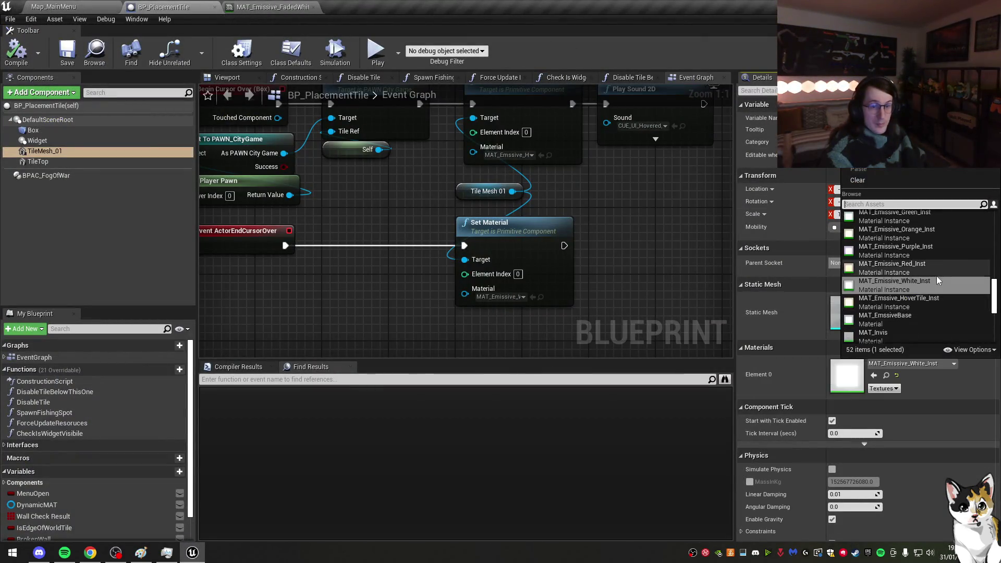
text(faded)
click(926, 226)
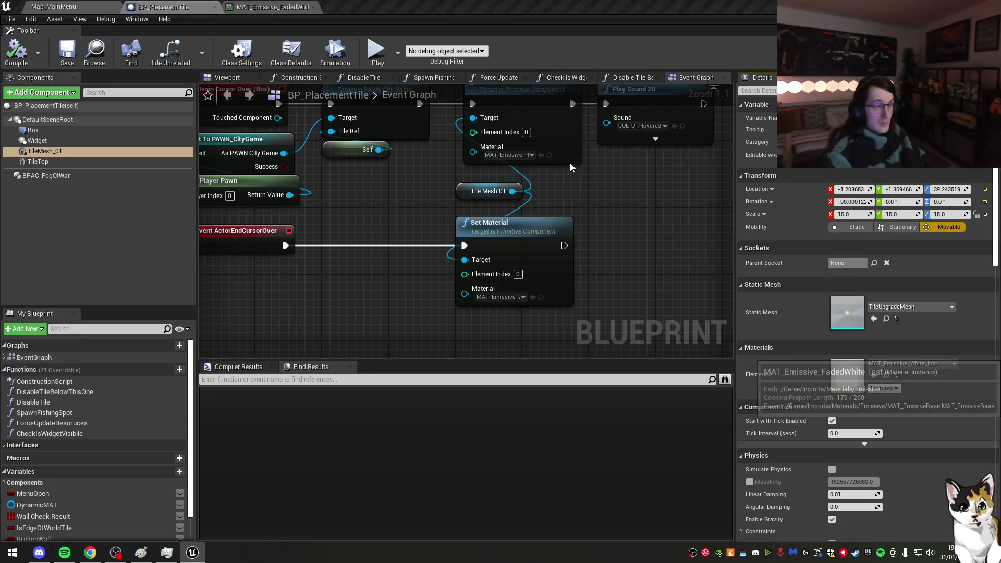
click(521, 297)
text(rfad)
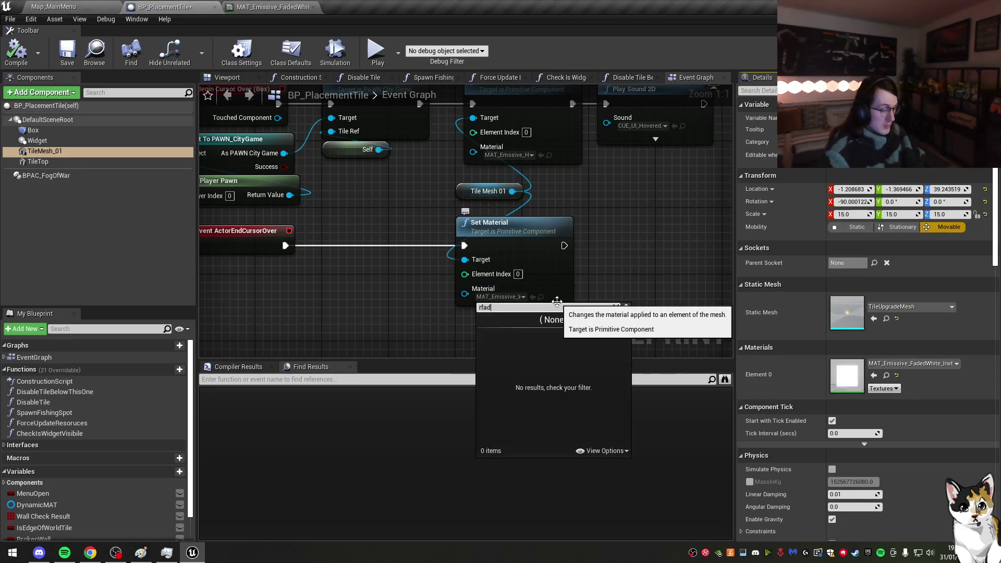
text(d)
key(Return)
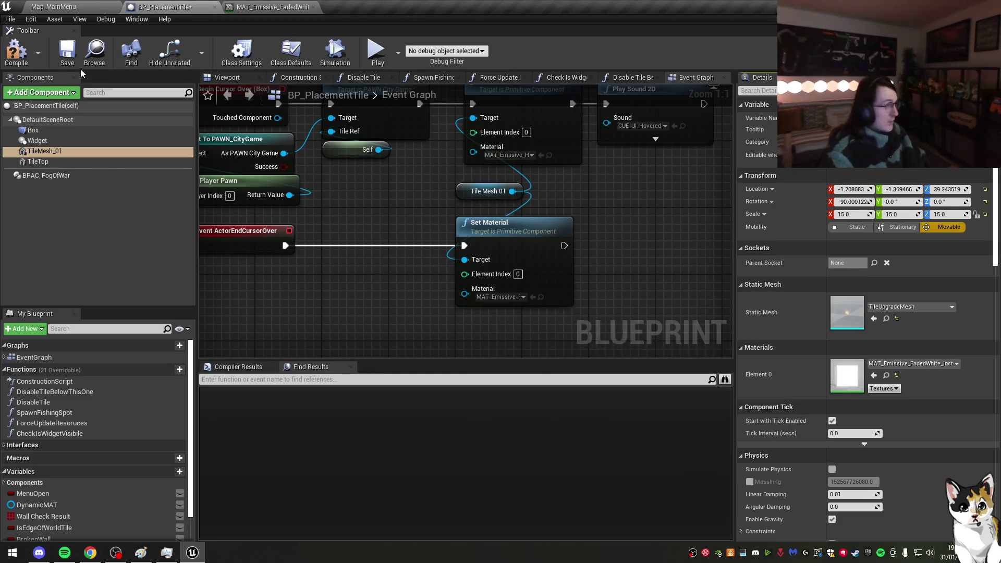
Step: Launch a standalone preview and continue the saved Castle kingdom
click(377, 51)
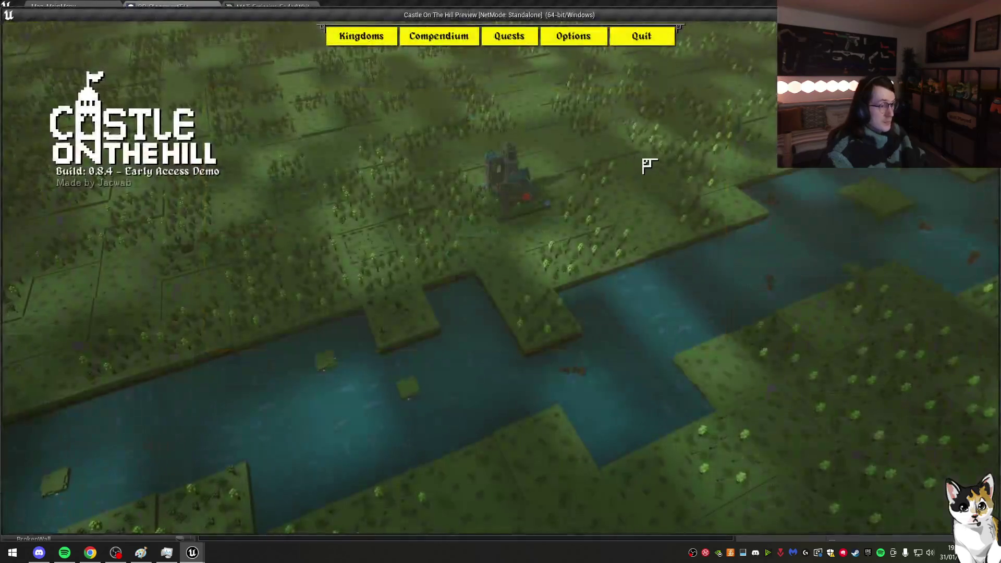
click(367, 45)
click(553, 92)
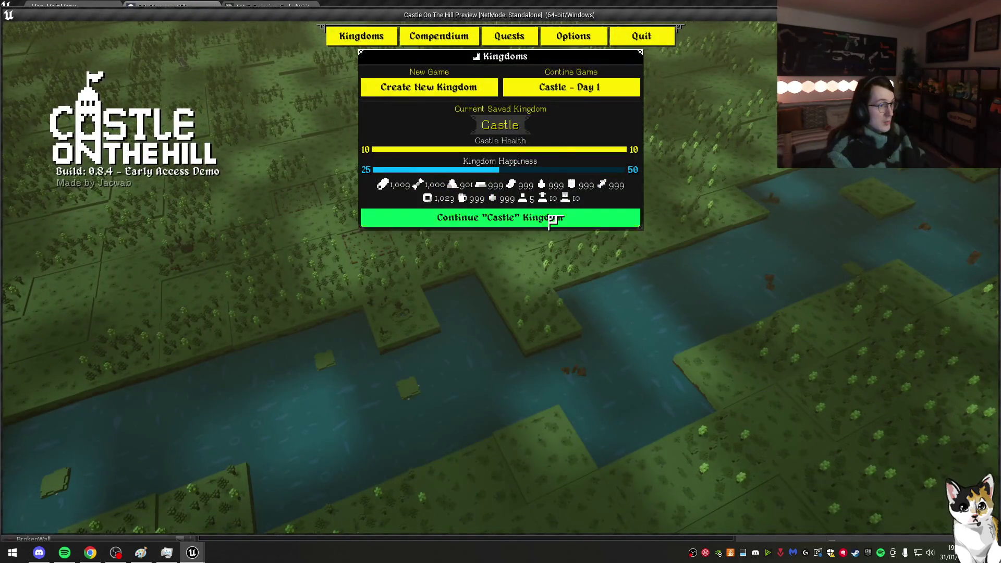